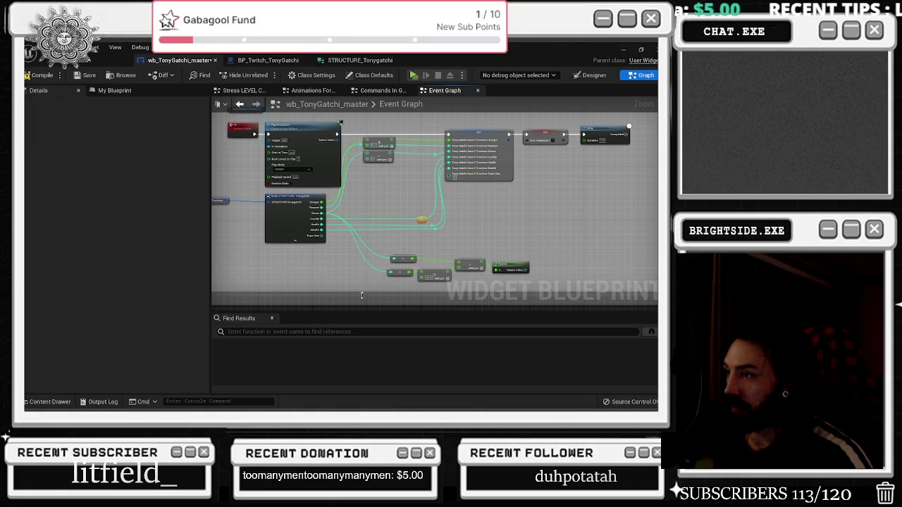
Move the five lower math nodes to the left.
scroll(341, 249, "up", 2)
mouse_move(373, 237)
left_mouse_down()
mouse_move(567, 283)
mouse_move(484, 265)
left_mouse_up()
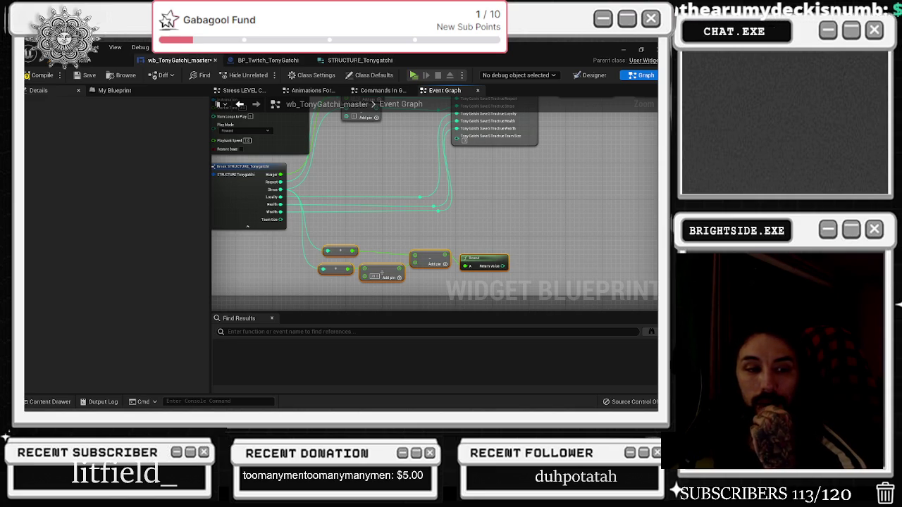
mouse_move(293, 203)
left_mouse_down()
mouse_move(353, 218)
mouse_move(408, 314)
left_mouse_up()
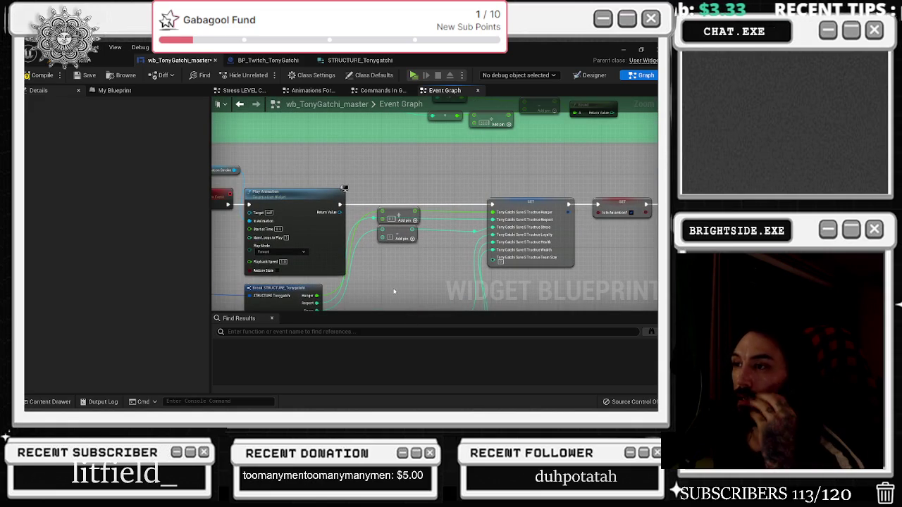
left_click_drag(341, 219, 423, 220)
Nudge the Break STRUCTURE_Tonygatchi node slightly to the right.
scroll(327, 187, "down", 4)
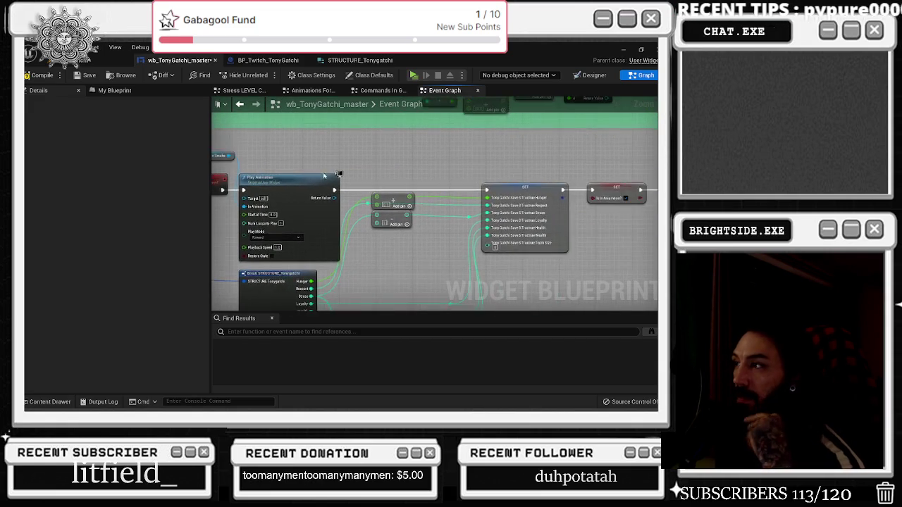
scroll(374, 243, "up", 3)
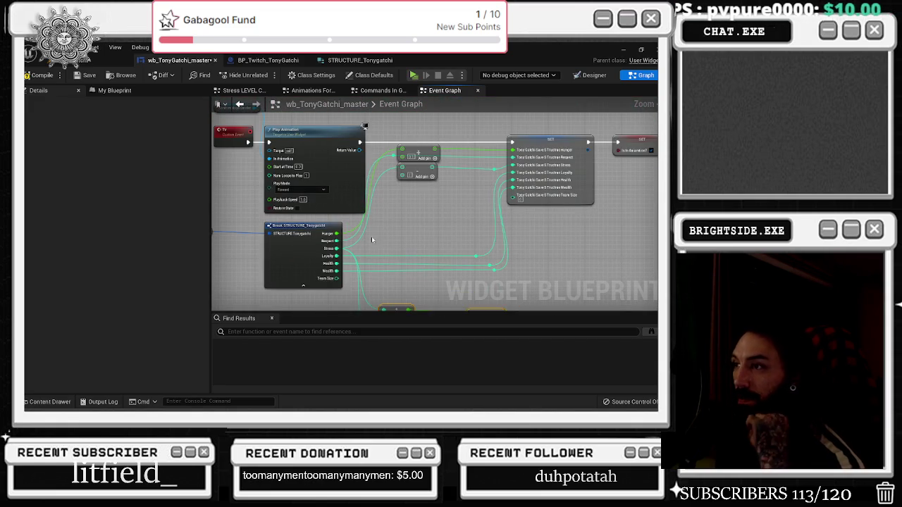
left_click(420, 172)
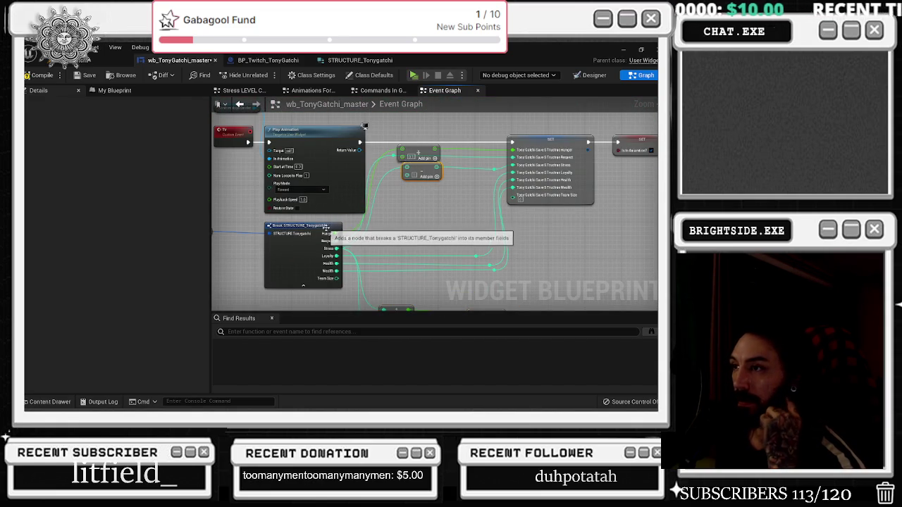
left_click_drag(327, 228, 345, 228)
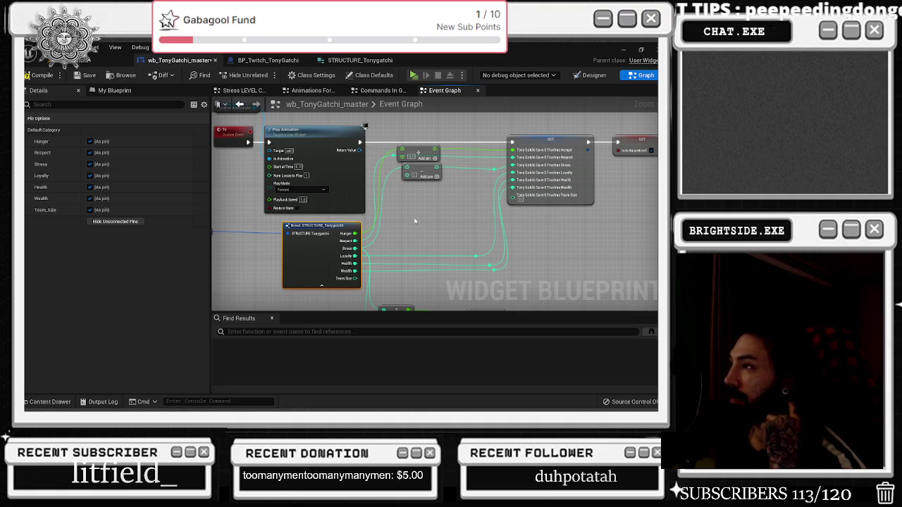
Nudge the lower Add pin node slightly to the left.
mouse_move(414, 221)
left_mouse_down()
mouse_move(451, 258)
mouse_move(366, 239)
left_mouse_up()
scroll(395, 186, "down", 4)
scroll(337, 241, "up", 2)
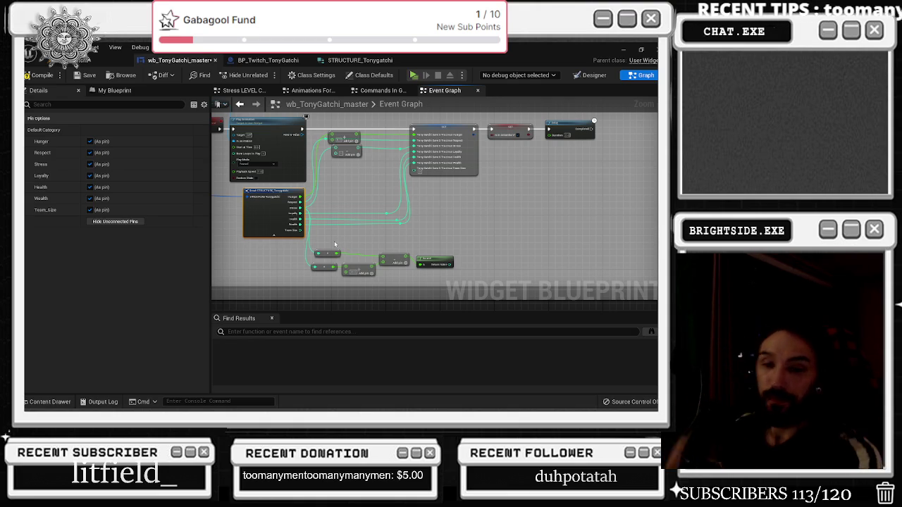
scroll(389, 247, "up", 2)
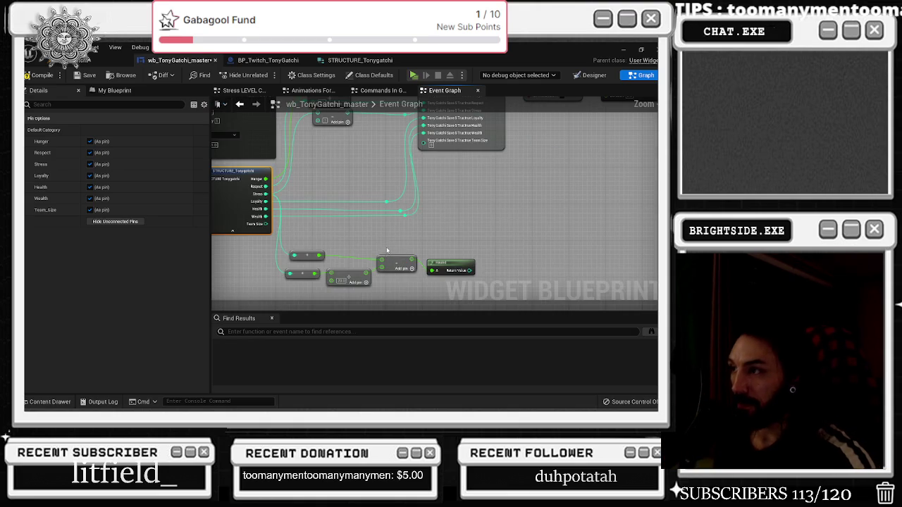
left_click_drag(399, 248, 387, 272)
mouse_move(364, 207)
left_mouse_down()
mouse_move(459, 254)
mouse_move(462, 240)
mouse_move(421, 226)
left_mouse_up()
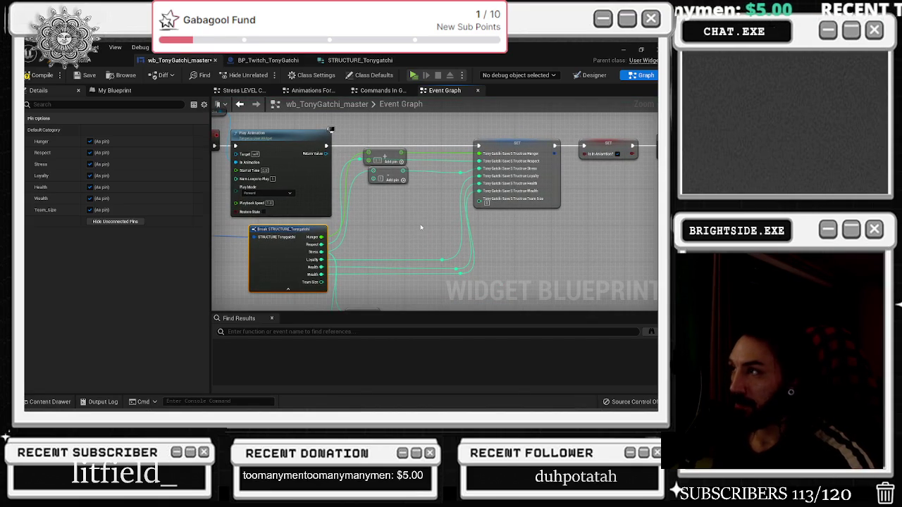
left_click_drag(398, 180, 394, 179)
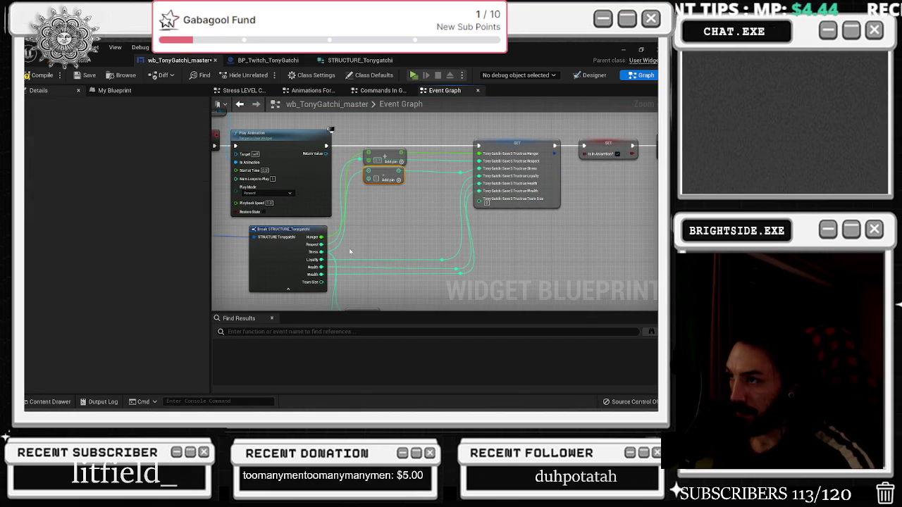
Wire Break STRUCTURE's Team Size output into SET's Team Size input via a reroute point.
scroll(358, 250, "up", 2)
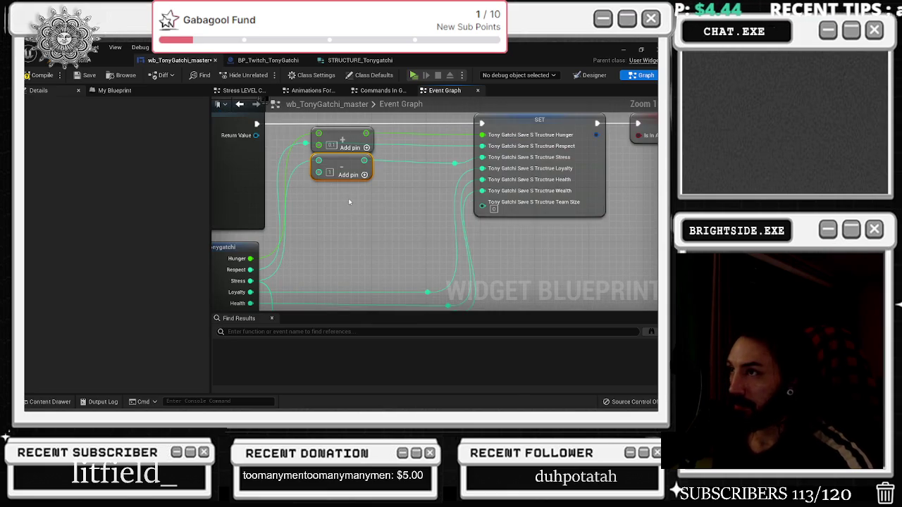
scroll(401, 195, "down", 1)
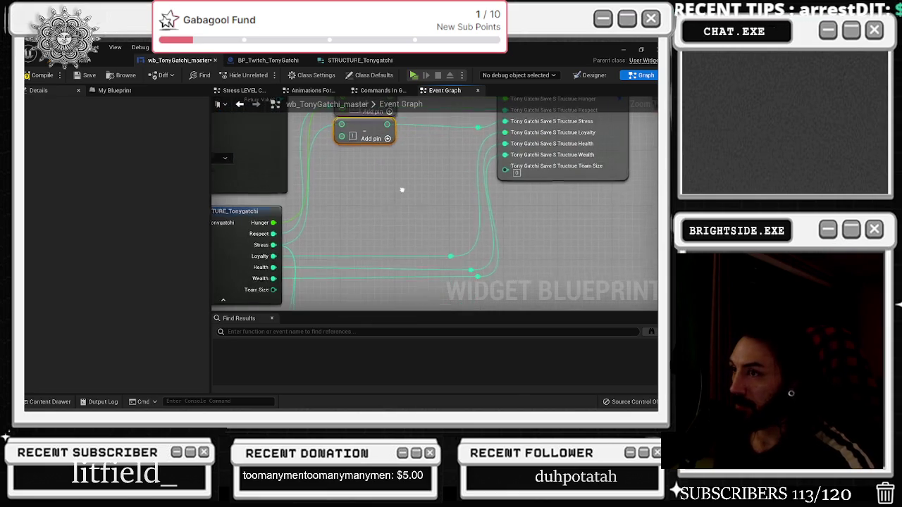
left_click_drag(413, 200, 414, 223)
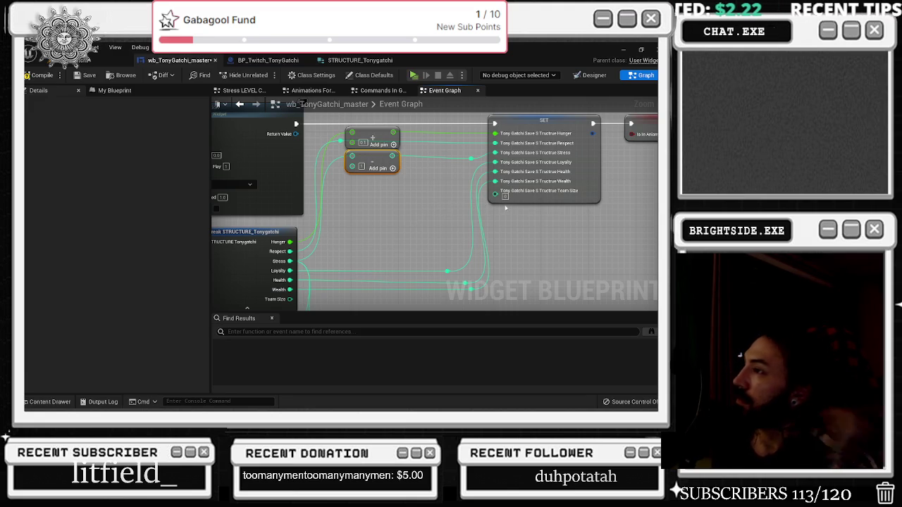
left_click_drag(502, 211, 508, 179)
mouse_move(296, 267)
left_mouse_down()
mouse_move(331, 271)
mouse_move(505, 170)
mouse_move(478, 270)
left_mouse_up()
double_click(455, 167)
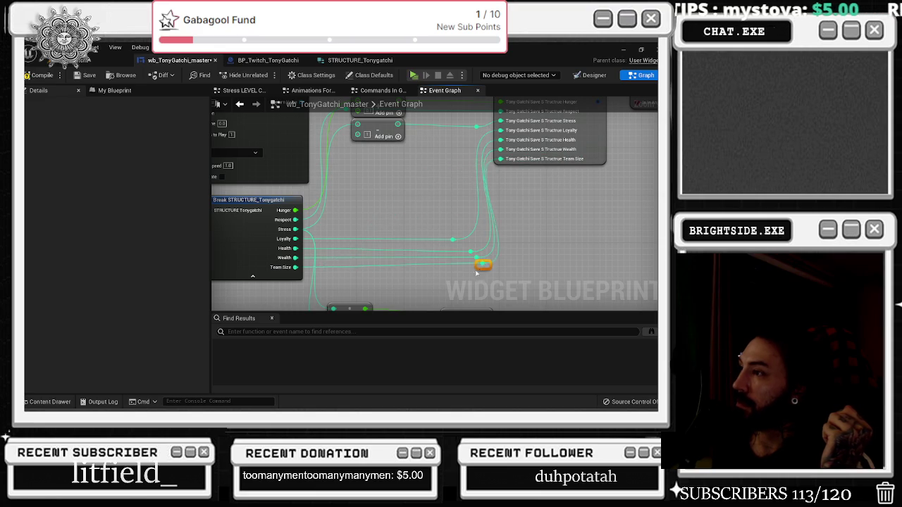
scroll(465, 232, "down", 3)
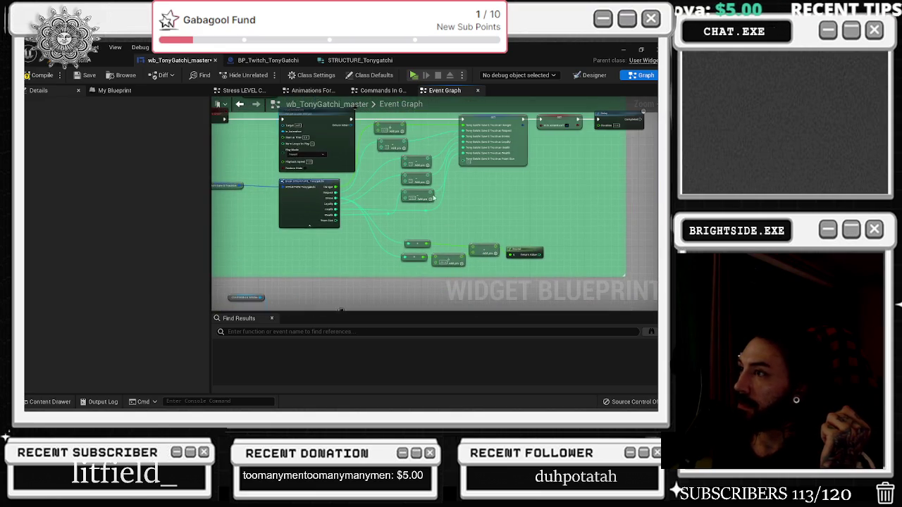
Reconnect the Team Size wire to the SET node and add a reroute point on it.
scroll(453, 192, "up", 2)
mouse_move(299, 266)
left_mouse_down()
mouse_move(504, 203)
mouse_move(493, 177)
mouse_move(462, 269)
left_mouse_up()
double_click(458, 178)
Box-select the whole second row of nodes.
scroll(477, 243, "down", 3)
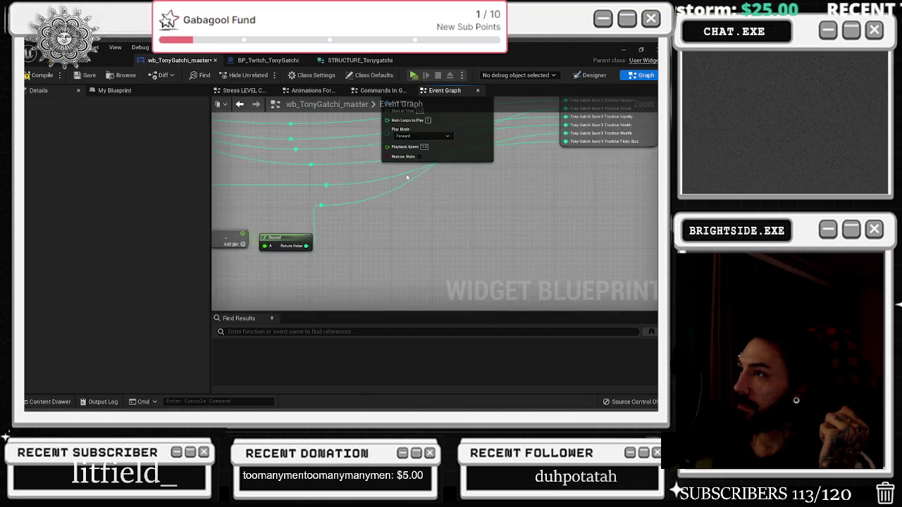
scroll(423, 210, "down", 5)
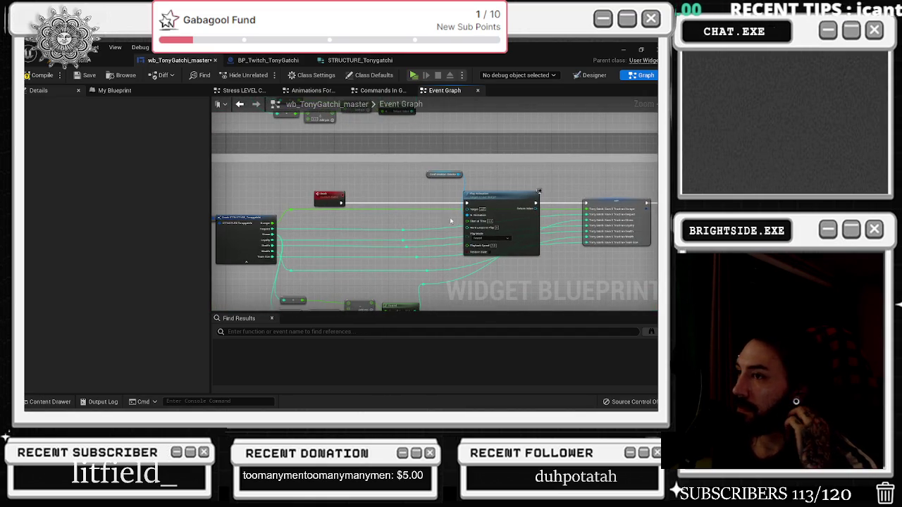
scroll(423, 210, "up", 6)
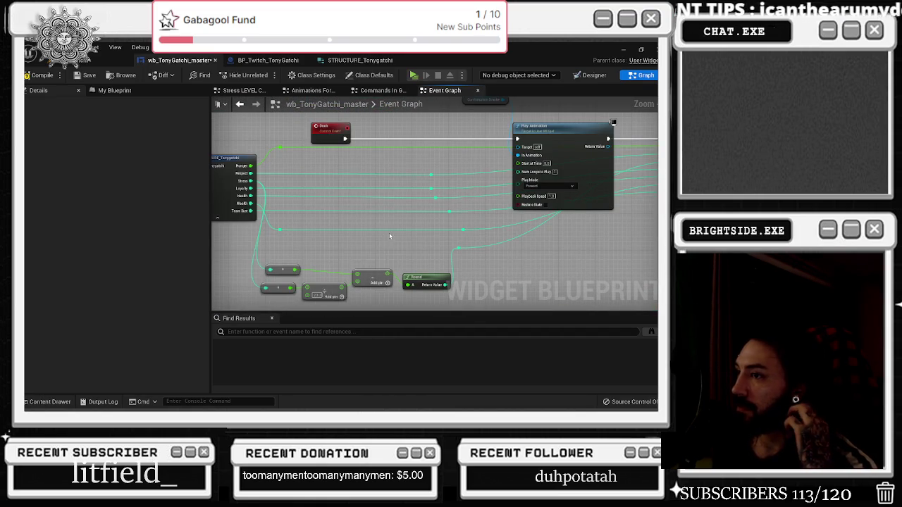
scroll(397, 233, "down", 5)
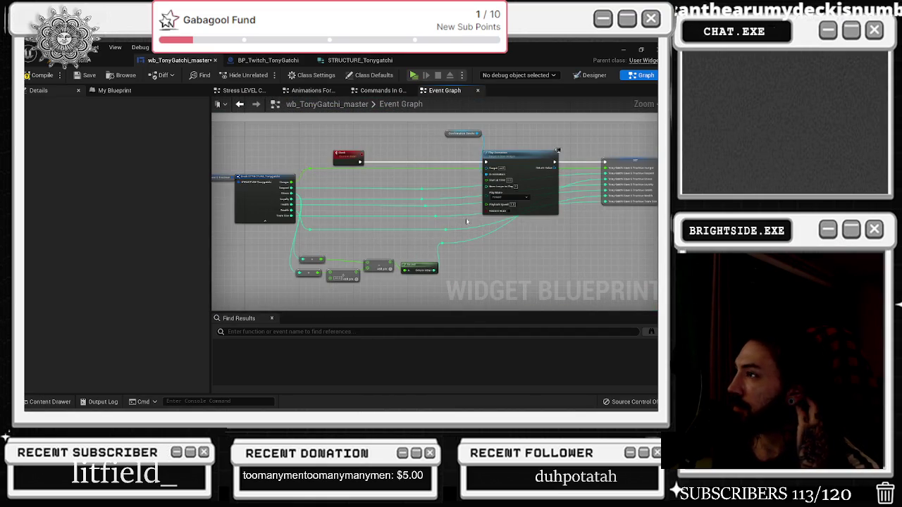
scroll(381, 205, "up", 1)
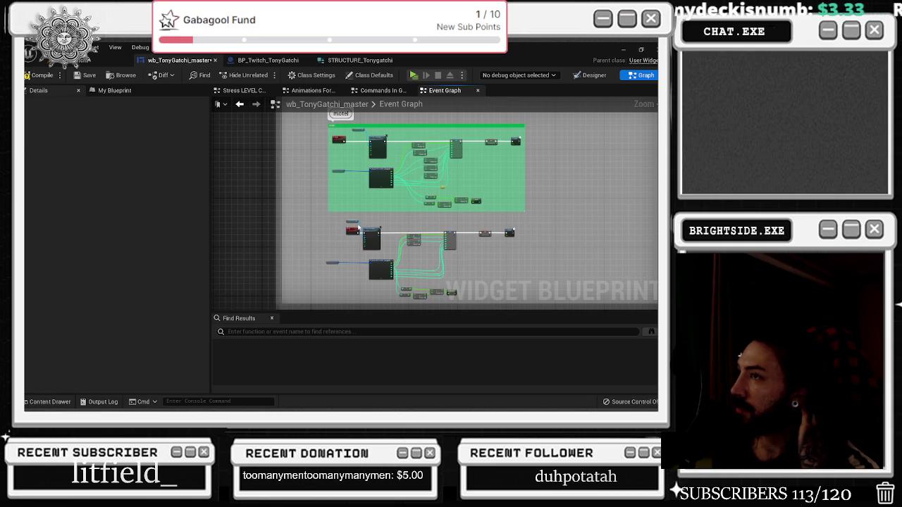
left_click_drag(321, 217, 527, 284)
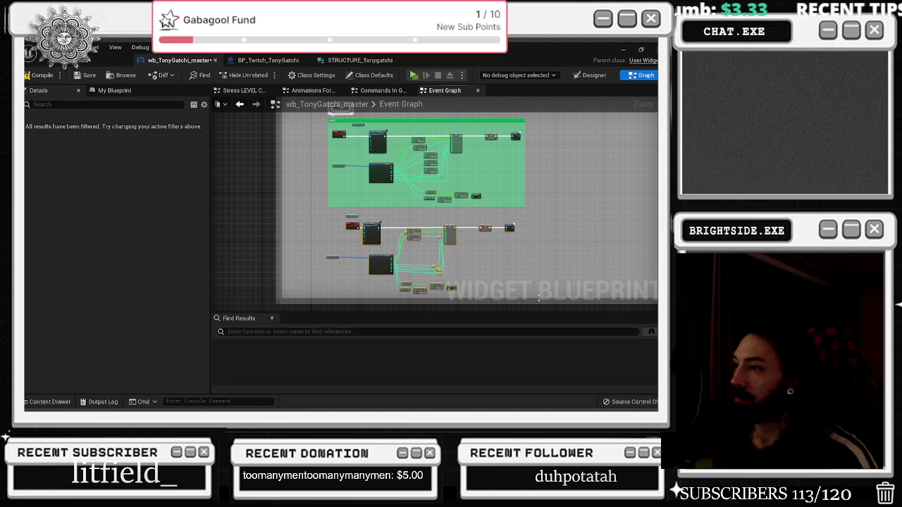
Wrap the selected lower node row in a new comment box.
key("c")
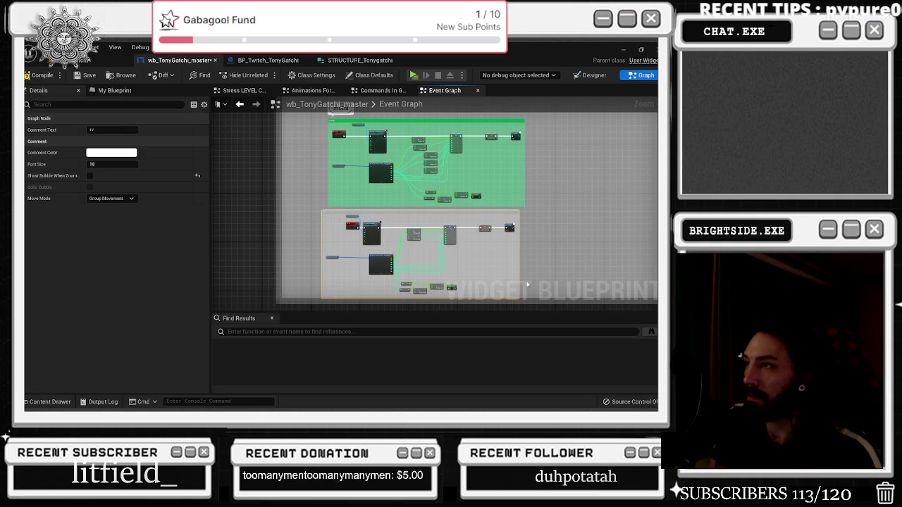
mouse_move(527, 284)
left_mouse_down()
mouse_move(500, 235)
mouse_move(531, 248)
mouse_move(574, 248)
left_mouse_up()
scroll(501, 236, "up", 3)
scroll(537, 249, "up", 3)
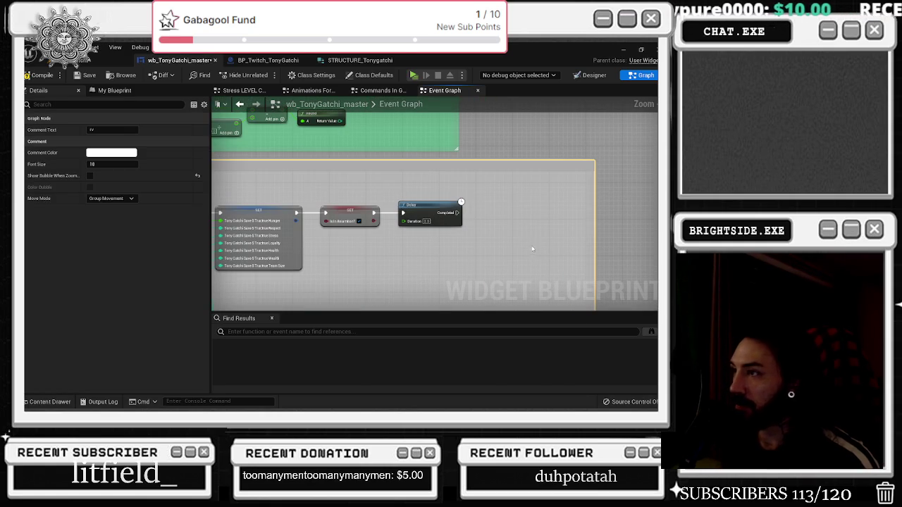
Move the Delay node further to the right.
left_click(484, 195)
left_click_drag(442, 205, 633, 205)
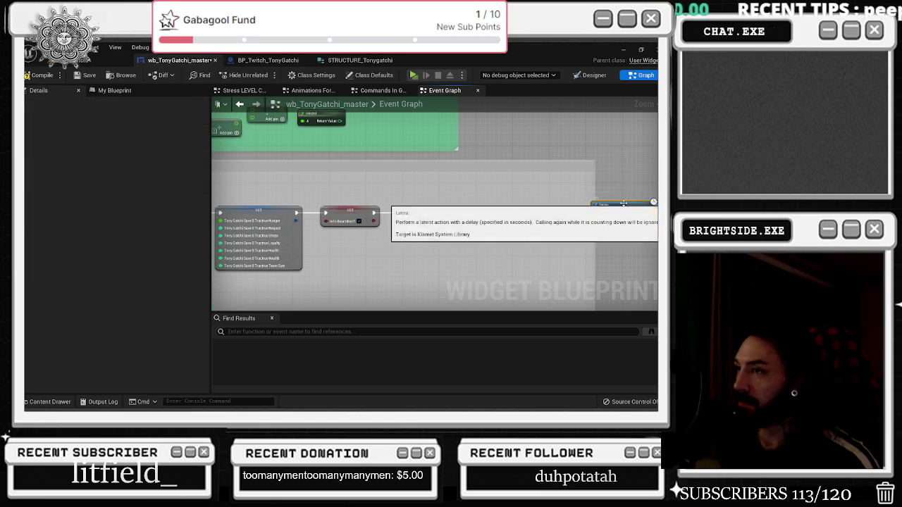
scroll(633, 211, "down", 3)
scroll(434, 211, "up", 3)
Paste a Set Brush node for Tony Sprite and wire it from the SET node's execution output.
left_click(358, 208)
scroll(358, 197, "down", 2)
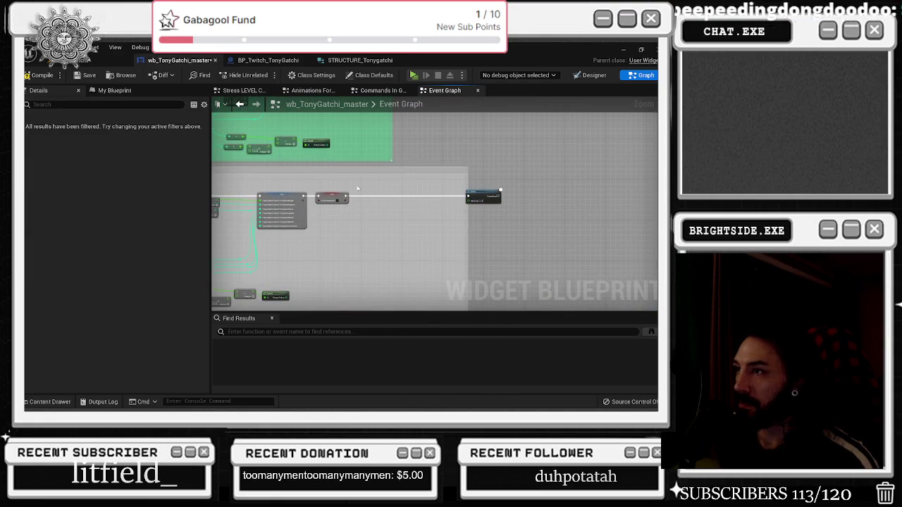
key("ctrl+v")
scroll(357, 188, "up", 3)
left_click_drag(329, 193, 370, 194)
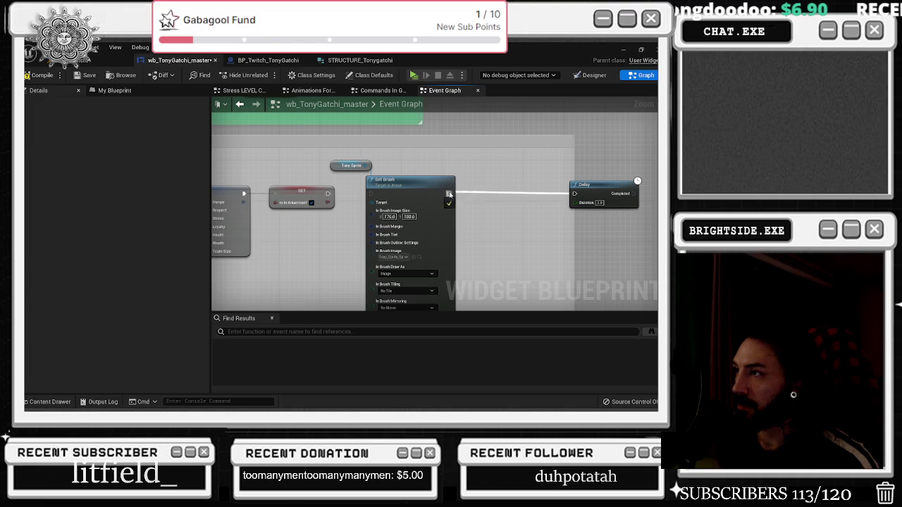
Move the Is In Animation SET node after Delay and wire Delay's Completed output into it.
left_click(302, 191)
key("ctrl+x")
left_click_drag(635, 205, 333, 210)
key("ctrl+v")
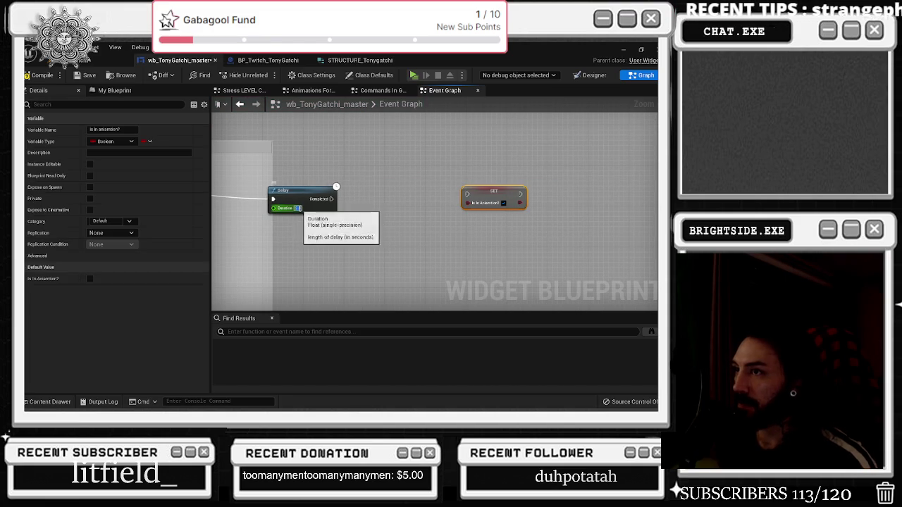
left_click(299, 207)
mouse_move(326, 203)
left_mouse_down()
mouse_move(466, 194)
mouse_move(311, 196)
mouse_move(373, 191)
left_mouse_up()
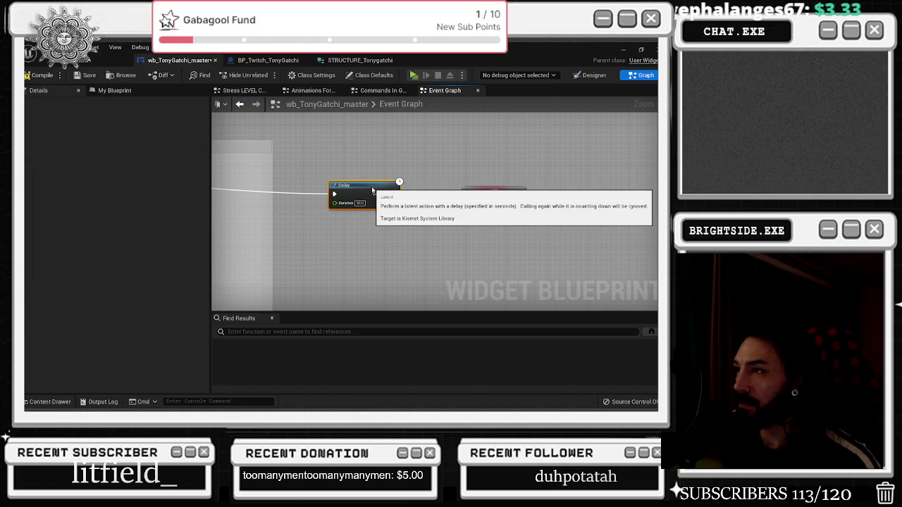
Shift the Delay and SET nodes left, closer to the Set Brush node.
scroll(417, 168, "down", 1)
left_click_drag(418, 169, 540, 169)
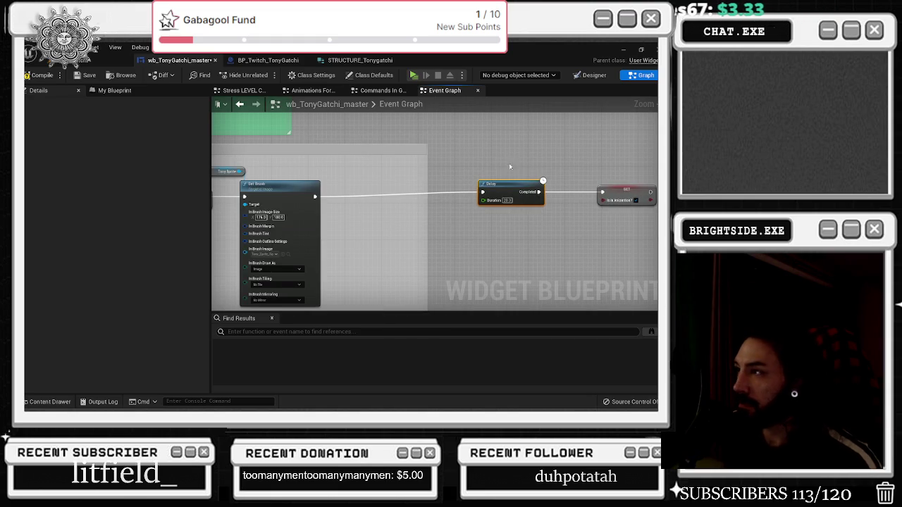
left_click_drag(324, 228, 388, 234)
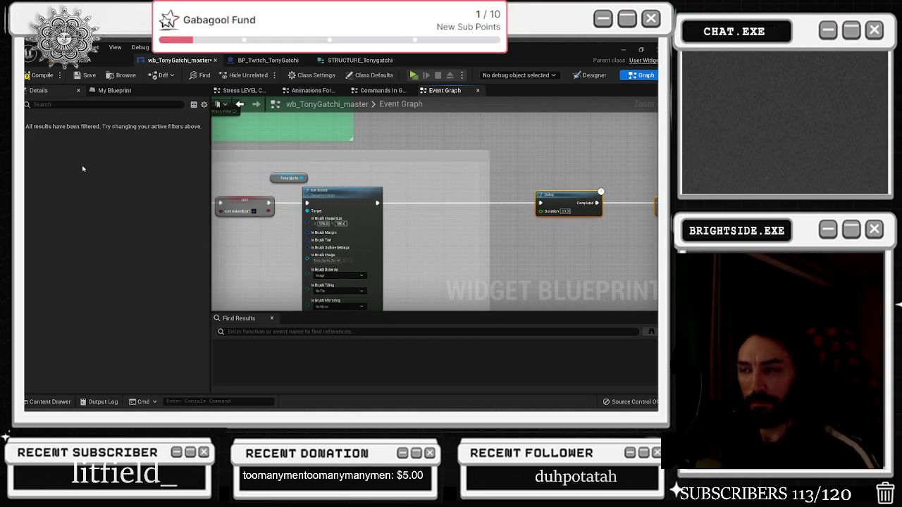
left_click(44, 401)
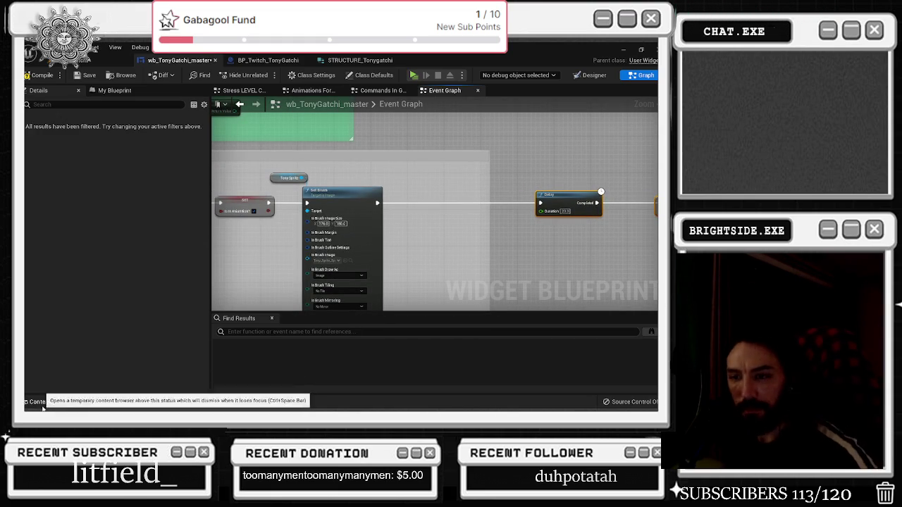
left_click(56, 400)
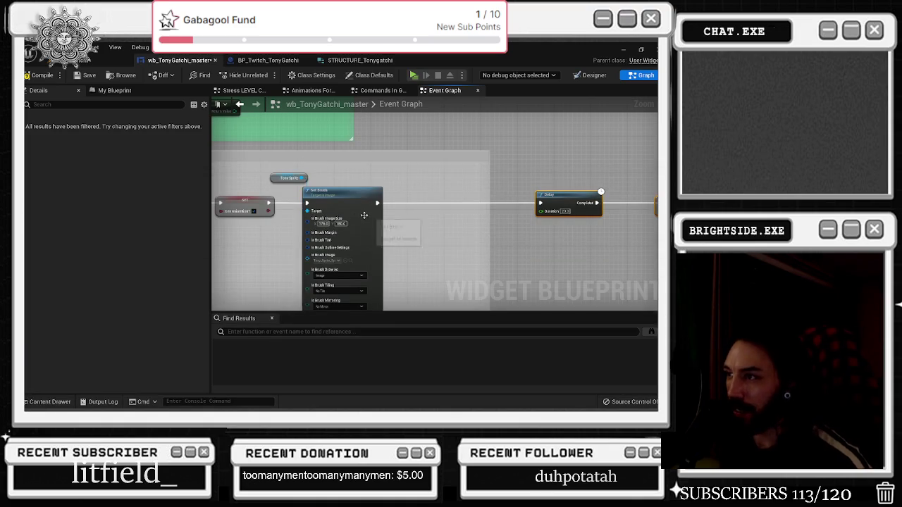
mouse_move(256, 258)
left_mouse_down()
mouse_move(331, 254)
mouse_move(254, 207)
mouse_move(415, 230)
mouse_move(475, 223)
left_mouse_up()
key("ctrl+a")
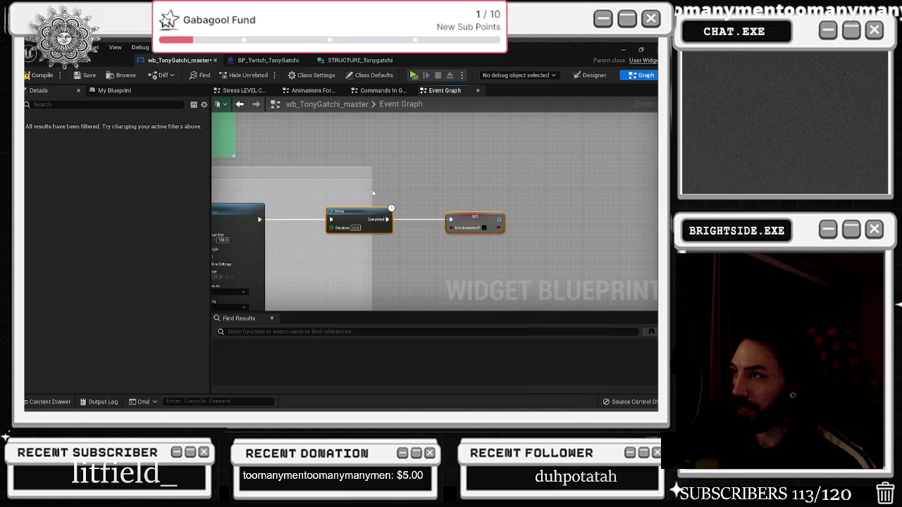
scroll(526, 238, "down", 3)
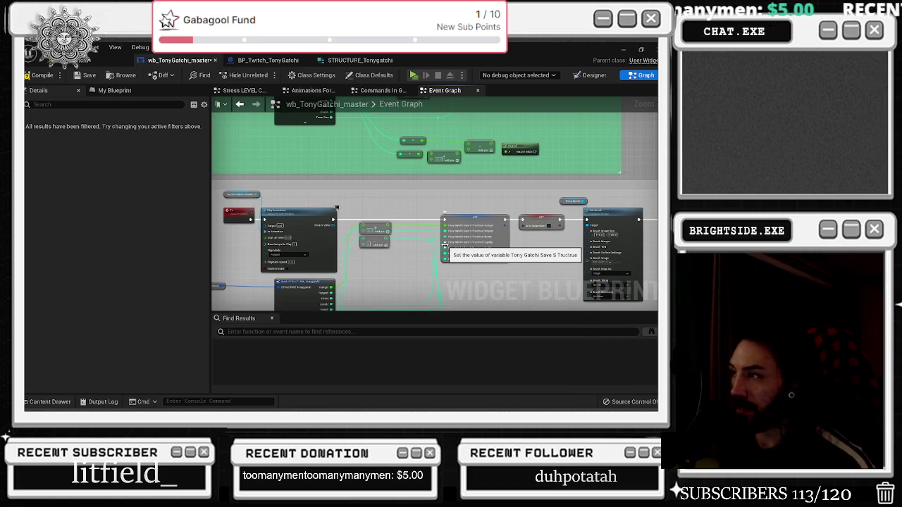
Paste an Is In Animation setter and wire it after the Delay completes.
scroll(445, 245, "down", 2)
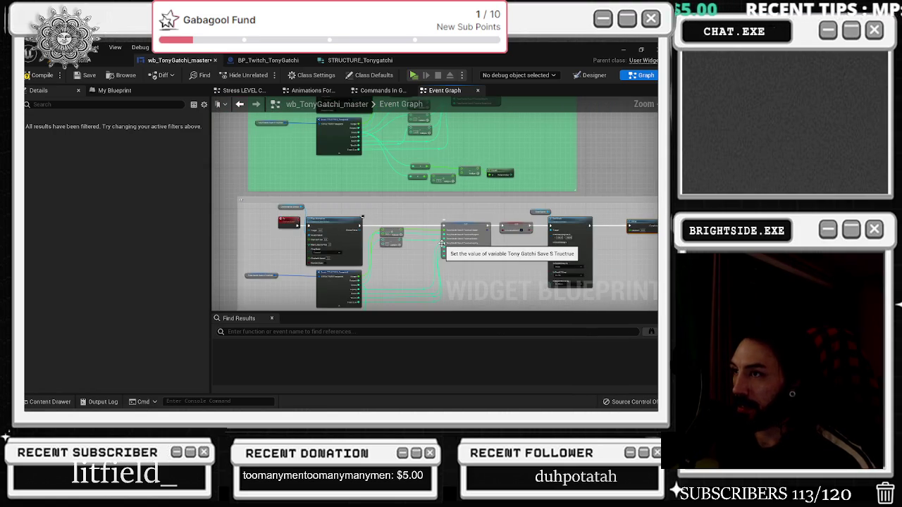
scroll(401, 260, "down", 3)
mouse_move(491, 231)
left_mouse_down()
mouse_move(443, 250)
mouse_move(601, 235)
left_mouse_up()
scroll(586, 240, "up", 5)
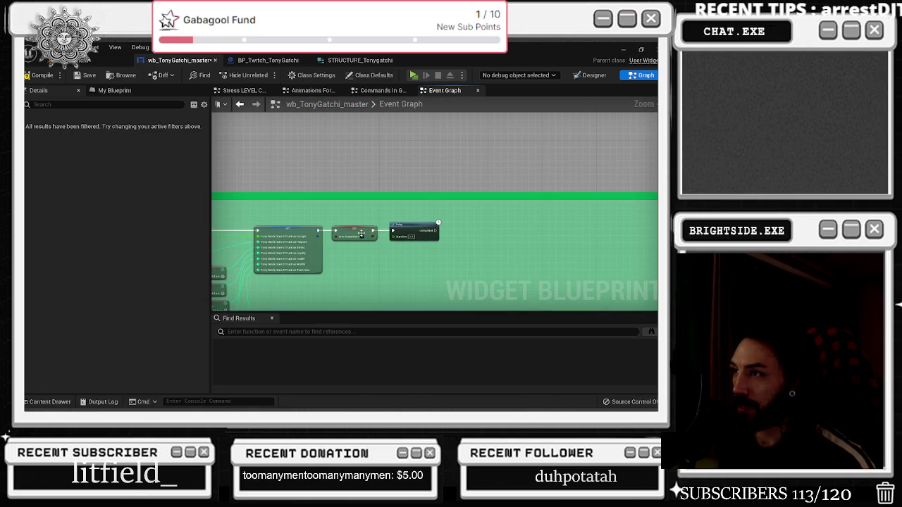
key("ctrl+v")
left_click_drag(438, 230, 537, 232)
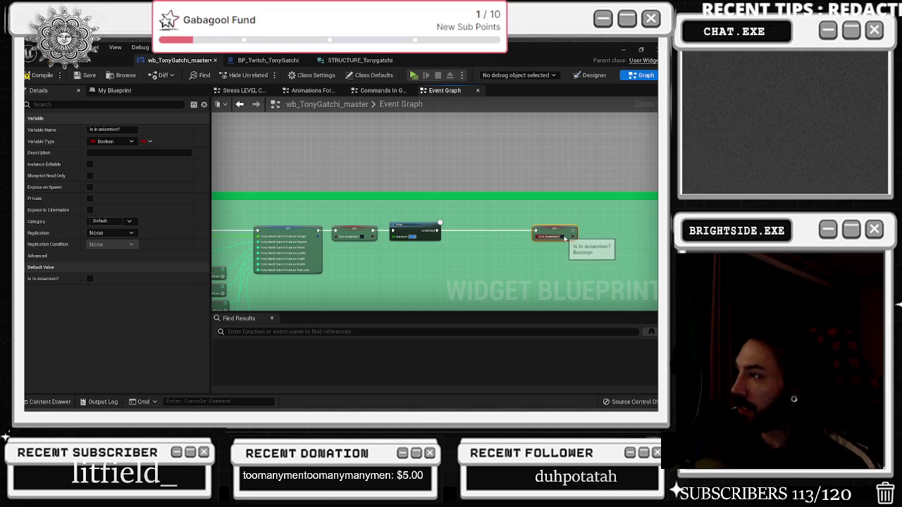
Change the Delay node's duration.
scroll(467, 284, "down", 4)
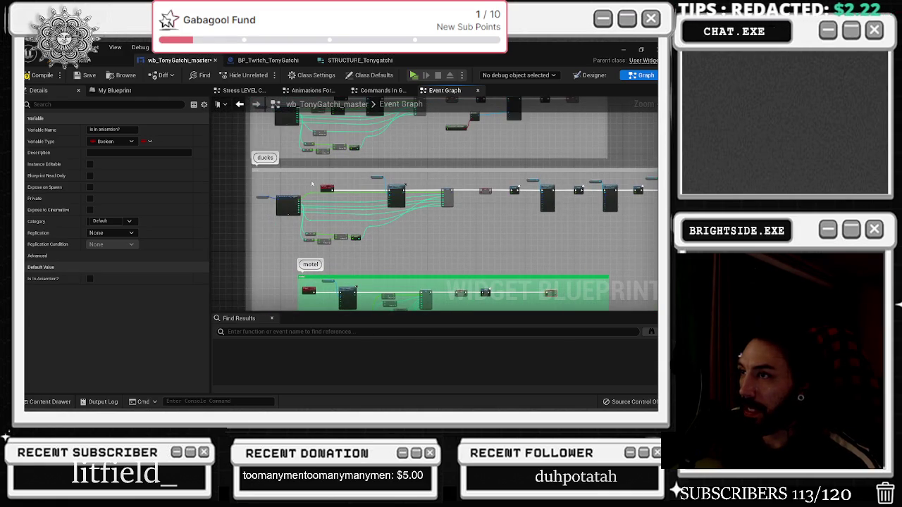
scroll(394, 183, "up", 2)
scroll(368, 205, "down", 3)
scroll(493, 281, "up", 4)
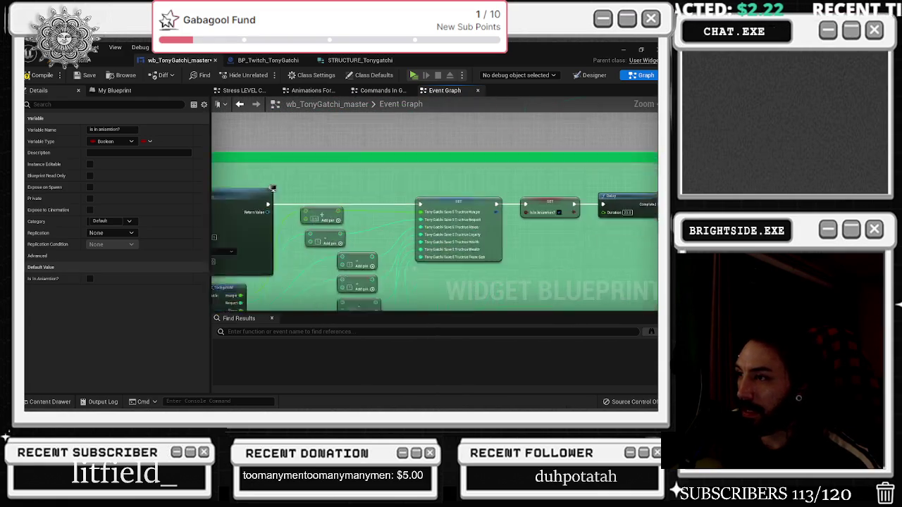
left_click(556, 195)
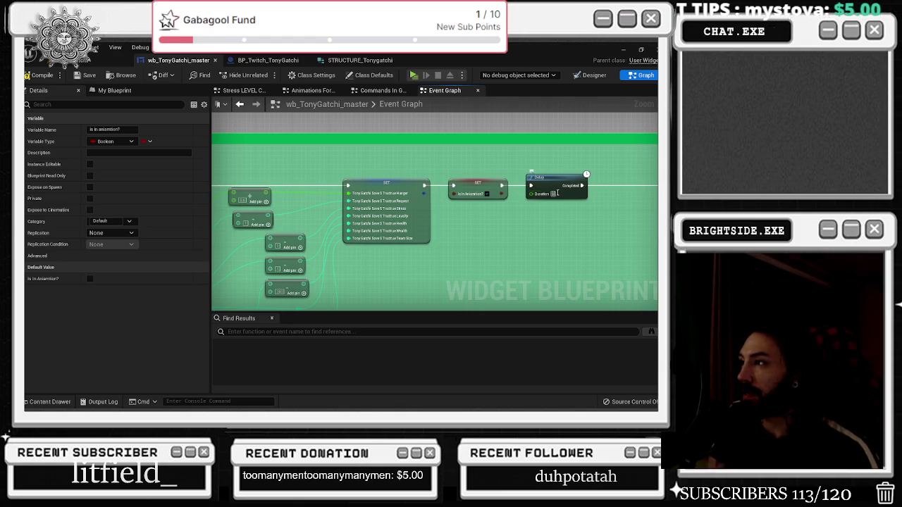
left_click(523, 217)
mouse_move(524, 217)
left_mouse_down()
mouse_move(427, 260)
mouse_move(491, 253)
left_mouse_up()
Move the Set Brush node beside the Delay and wire them together.
scroll(491, 253, "down", 1)
mouse_move(439, 262)
left_mouse_down()
mouse_move(621, 245)
mouse_move(268, 232)
left_mouse_up()
left_click_drag(435, 203, 545, 203)
left_click_drag(394, 231, 322, 241)
key("ctrl+z")
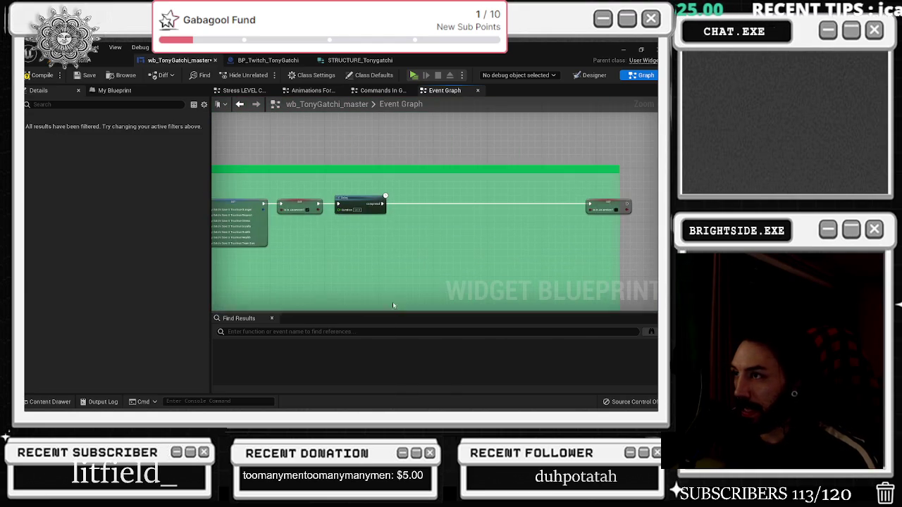
mouse_move(362, 210)
left_mouse_down()
mouse_move(519, 205)
mouse_move(369, 253)
mouse_move(553, 206)
left_mouse_up()
mouse_move(372, 252)
left_mouse_down()
mouse_move(469, 207)
mouse_move(532, 207)
left_mouse_up()
Duplicate the Delay node, connect it into Set Brush, and push the trailing nodes right.
key("ctrl+c")
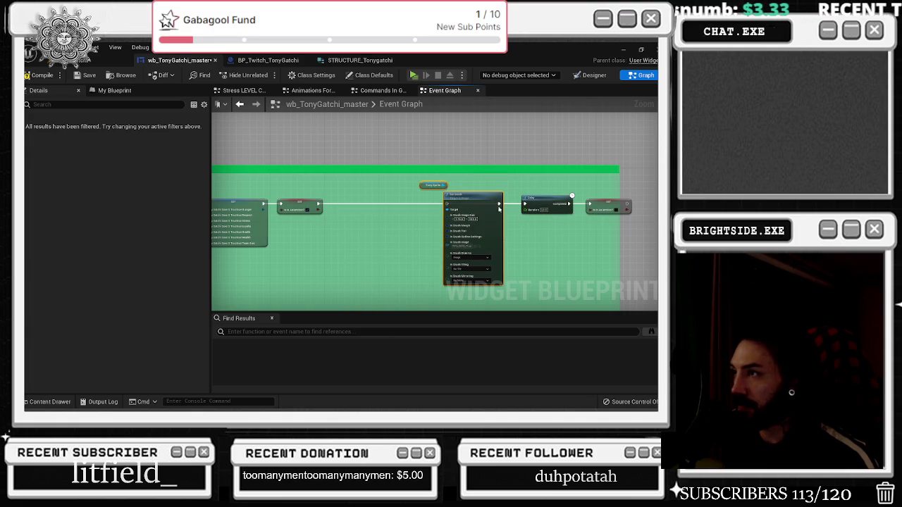
key("ctrl+v")
mouse_move(399, 203)
left_mouse_down()
mouse_move(389, 206)
mouse_move(607, 223)
left_mouse_up()
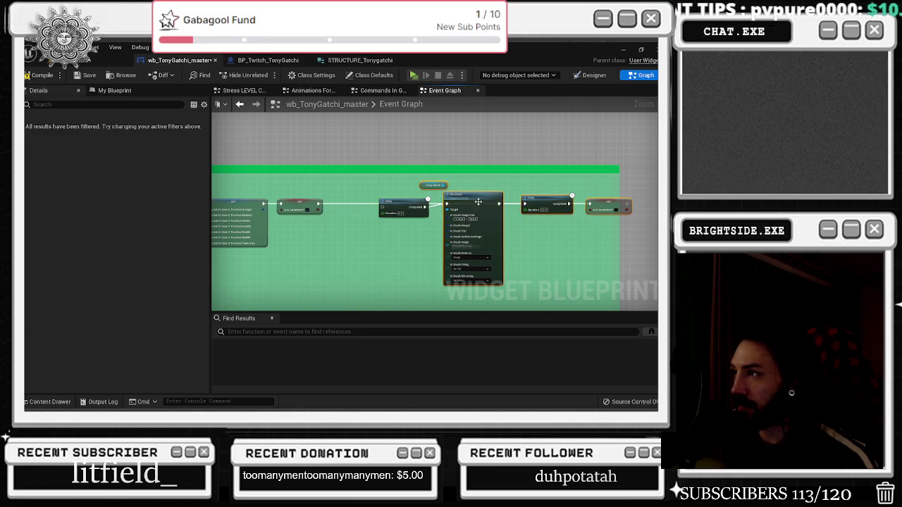
left_click_drag(472, 195, 530, 195)
left_click_drag(409, 202, 443, 203)
left_click(354, 195)
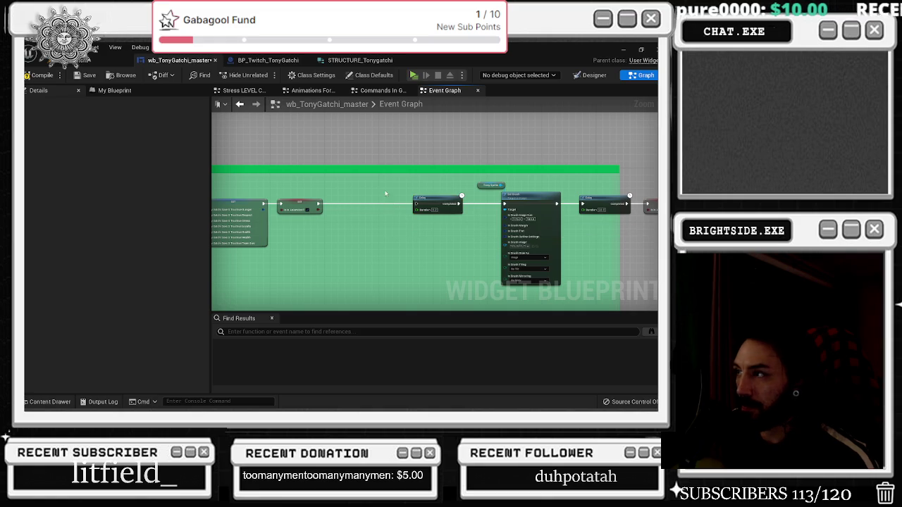
Duplicate the Set Brush node and wire the copy after the red setter.
left_click(504, 193)
key("ctrl+c")
key("ctrl+v")
left_click_drag(318, 205, 349, 206)
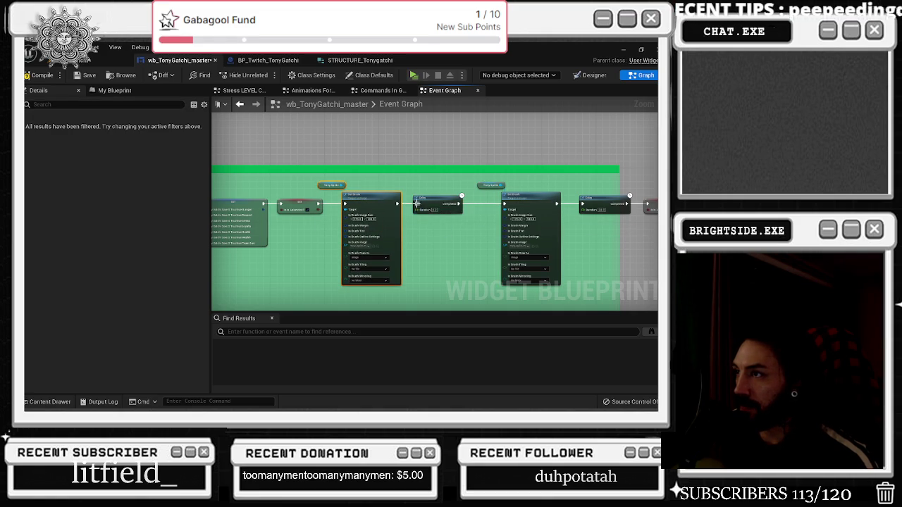
left_click(479, 201)
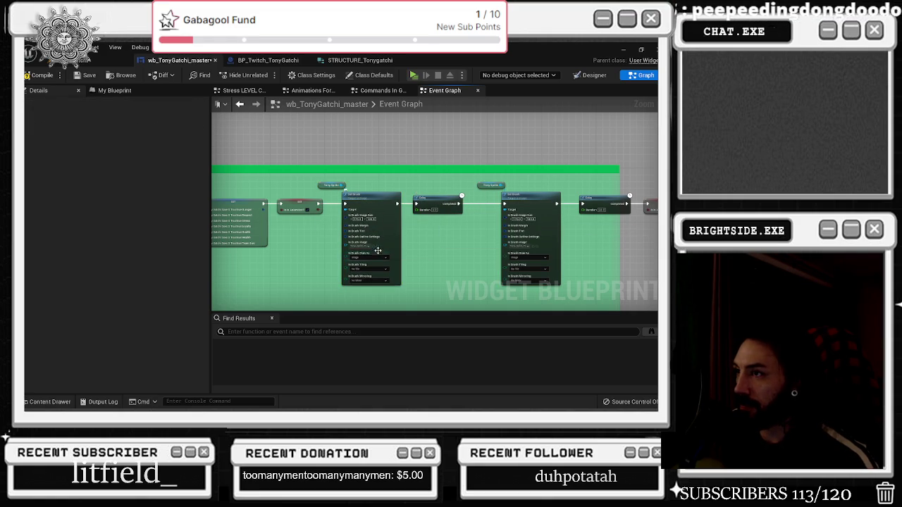
key("ctrl+space")
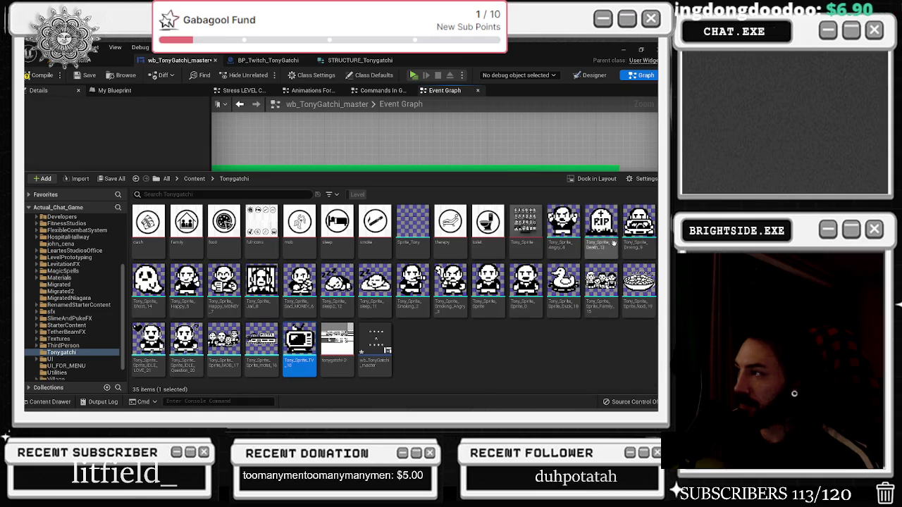
key("ctrl+space")
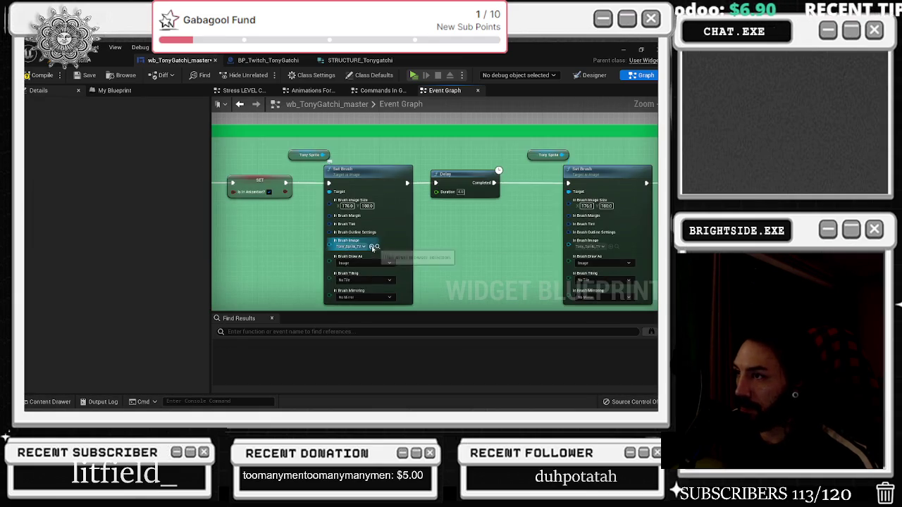
scroll(419, 231, "down", 5)
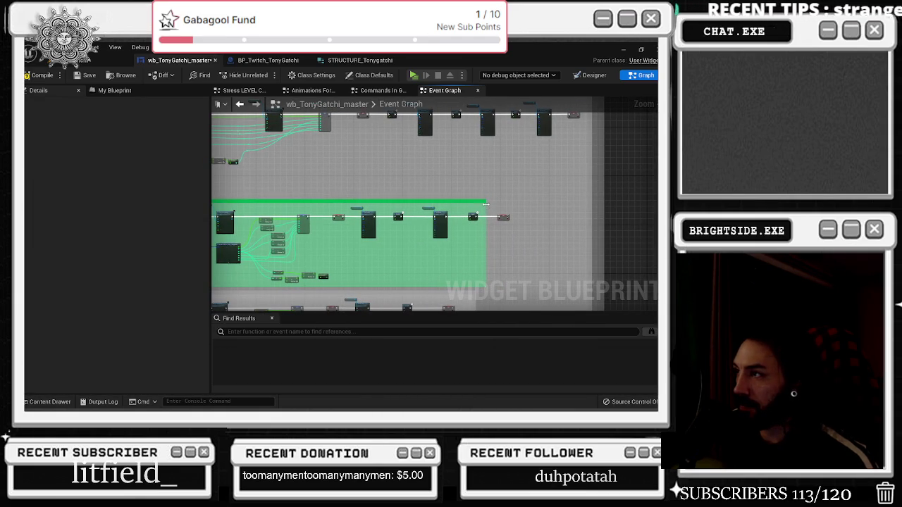
Widen the green motel comment to cover the new nodes.
left_click_drag(486, 205, 547, 205)
left_click_drag(497, 295, 491, 224)
scroll(447, 225, "down", 3)
Save the blueprint and open the Tonygatchi folder's sprite assets.
left_click(427, 221)
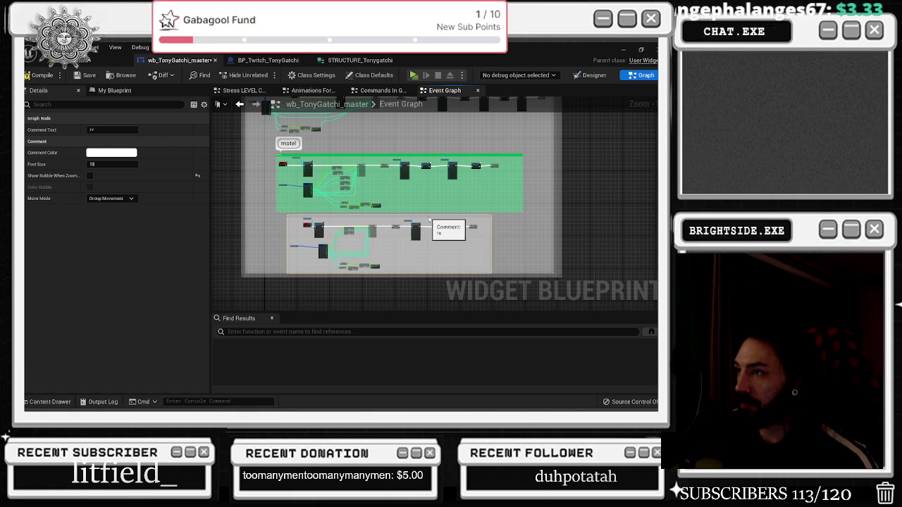
left_click_drag(430, 233, 444, 257)
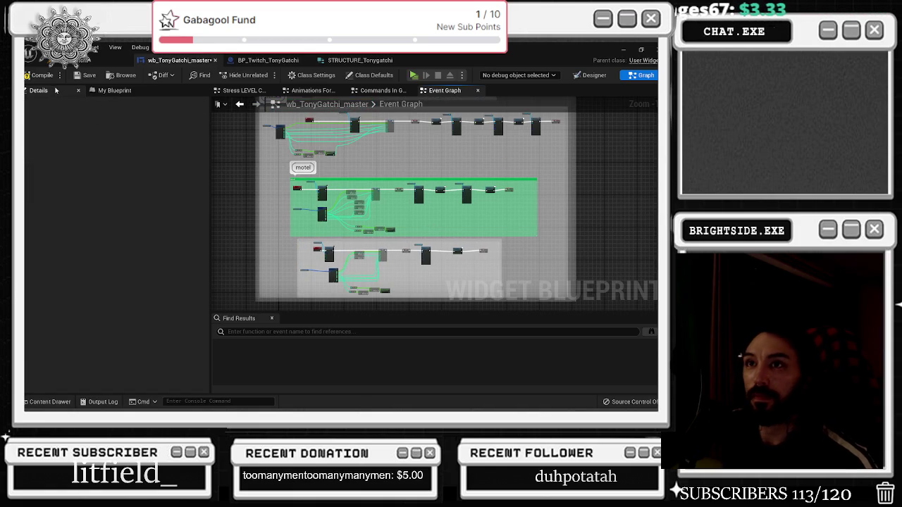
left_click(85, 75)
left_click(54, 405)
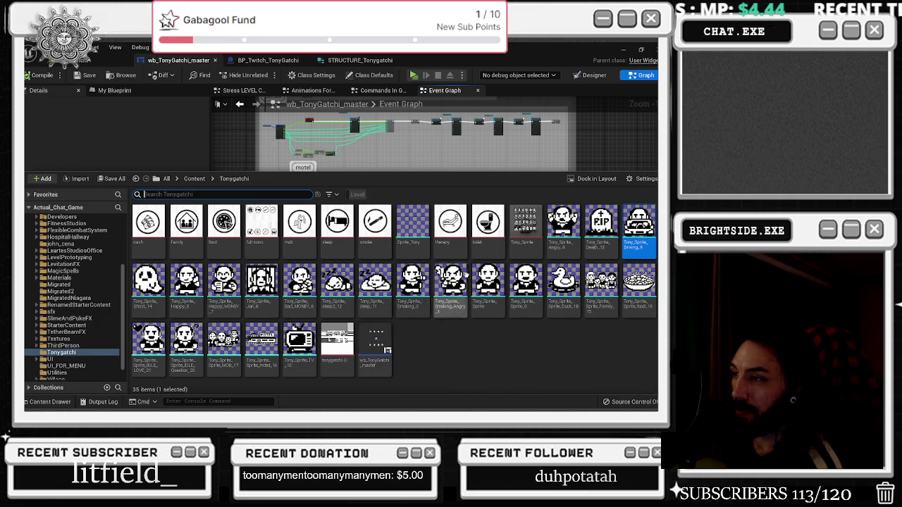
Close the asset browser and inspect the rv comment box's settings.
left_click(394, 146)
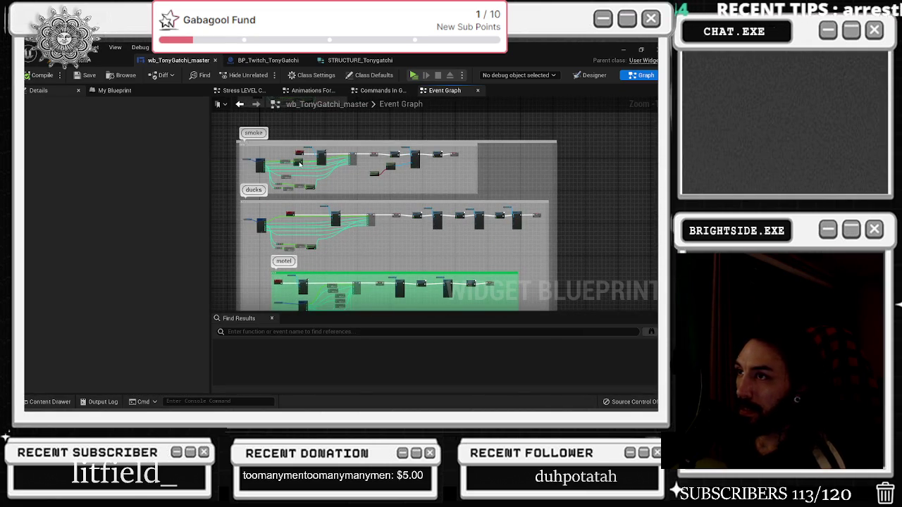
scroll(327, 197, "down", 3)
scroll(313, 204, "down", 1)
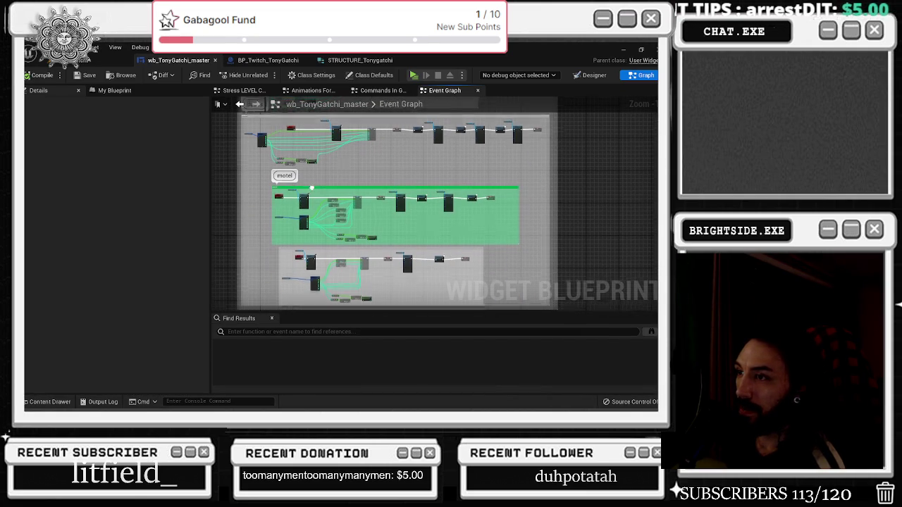
left_click(313, 245)
left_click(90, 176)
scroll(269, 163, "up", 2)
scroll(304, 171, "down", 2)
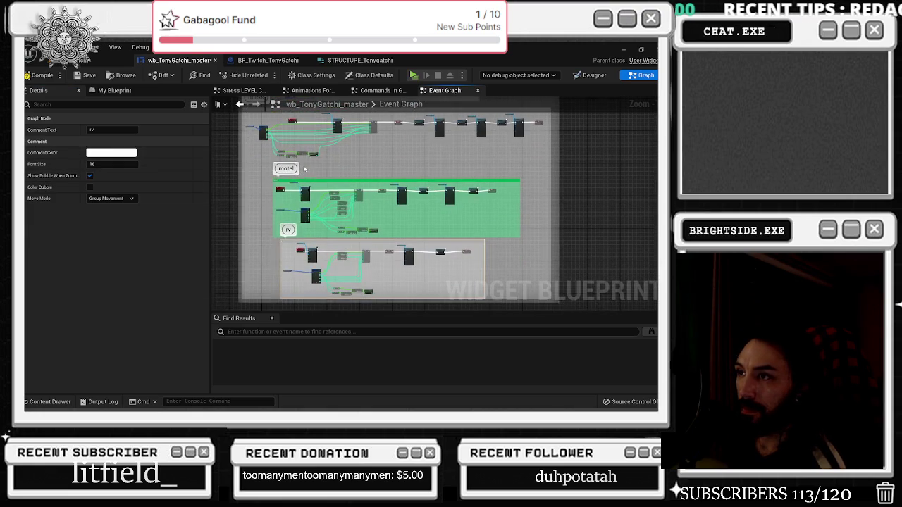
left_click(273, 305)
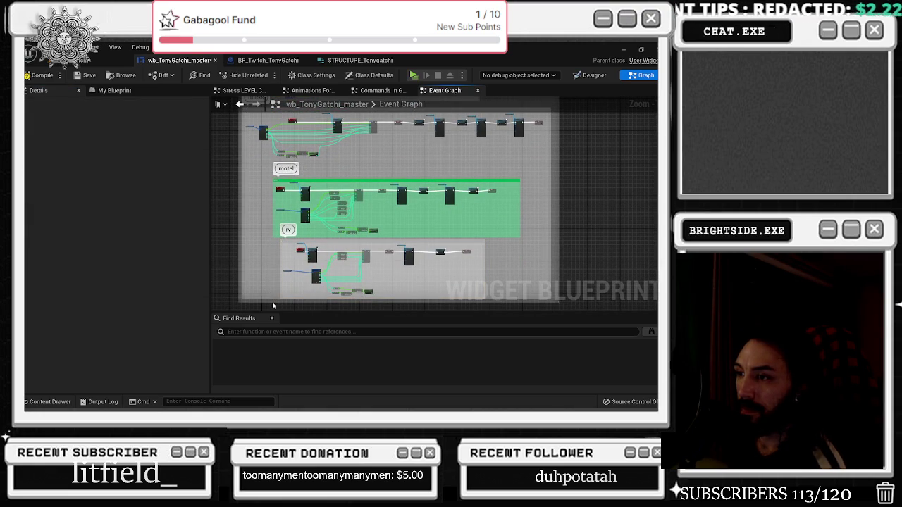
Pan the graph and reopen the Tonygatchi sprite assets in the content drawer.
mouse_move(272, 305)
left_mouse_down()
mouse_move(260, 300)
mouse_move(267, 113)
mouse_move(338, 108)
mouse_move(326, 167)
mouse_move(319, 162)
mouse_move(298, 198)
left_mouse_up()
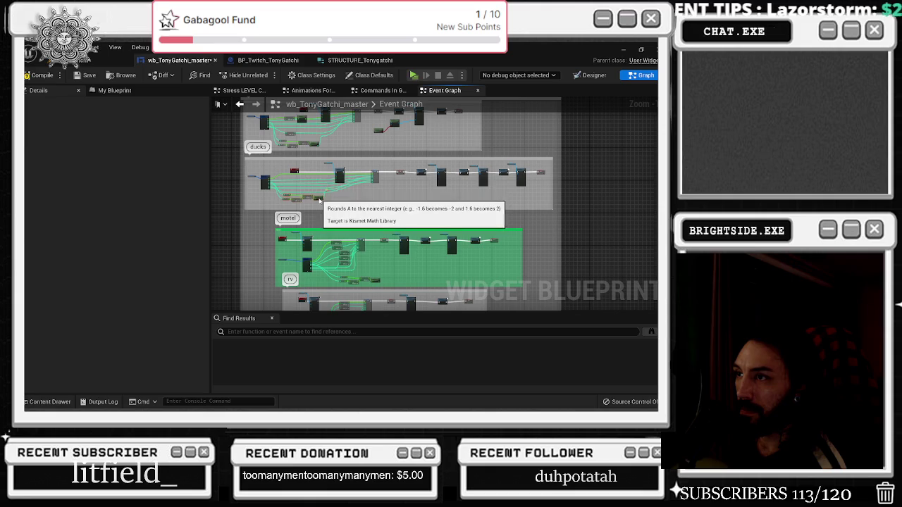
mouse_move(355, 204)
left_mouse_down()
mouse_move(344, 199)
mouse_move(376, 169)
mouse_move(411, 170)
mouse_move(353, 171)
mouse_move(352, 279)
mouse_move(394, 308)
left_mouse_up()
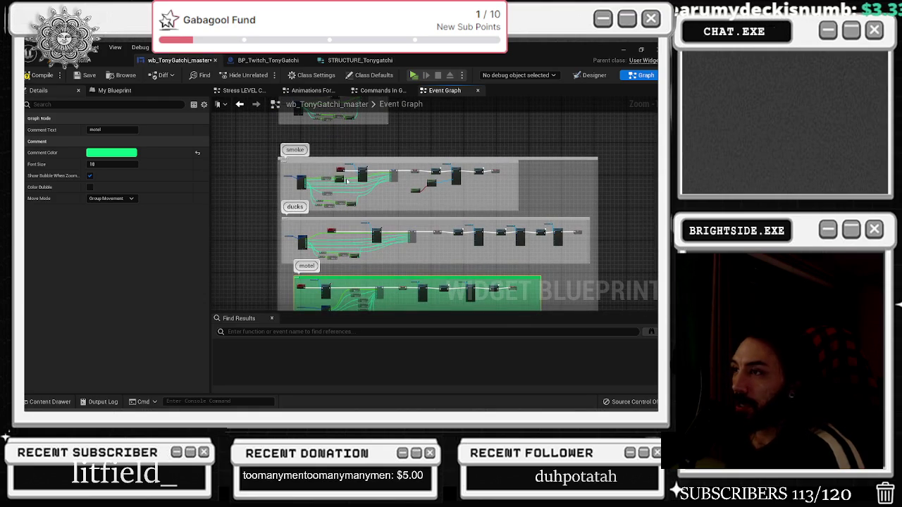
left_click(48, 401)
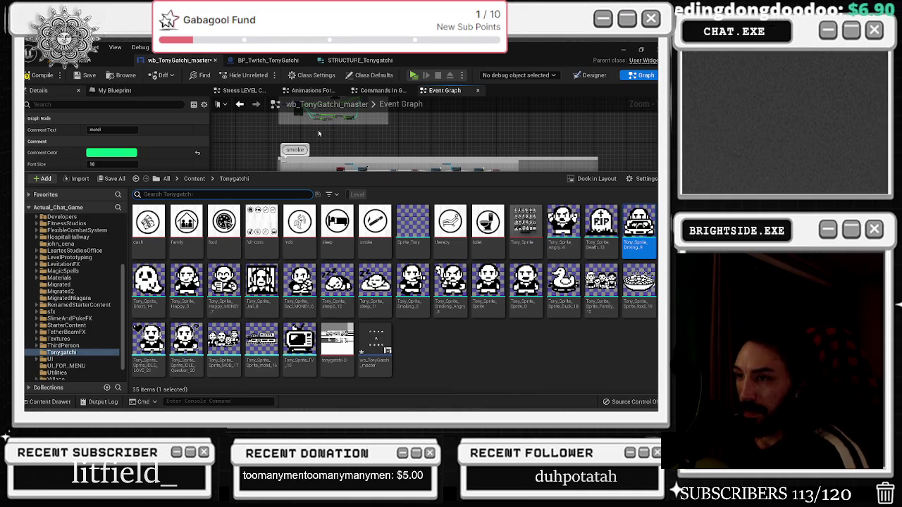
Close the asset browser and pan over the comment groups from hunger increase down to motel.
left_click(253, 137)
scroll(423, 156, "down", 2)
left_click_drag(425, 157, 378, 234)
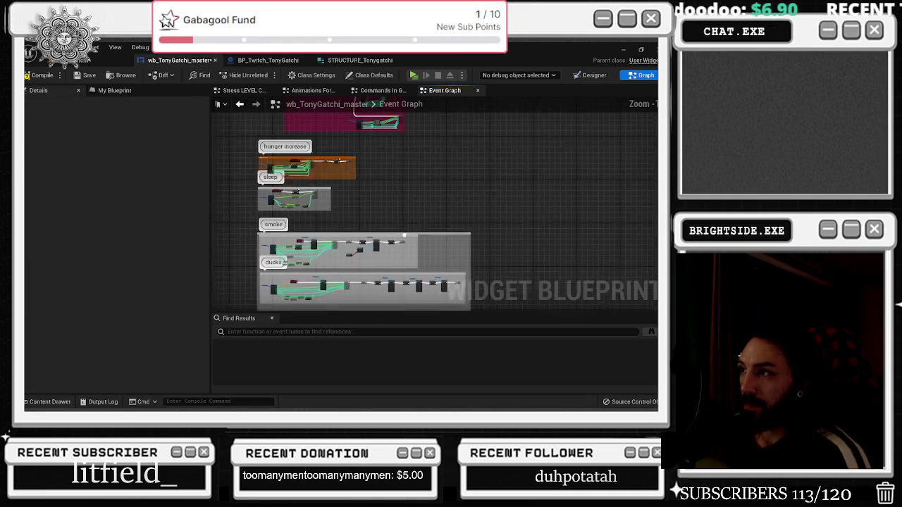
scroll(449, 252, "up", 5)
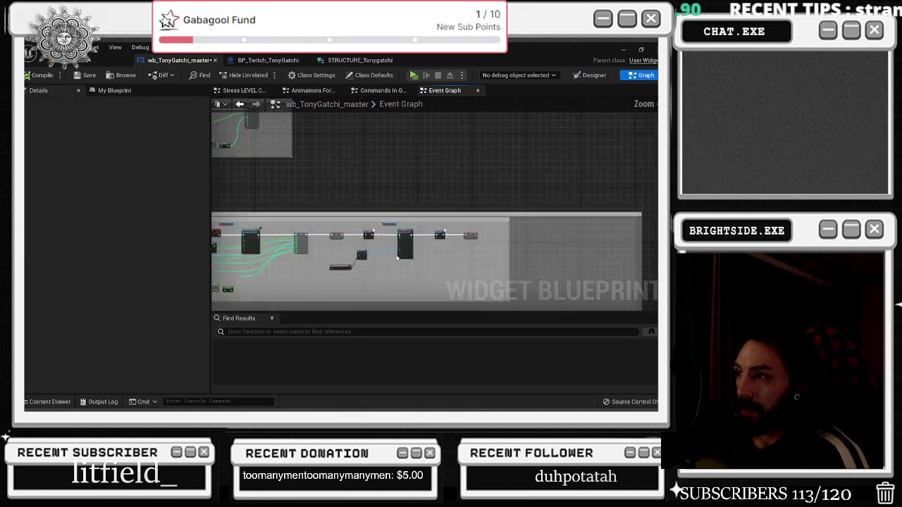
scroll(476, 222, "down", 2)
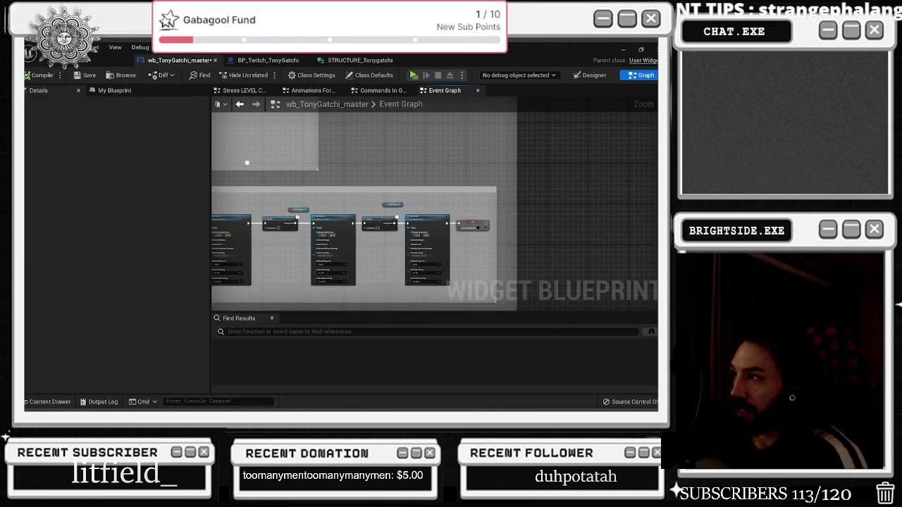
scroll(560, 204, "down", 5)
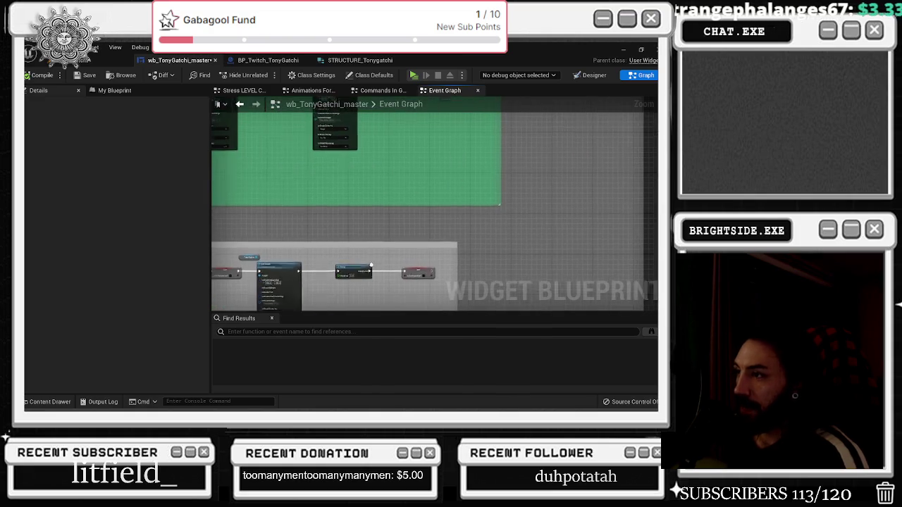
left_click_drag(560, 205, 422, 327)
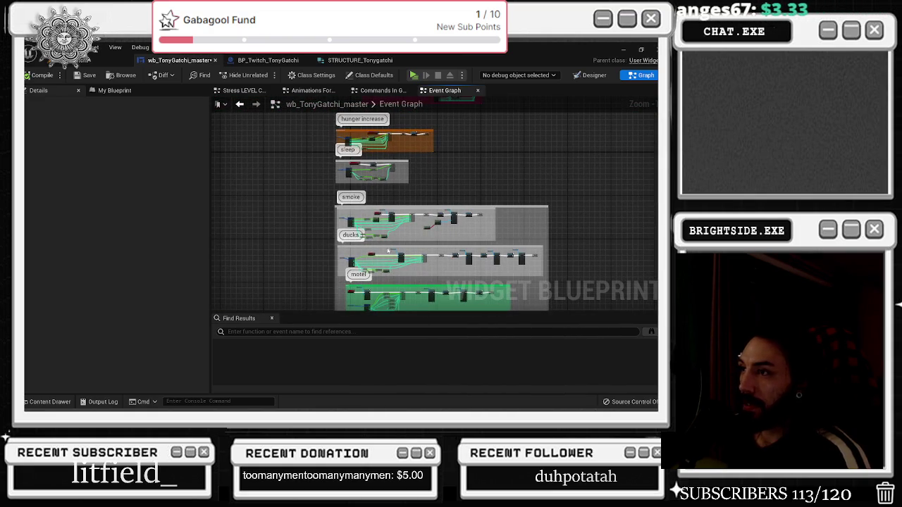
left_click_drag(428, 208, 383, 213)
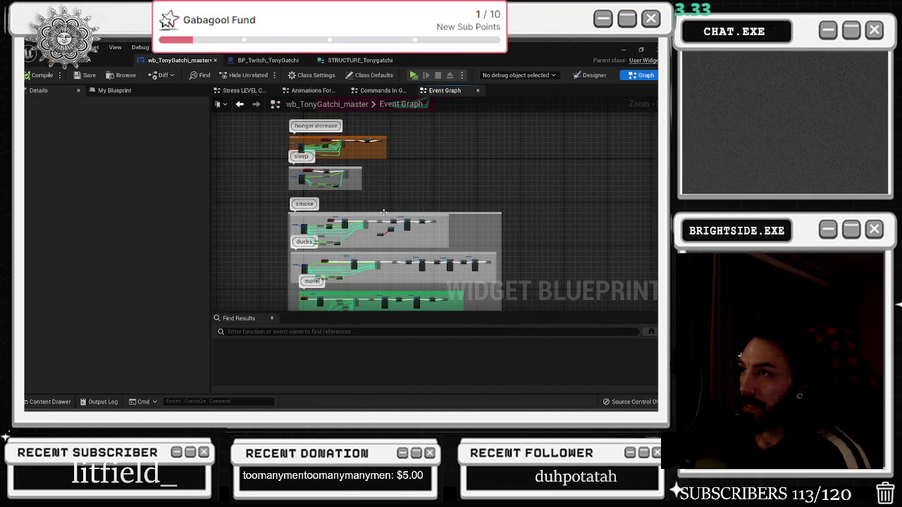
View the Designer layout of eight icons around the Tony sprite, then return to Graph.
left_click(591, 75)
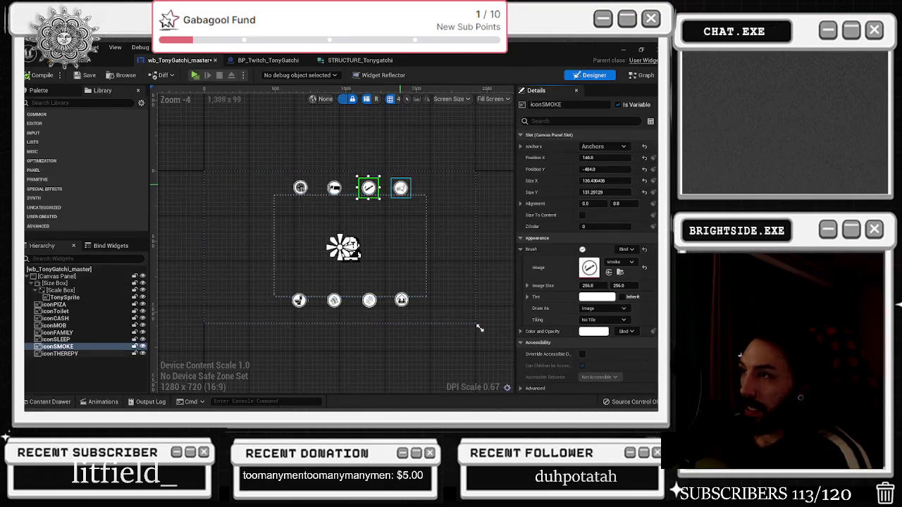
scroll(422, 199, "up", 2)
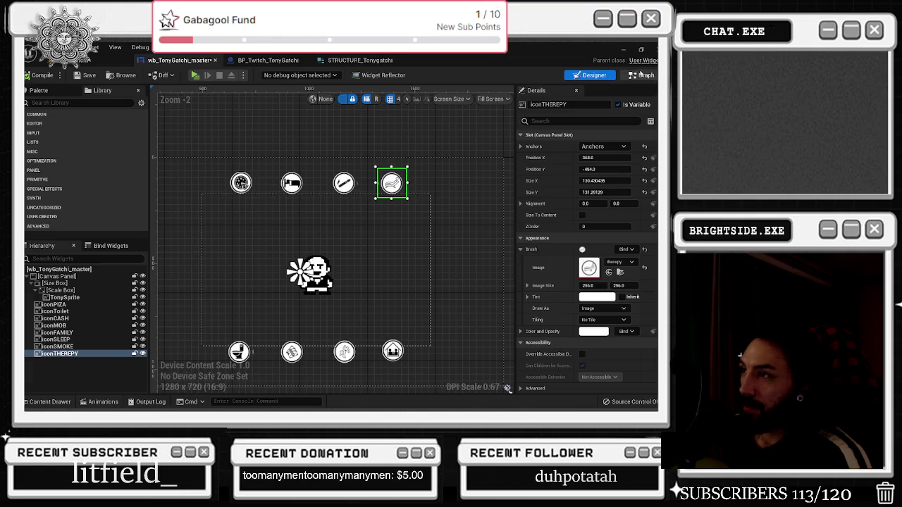
left_click(641, 75)
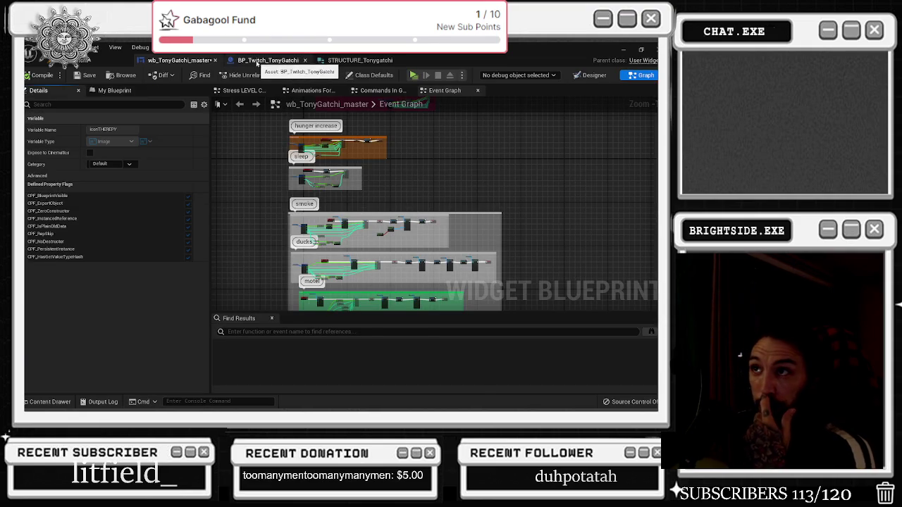
Swap in a Random Integer in Range from Stream node and split its Stream input into an initial seed.
left_click(268, 60)
scroll(301, 167, "up", 2)
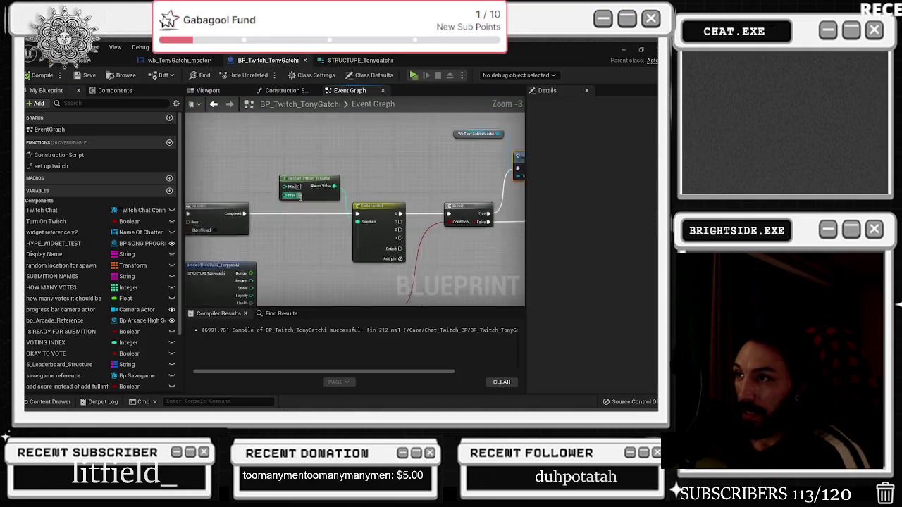
left_click_drag(335, 174, 351, 138)
type("random w")
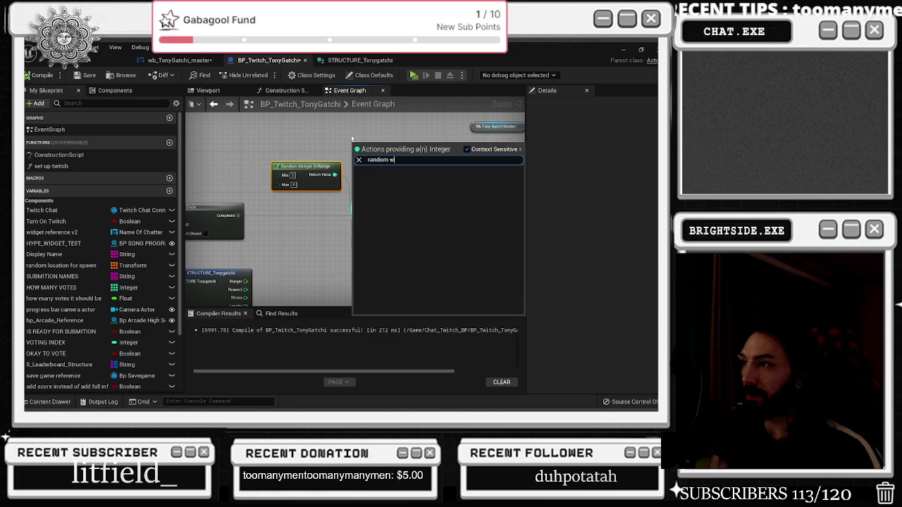
key("BackSpace")
key("Down")
key("Down")
key("Down")
key("Return")
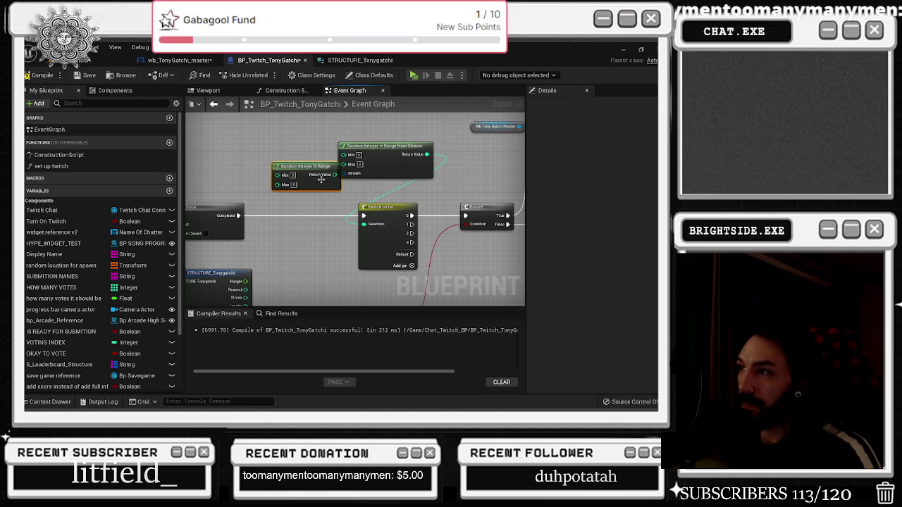
key("Delete")
right_click(343, 173)
left_click(373, 202)
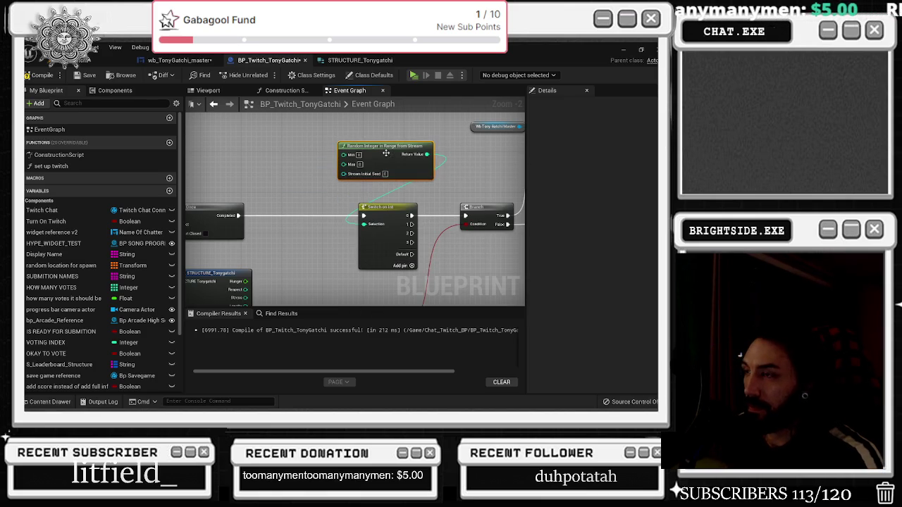
left_click_drag(378, 156, 332, 157)
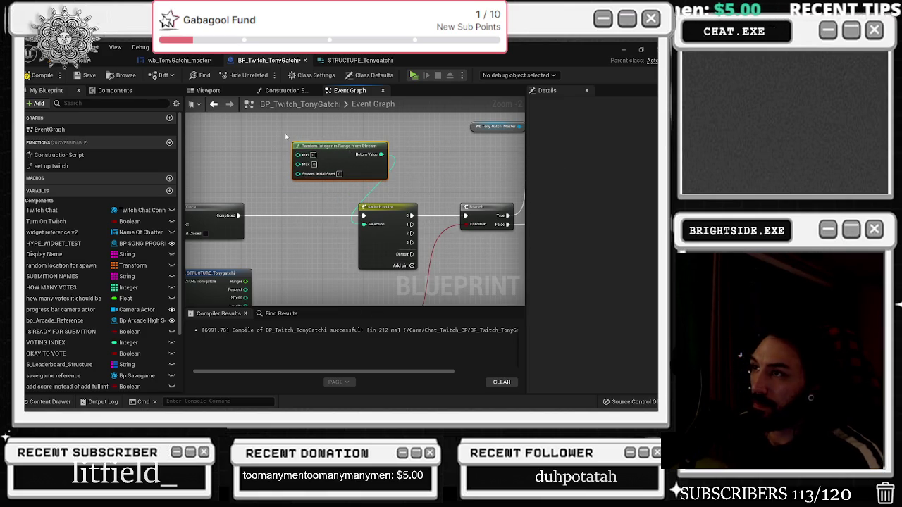
Feed the Switch's Selection from a plain Random Integer in Range and delete the stream version.
left_click_drag(363, 224, 321, 201)
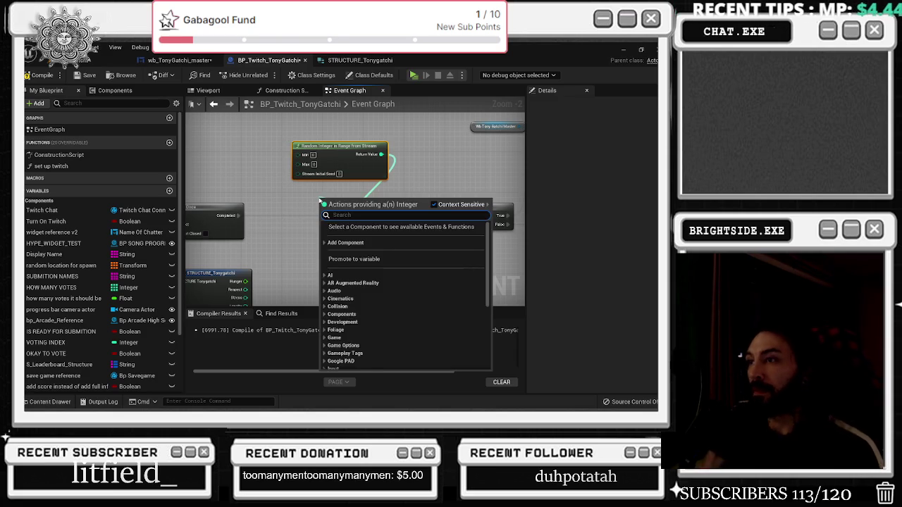
type("er")
key("BackSpace")
key("BackSpace")
type("random")
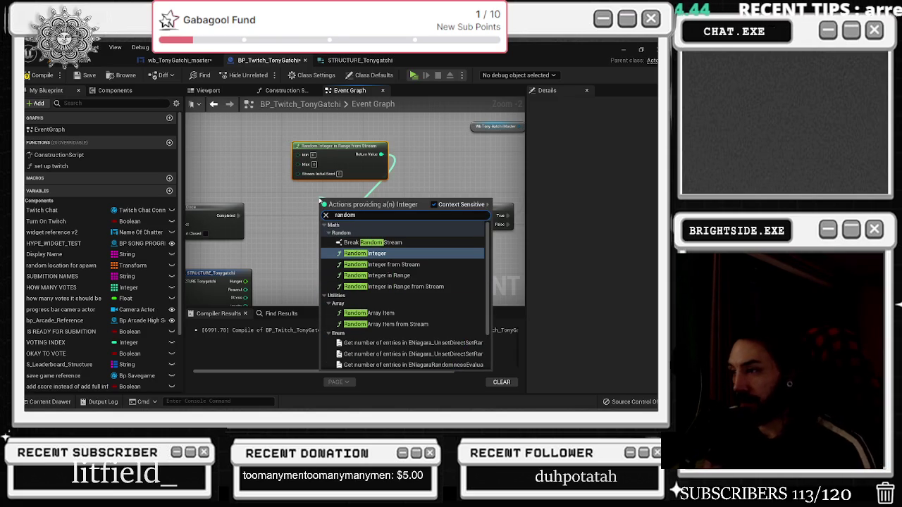
key("Down")
key("Down")
key("Return")
left_click_drag(325, 200, 294, 190)
left_click(315, 164)
key("Delete")
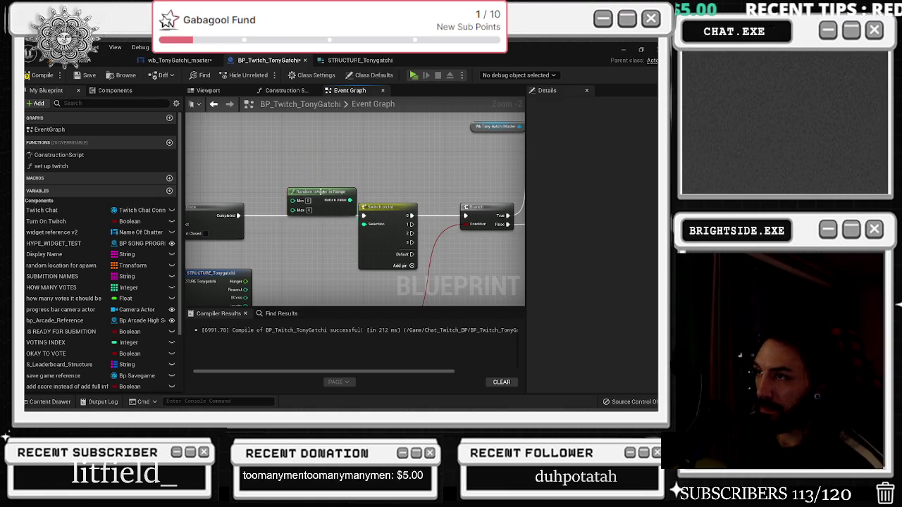
left_click_drag(322, 191, 277, 159)
scroll(277, 159, "down", 1)
left_click_drag(361, 157, 391, 161)
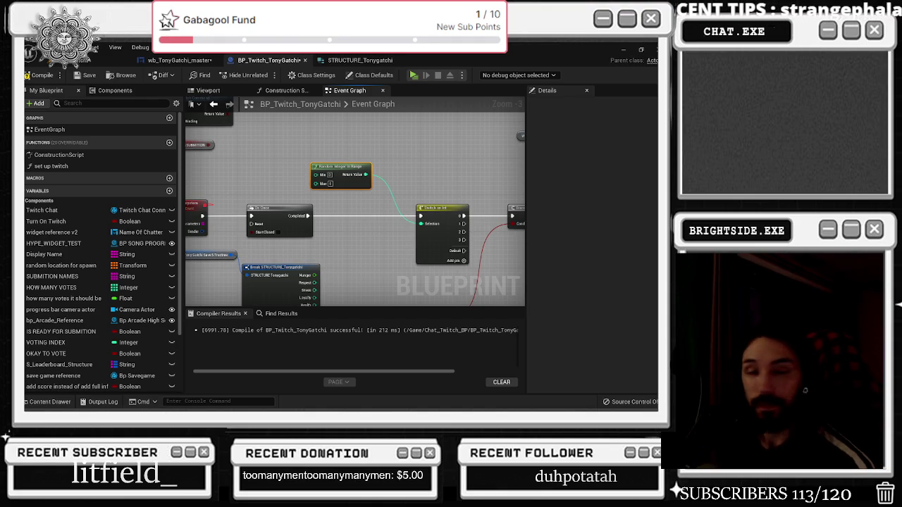
scroll(331, 197, "down", 3)
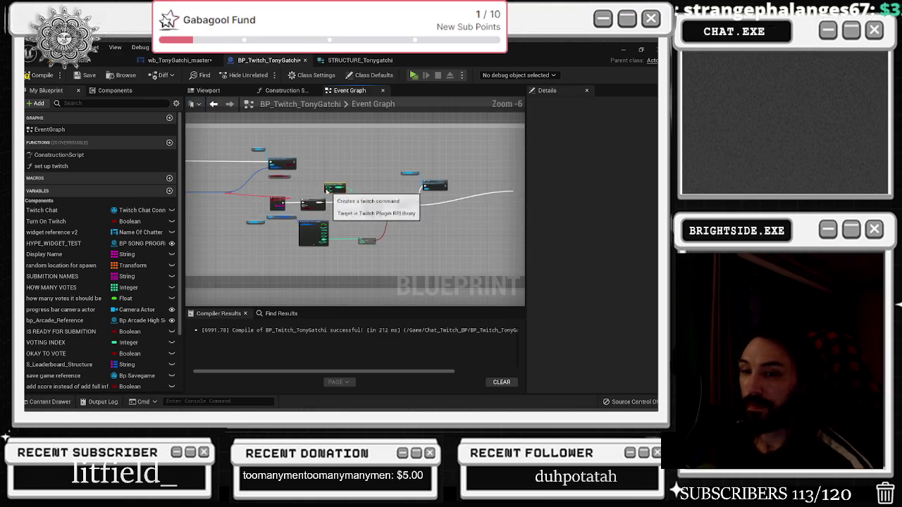
scroll(343, 188, "up", 2)
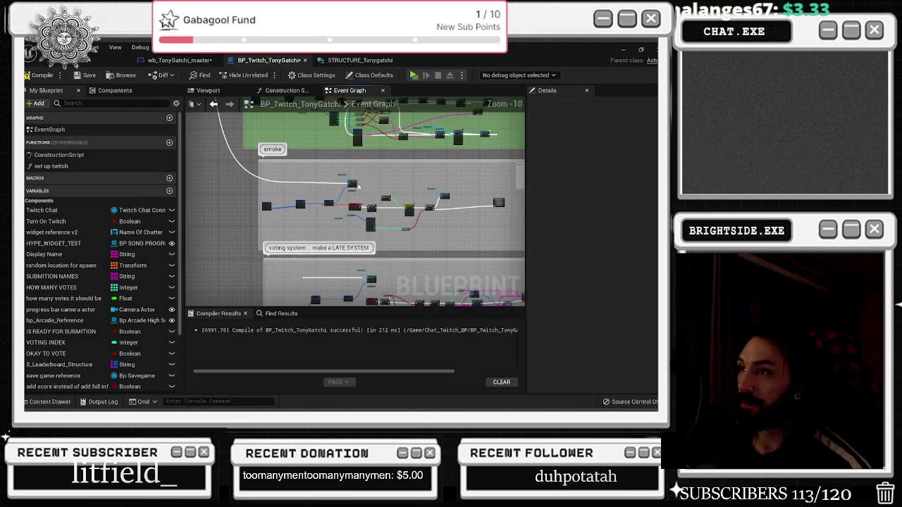
scroll(287, 212, "down", 4)
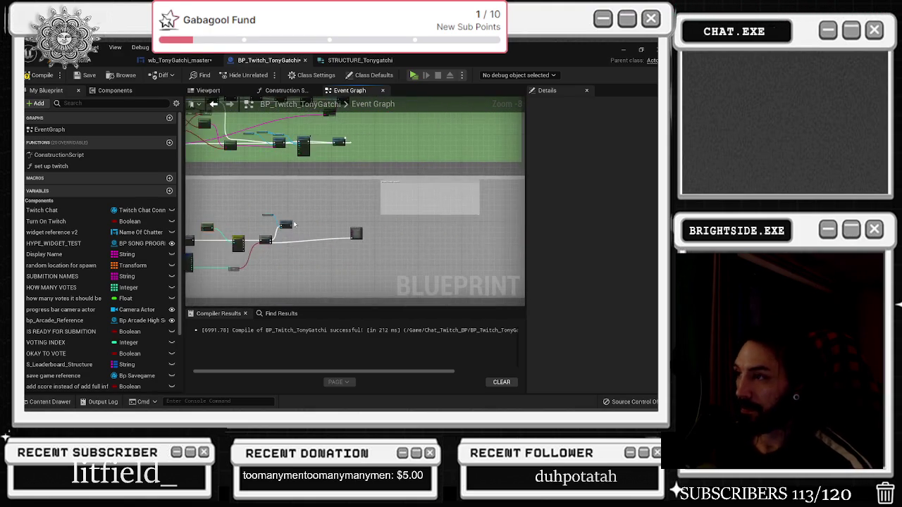
scroll(317, 220, "down", 4)
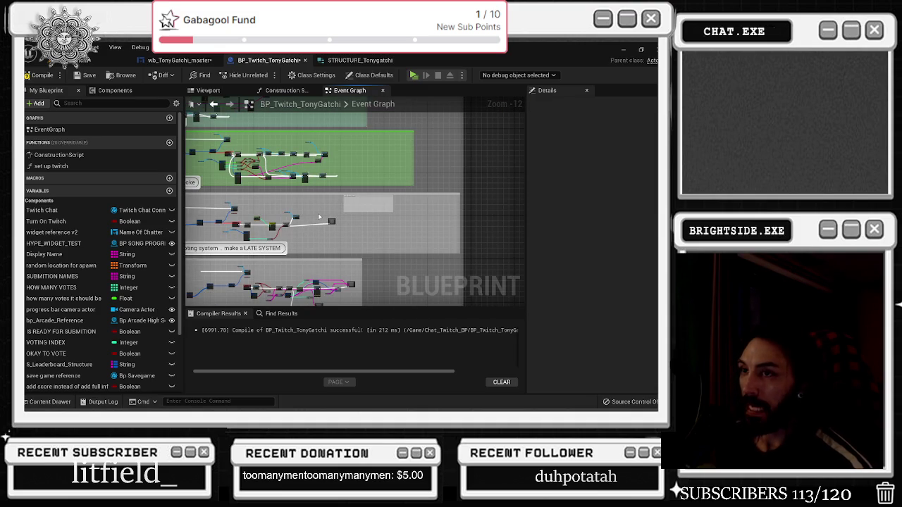
left_click_drag(316, 212, 319, 235)
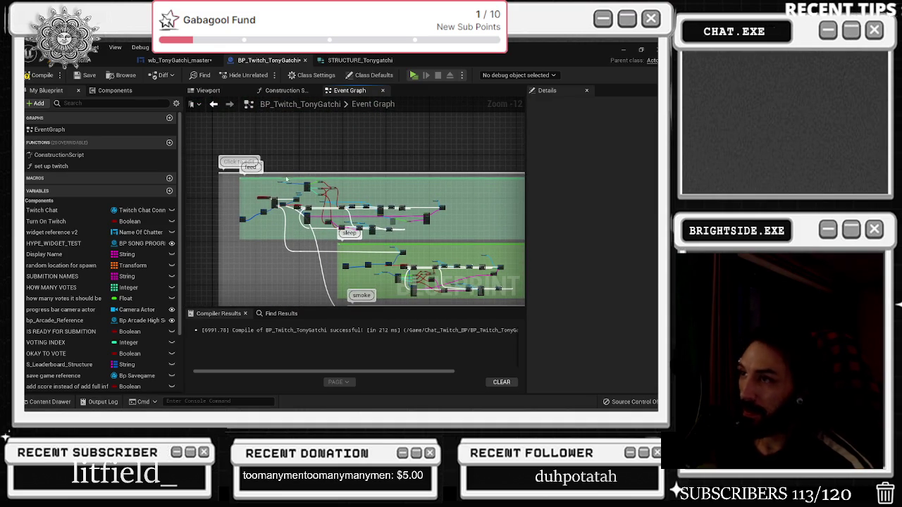
mouse_move(313, 172)
left_mouse_down()
mouse_move(278, 146)
mouse_move(305, 150)
mouse_move(311, 129)
left_mouse_up()
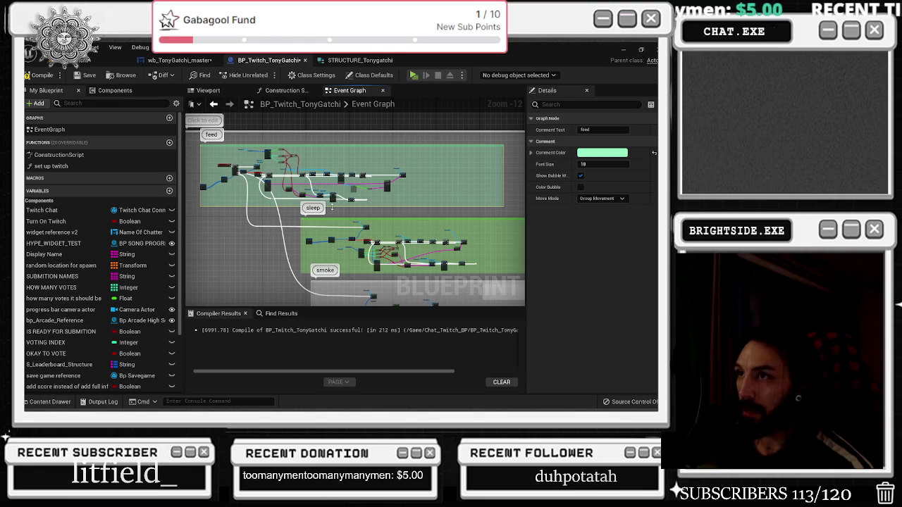
left_click_drag(328, 206, 272, 138)
scroll(273, 138, "up", 10)
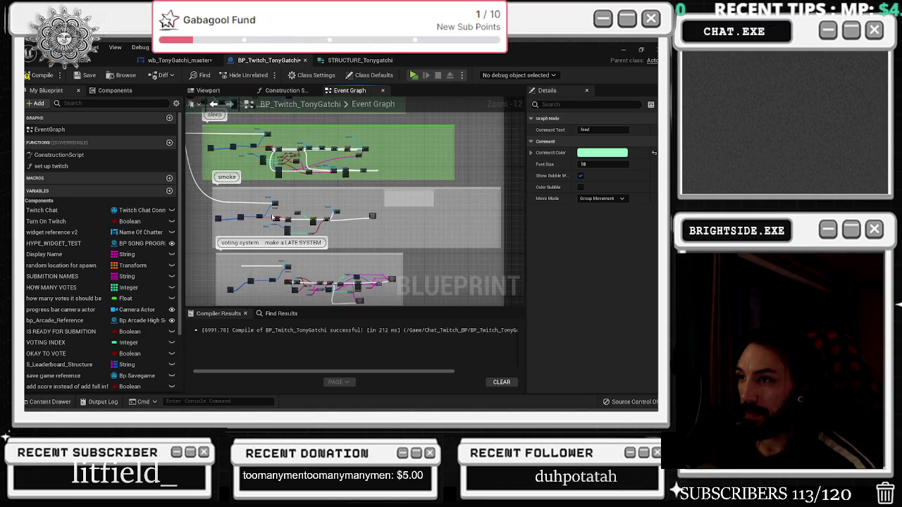
left_click_drag(277, 196, 261, 153)
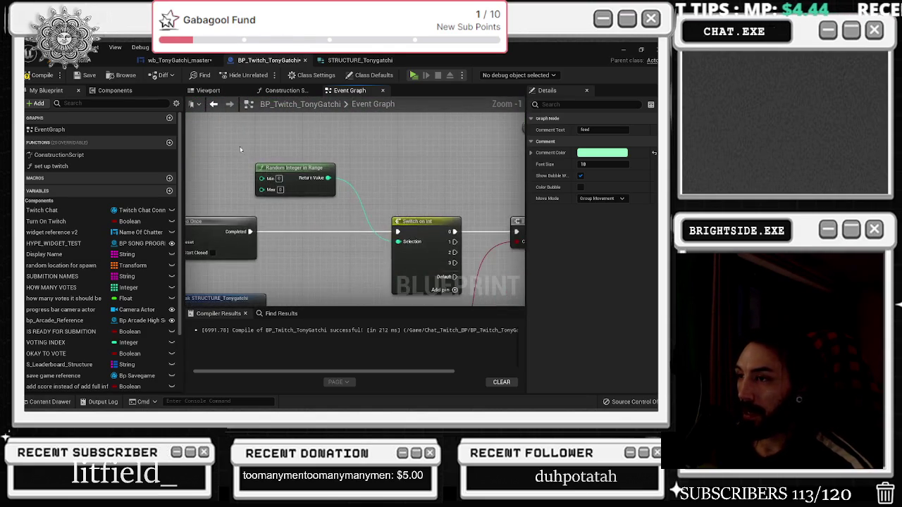
scroll(262, 152, "down", 2)
scroll(291, 153, "down", 1)
left_click_drag(266, 188, 287, 195)
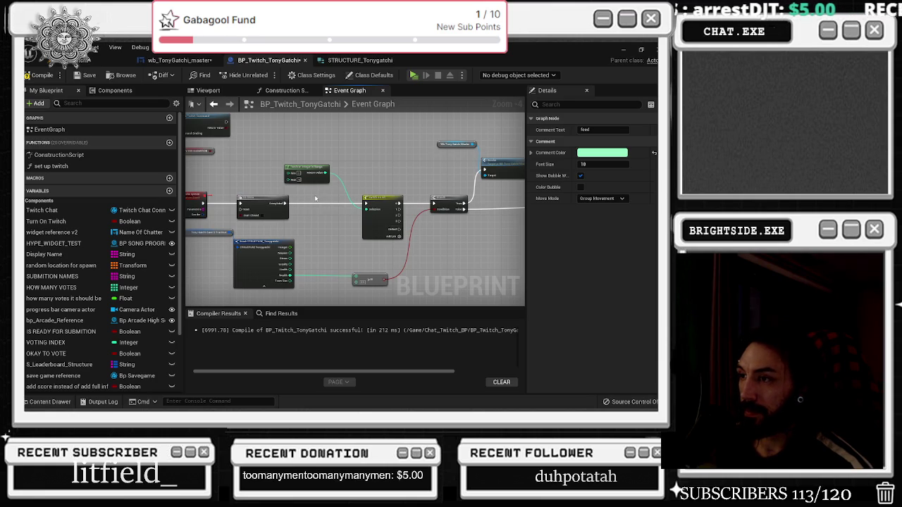
scroll(346, 162, "down", 1)
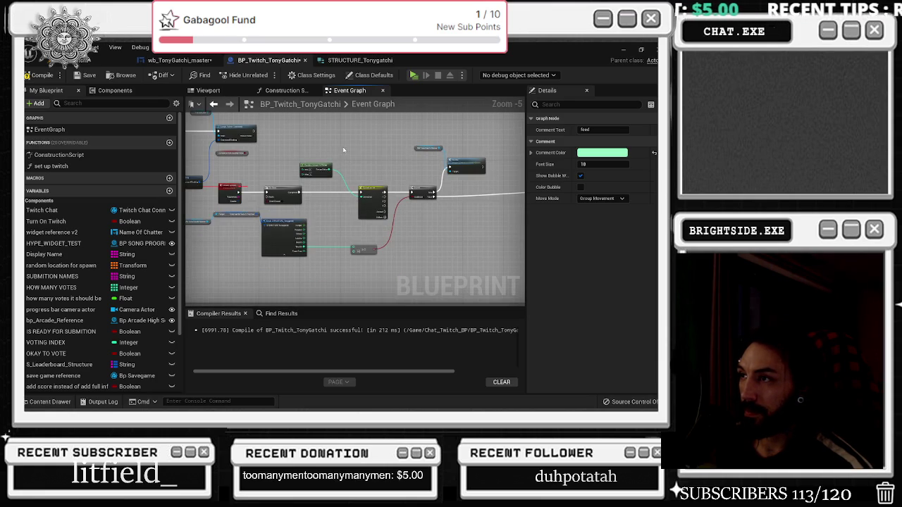
scroll(283, 170, "down", 1)
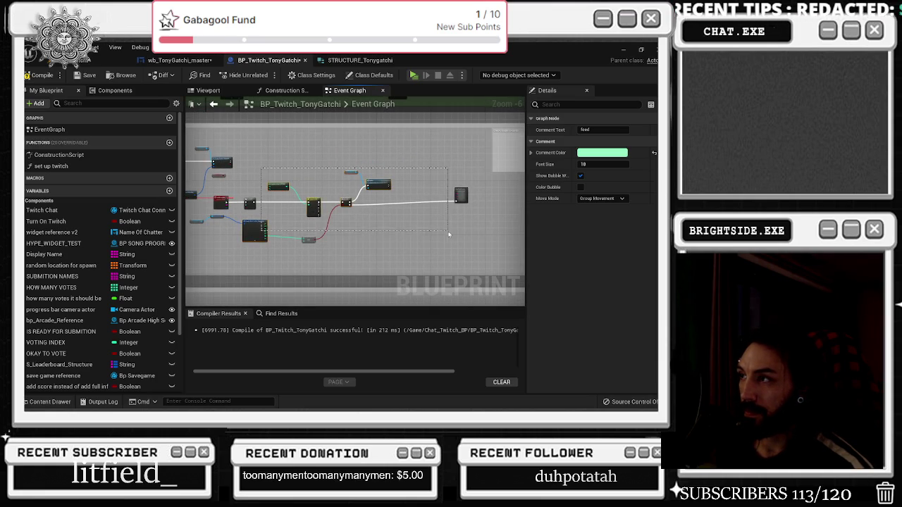
left_click(315, 204)
scroll(318, 194, "up", 1)
left_click_drag(319, 195, 421, 195)
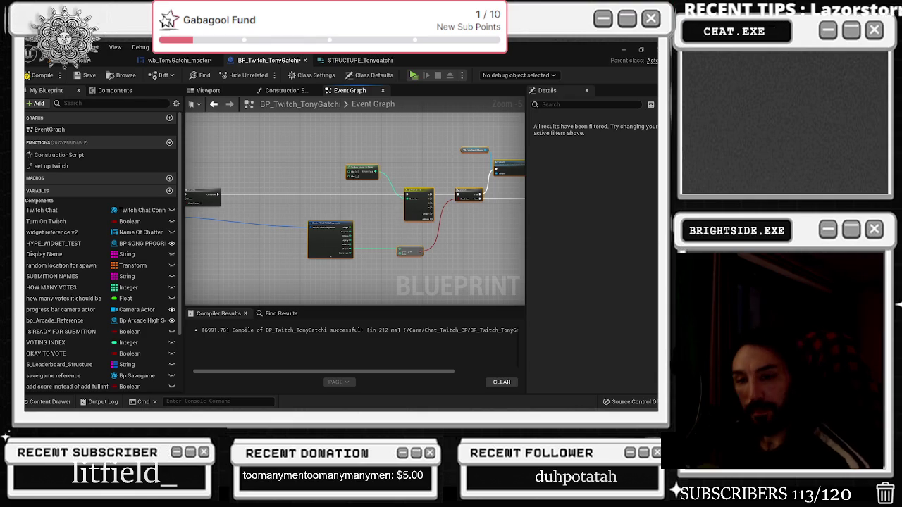
scroll(343, 209, "down", 1)
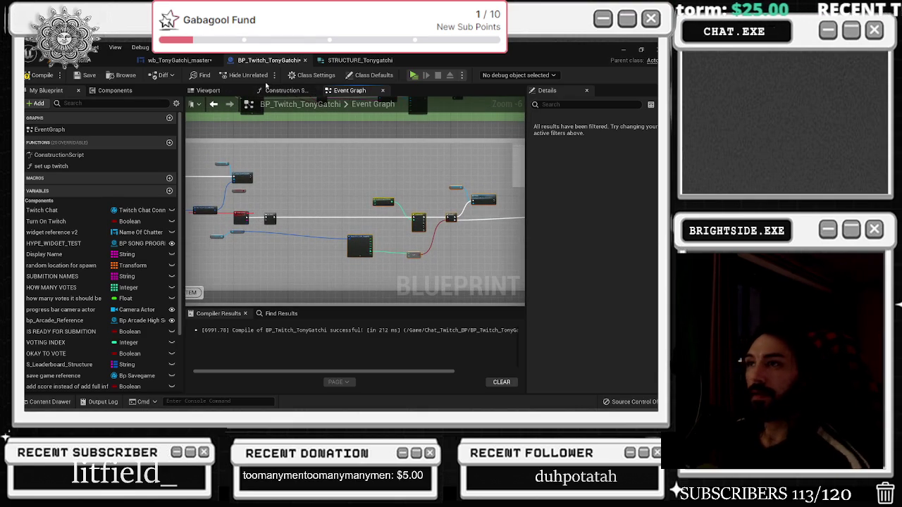
Look over the STRUCTURE_Tonygatchi stat fields and the BP_Twitch_TonyGatchi event graph.
left_click(176, 60)
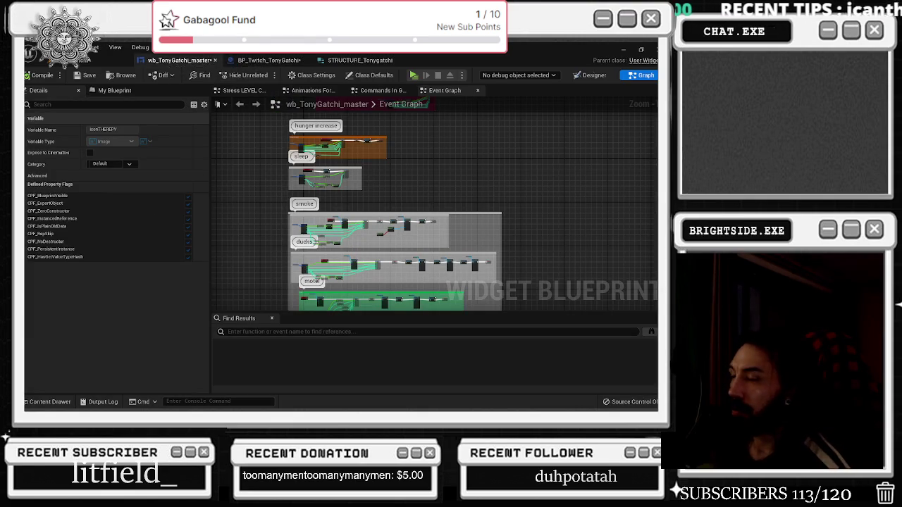
left_click(359, 61)
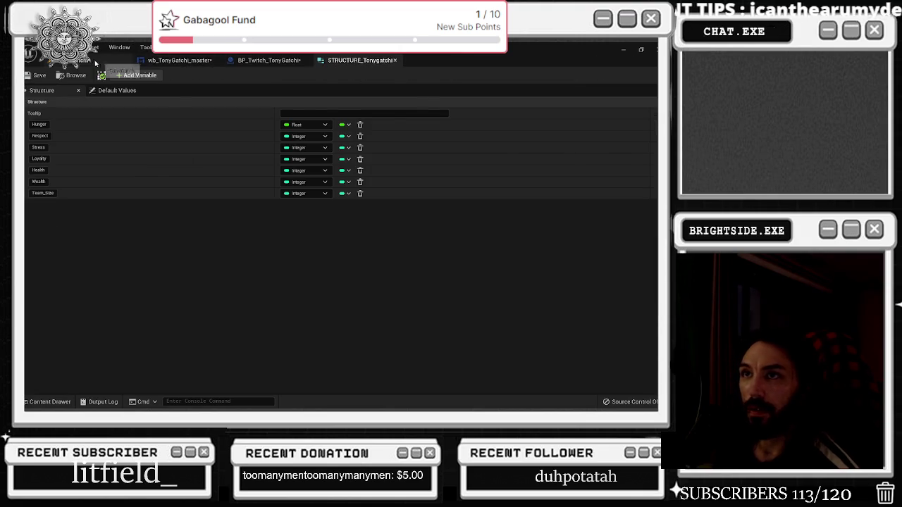
left_click(105, 60)
left_click(178, 61)
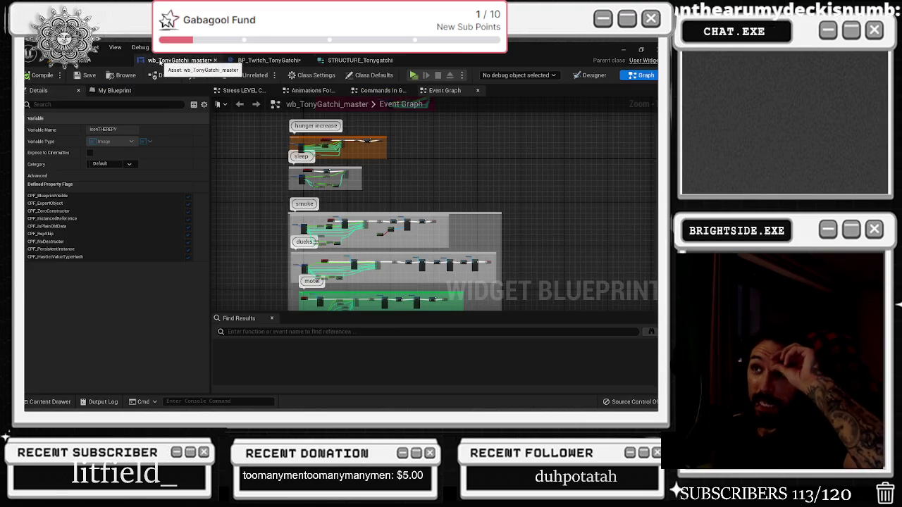
left_click(266, 61)
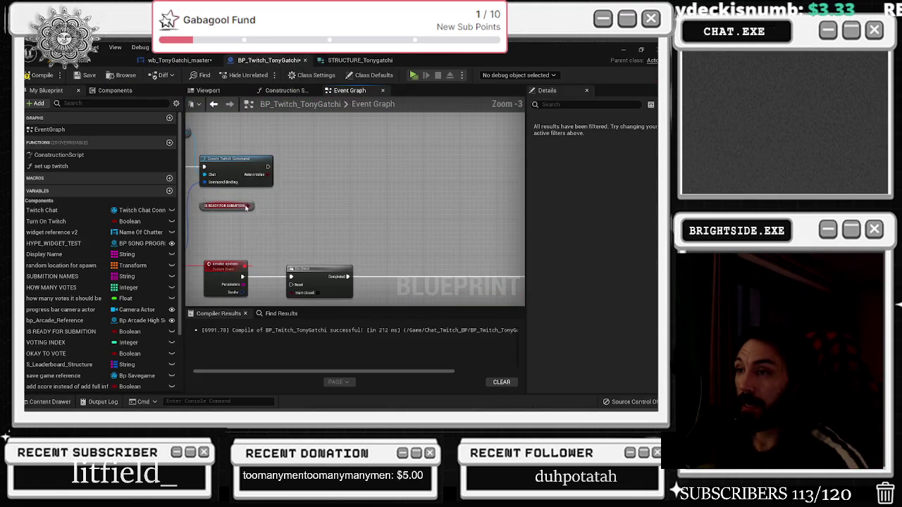
scroll(315, 222, "down", 2)
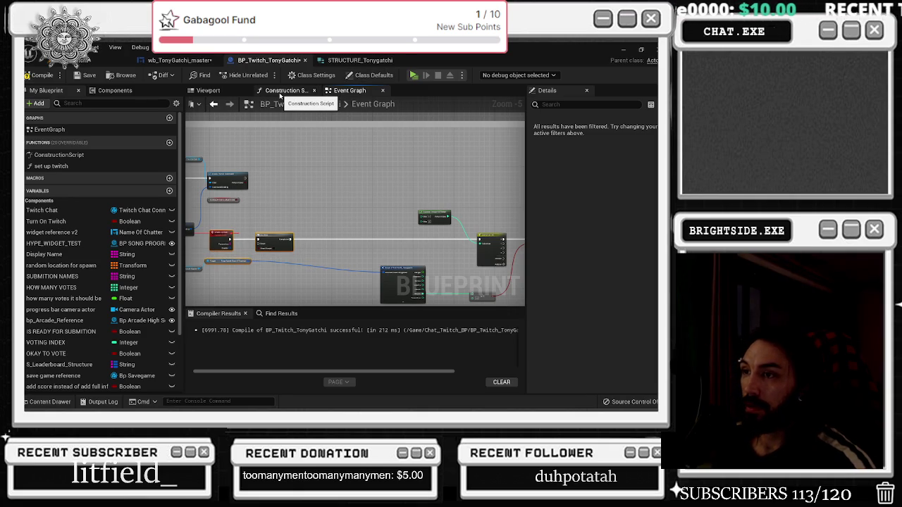
Return to wb_TonyGatchi_master and show its Designer with Tony ringed by eight action icons.
left_click(356, 60)
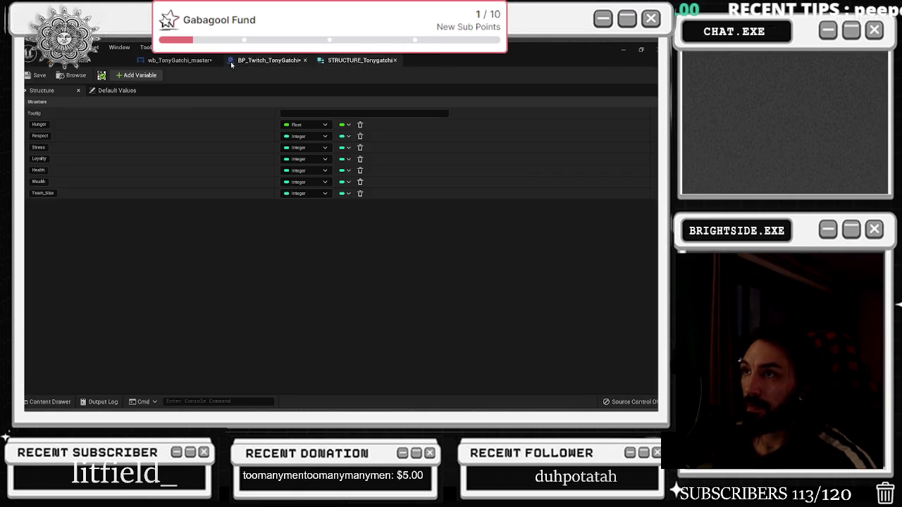
left_click(175, 61)
left_click(253, 61)
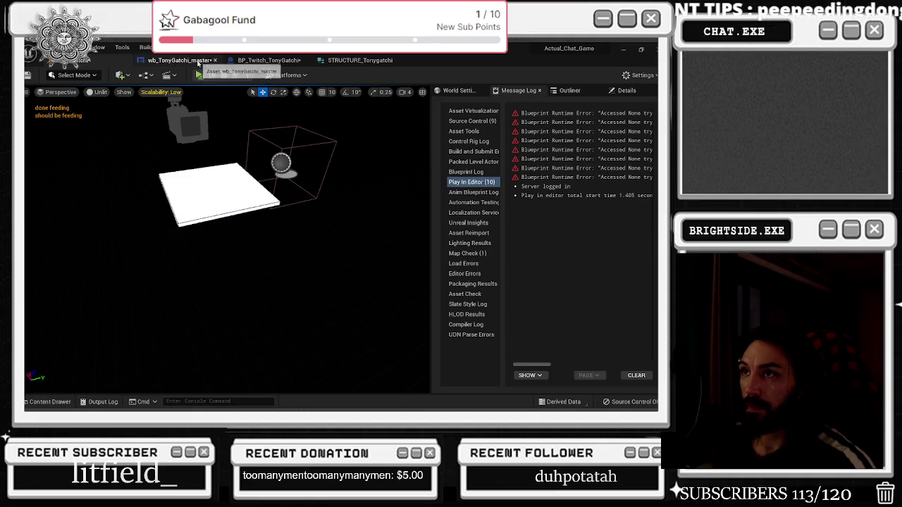
left_click(176, 61)
left_click(252, 61)
left_click(176, 60)
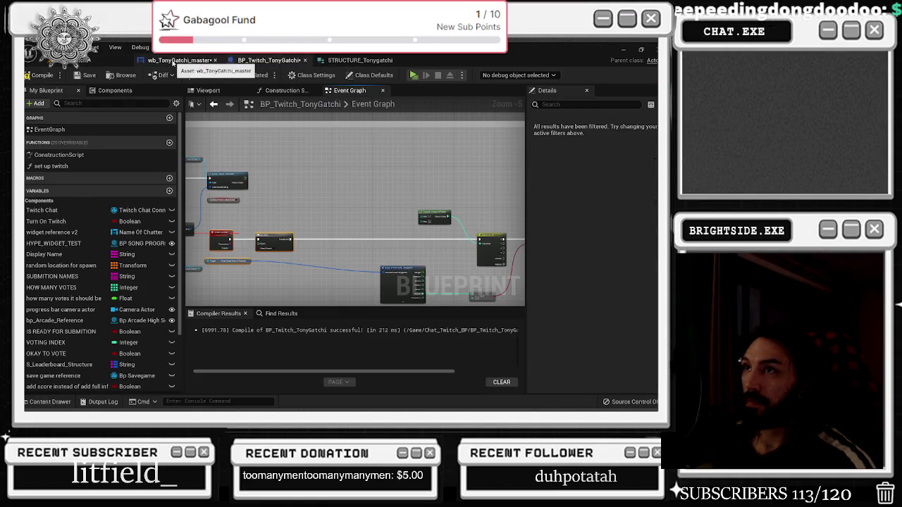
left_click(593, 75)
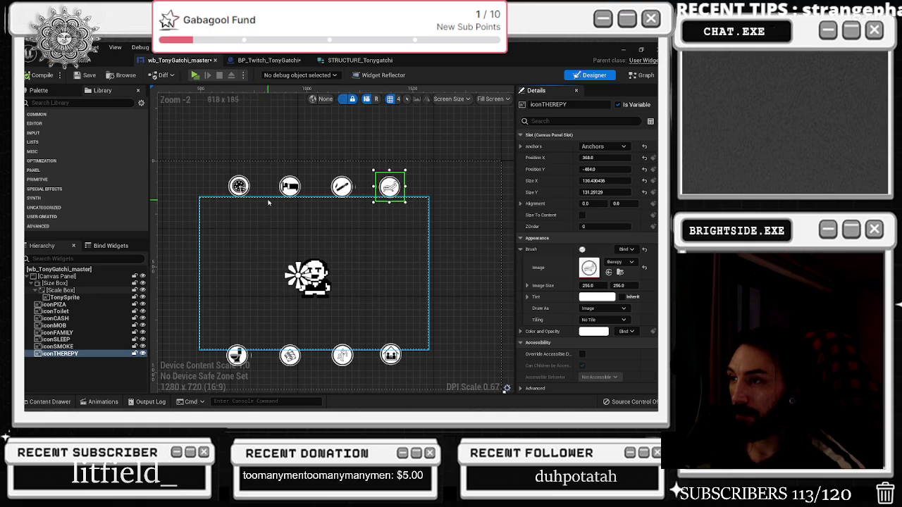
Zoom out the widget Designer, go back to its Graph, then bring up BP_Twitch_TonyGatchi.
scroll(412, 204, "down", 1)
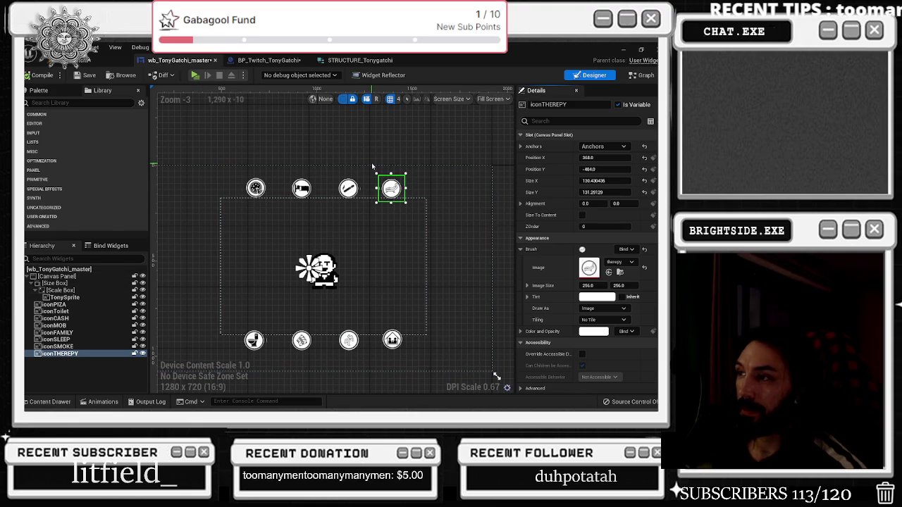
left_click(644, 75)
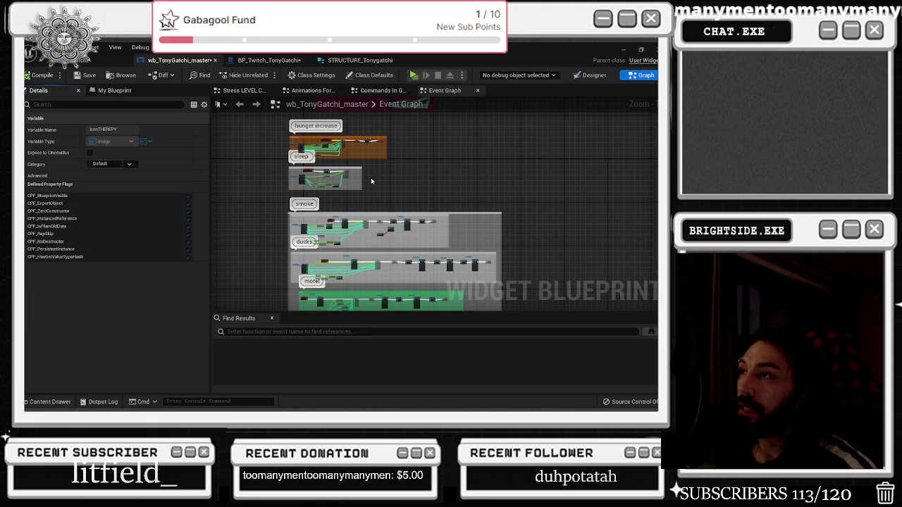
left_click(268, 60)
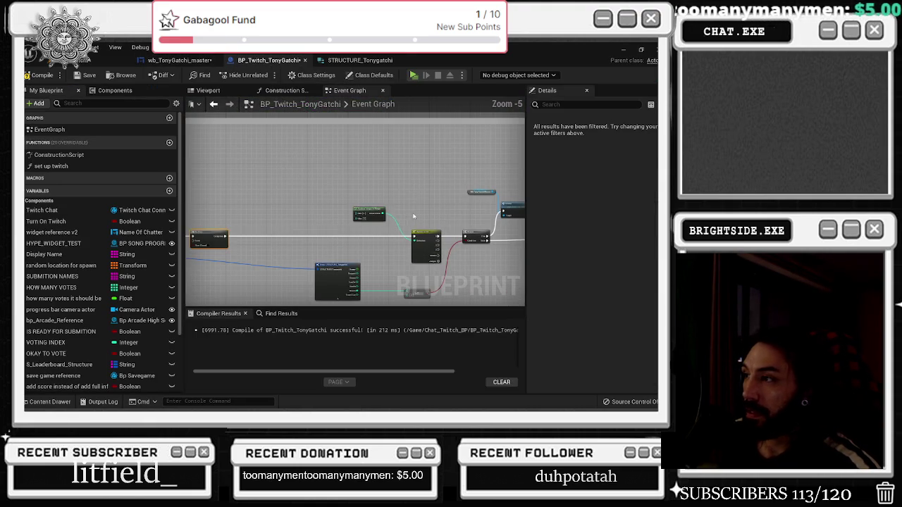
Reconnect the smoke event's execution wire into the Switch on Int node.
scroll(265, 249, "up", 2)
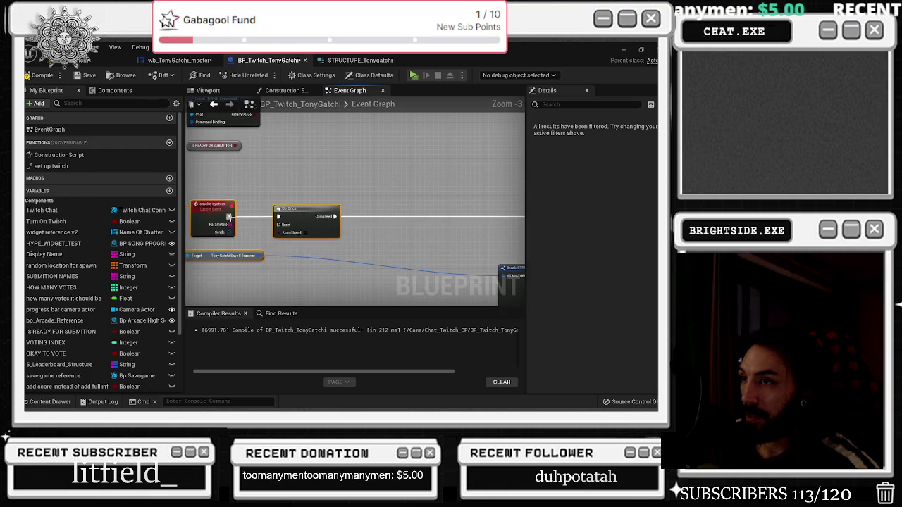
left_click_drag(308, 227, 308, 217)
scroll(297, 212, "down", 2)
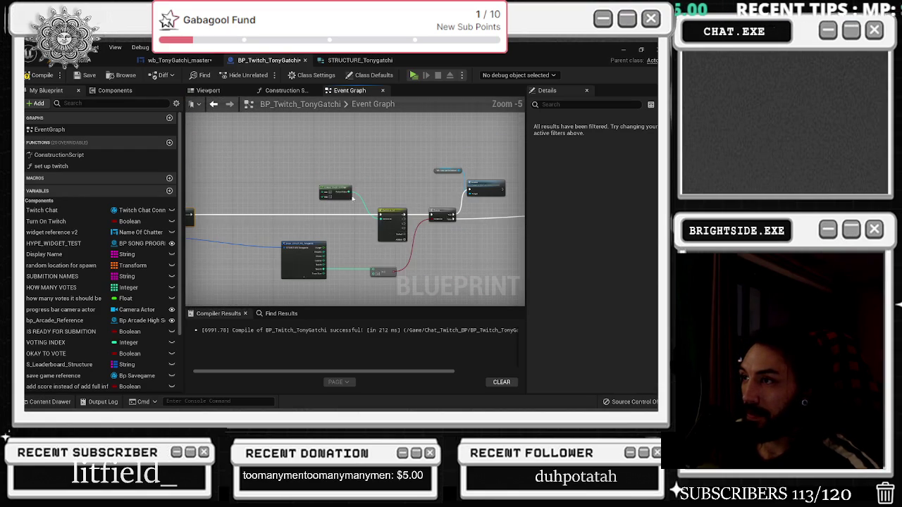
left_click(296, 194)
scroll(338, 211, "down", 2)
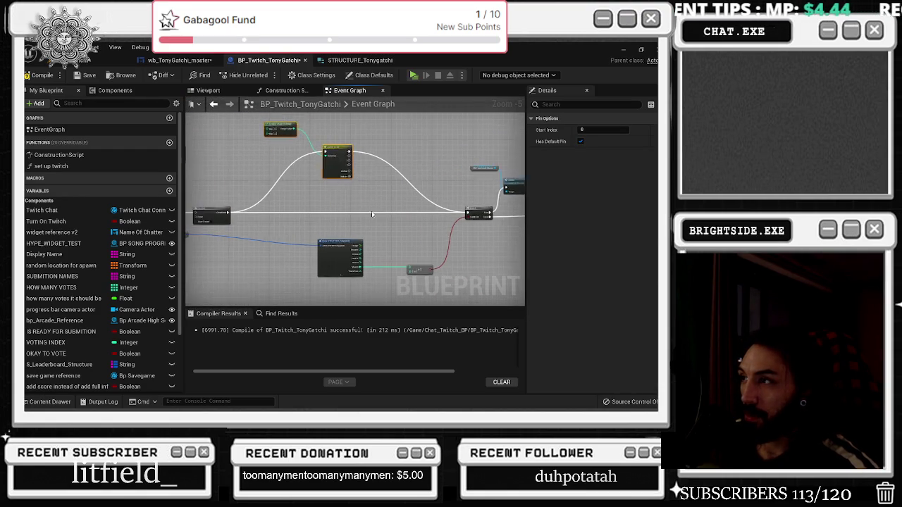
Move the Switch on Int and Break STRUCTURE nodes together to the left.
left_click(350, 235)
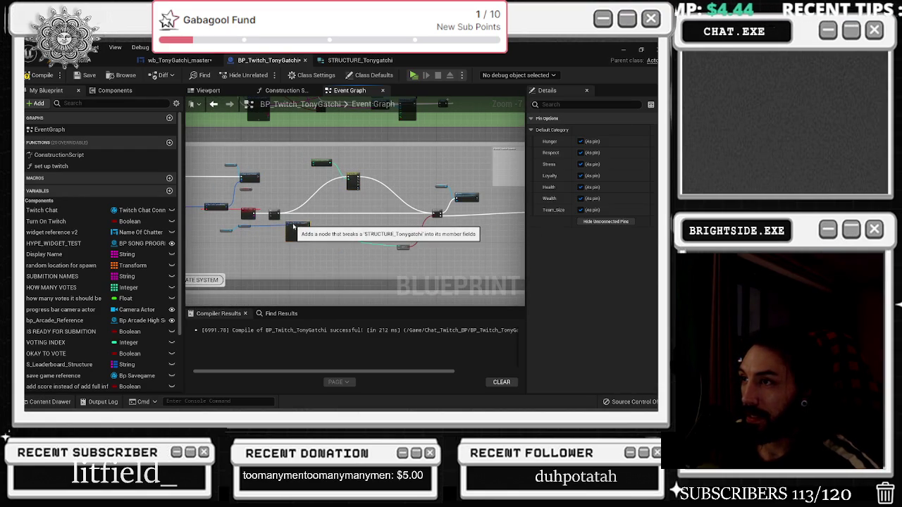
left_click_drag(335, 191, 471, 265)
left_click_drag(474, 217, 416, 218)
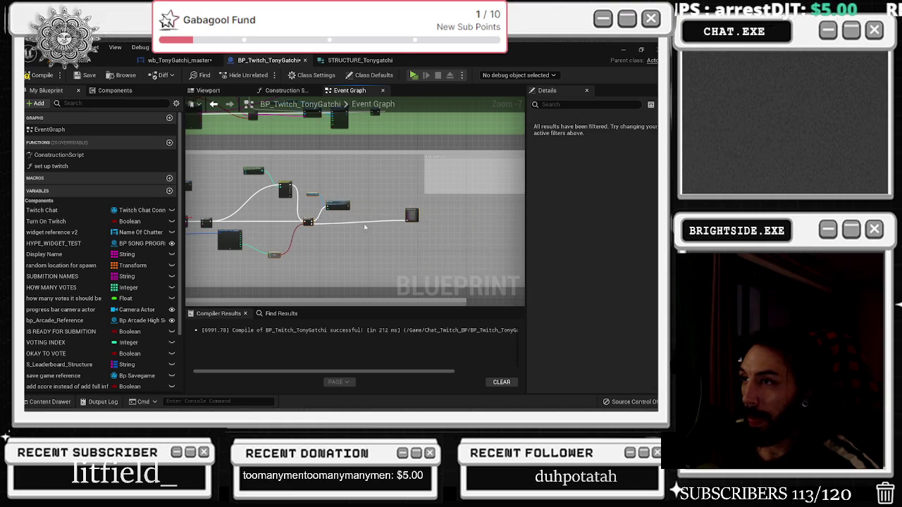
scroll(447, 252, "up", 4)
scroll(386, 234, "down", 2)
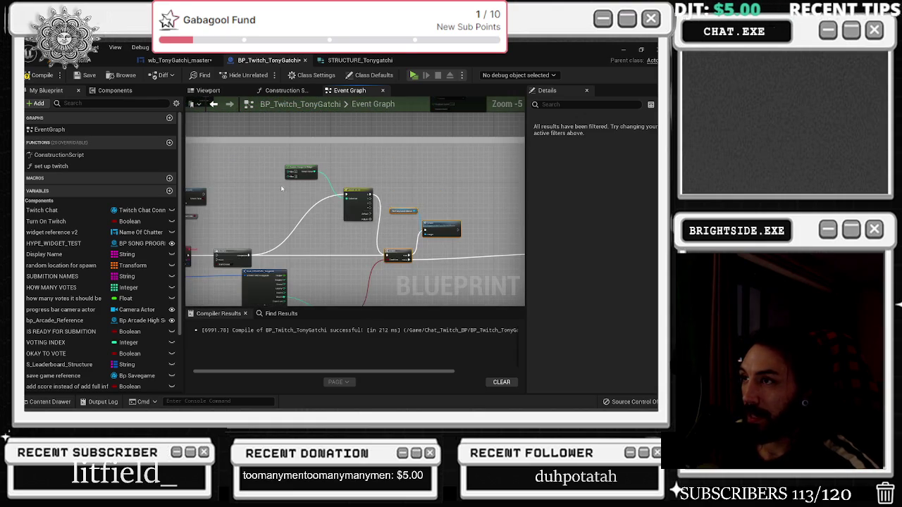
left_click(313, 207)
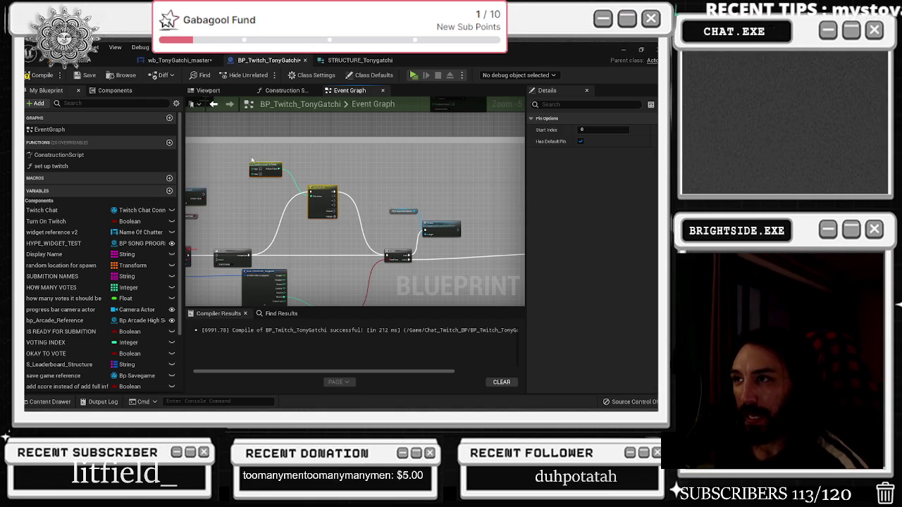
scroll(324, 201, "down", 2)
scroll(285, 288, "down", 5)
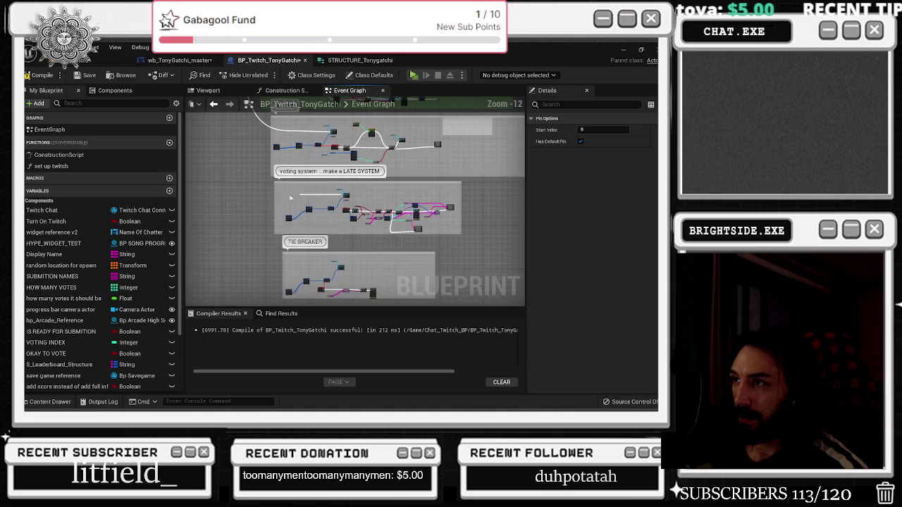
scroll(268, 187, "down", 5)
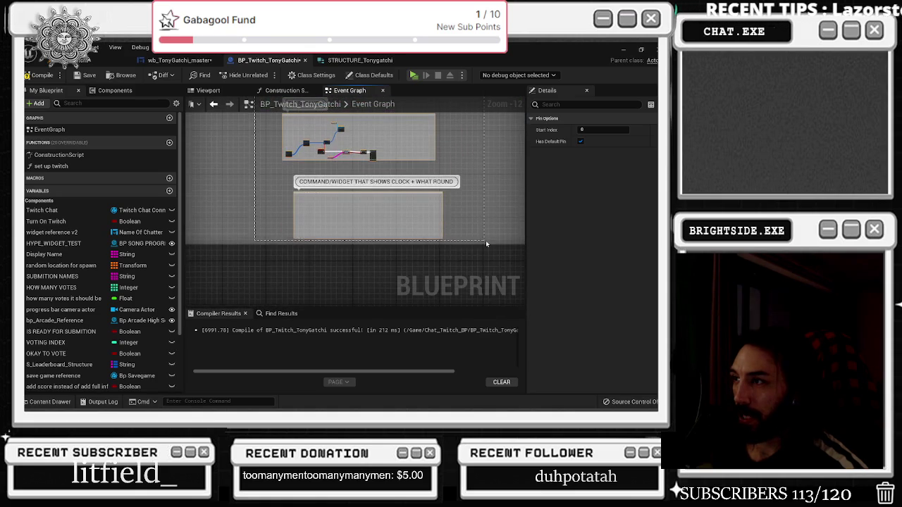
scroll(414, 199, "up", 3)
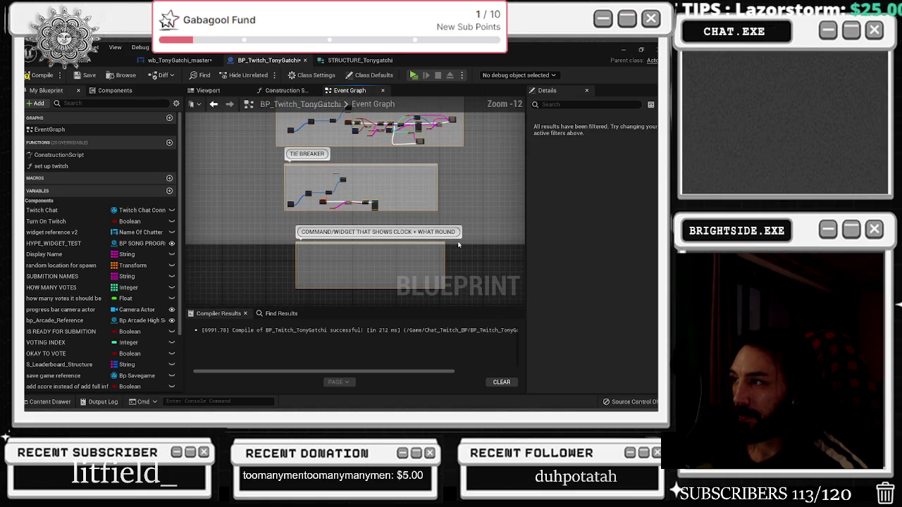
scroll(456, 244, "up", 5)
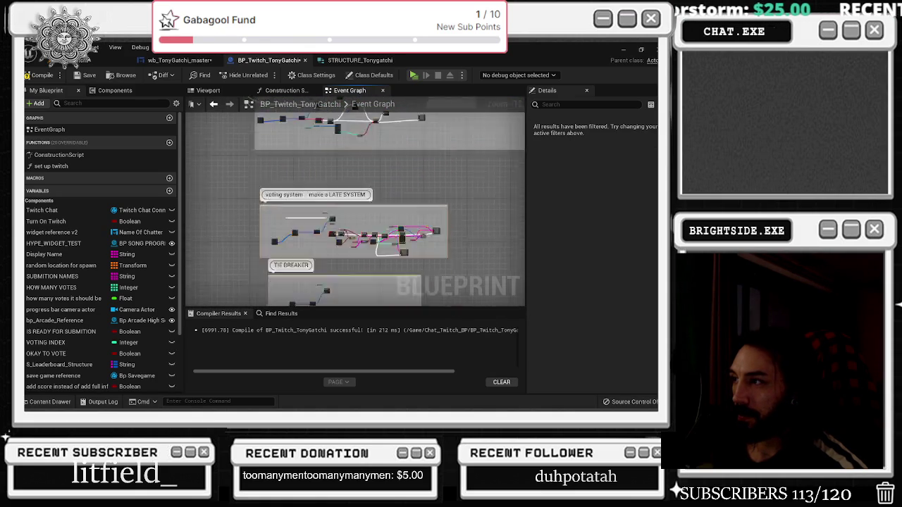
scroll(379, 188, "up", 3)
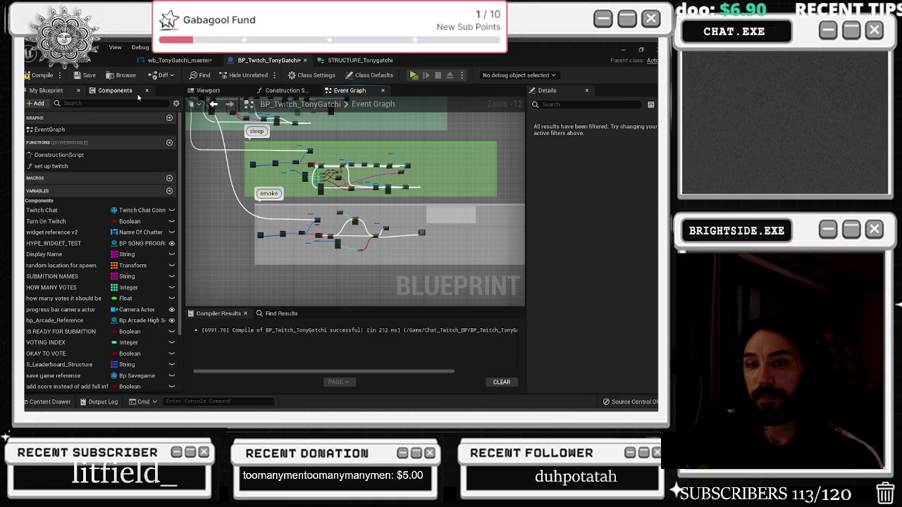
scroll(324, 239, "up", 7)
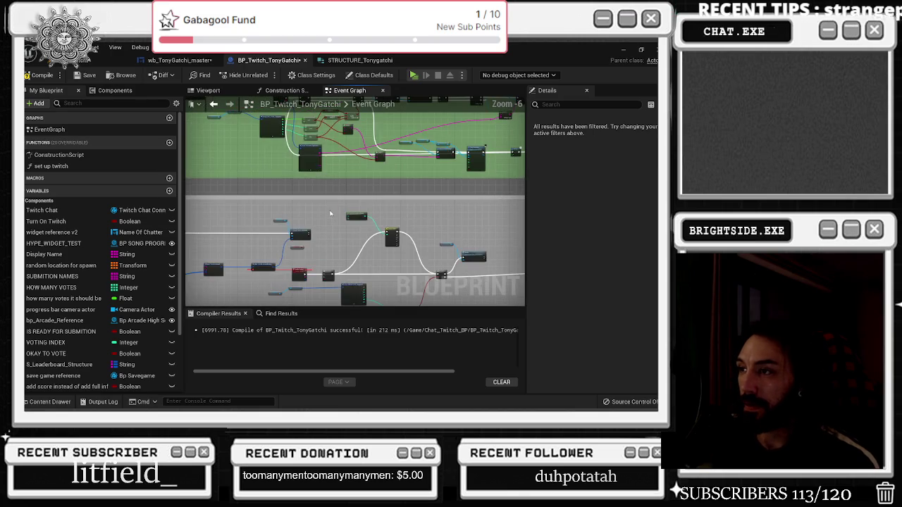
mouse_move(324, 239)
left_mouse_down()
mouse_move(352, 211)
mouse_move(431, 190)
left_mouse_up()
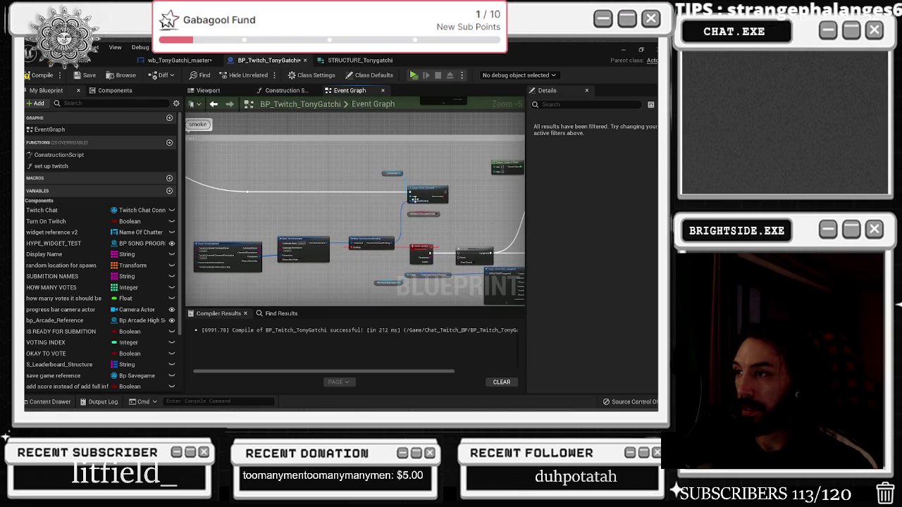
scroll(315, 239, "up", 3)
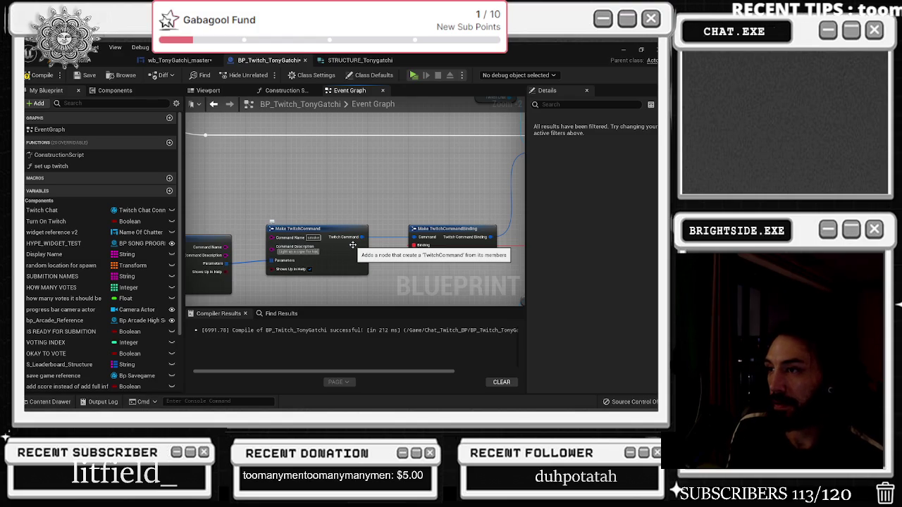
left_click(282, 233)
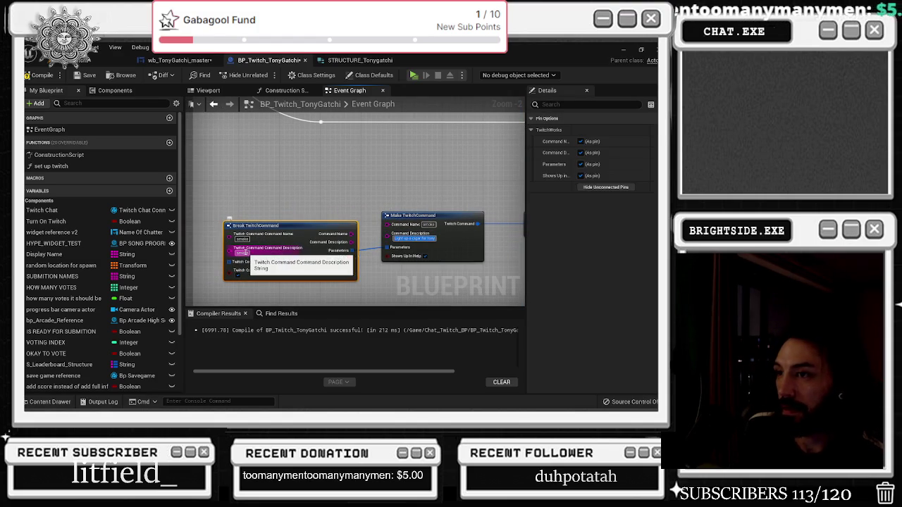
left_click_drag(257, 192, 446, 265)
scroll(458, 257, "down", 2)
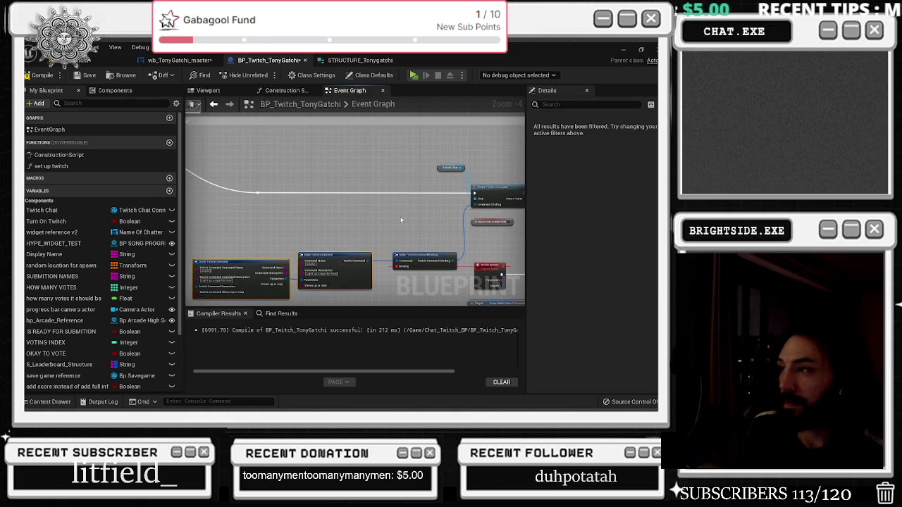
left_click_drag(401, 221, 346, 152)
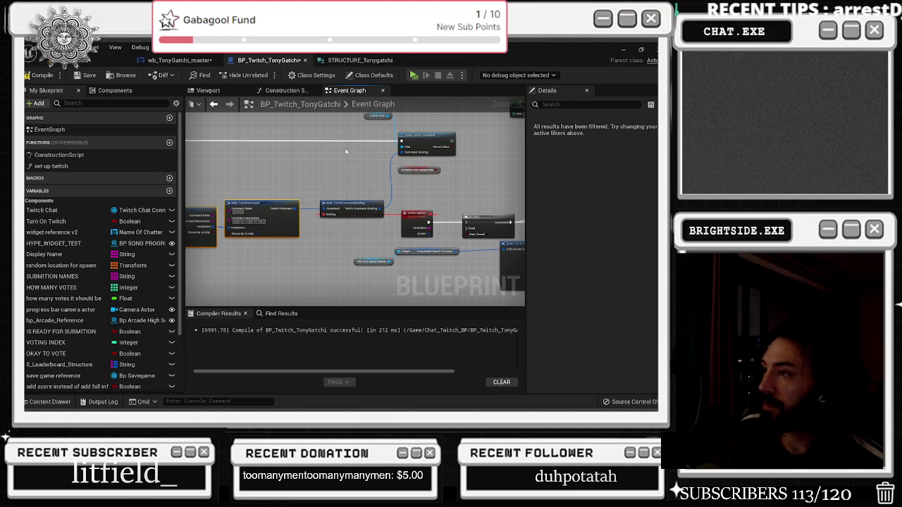
left_click_drag(346, 152, 334, 184)
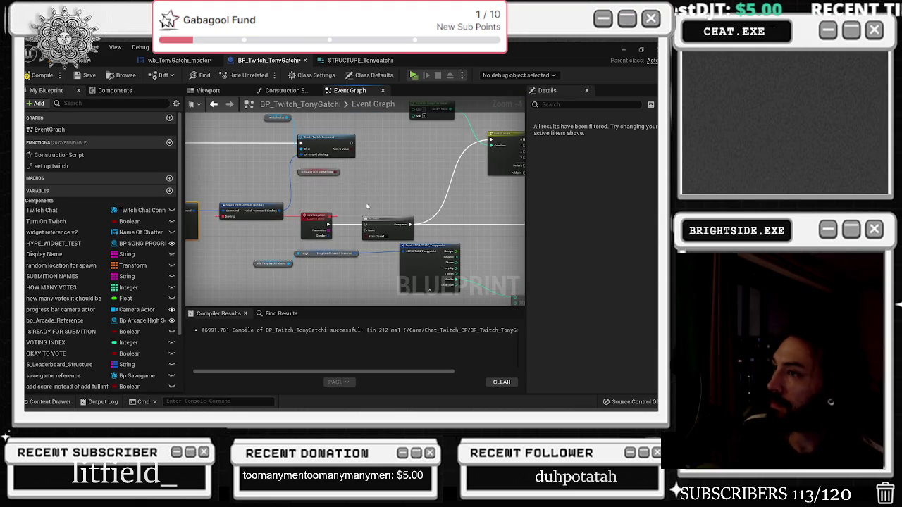
left_click_drag(366, 206, 300, 202)
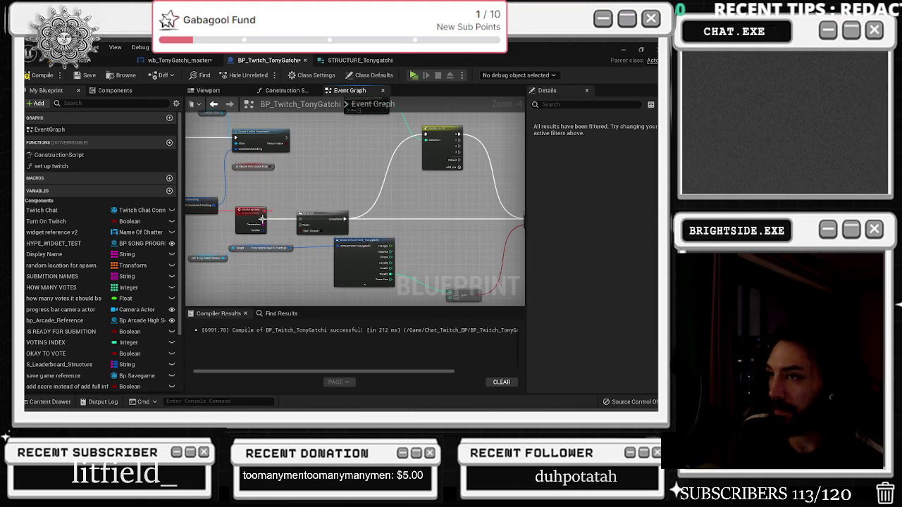
left_click(330, 203)
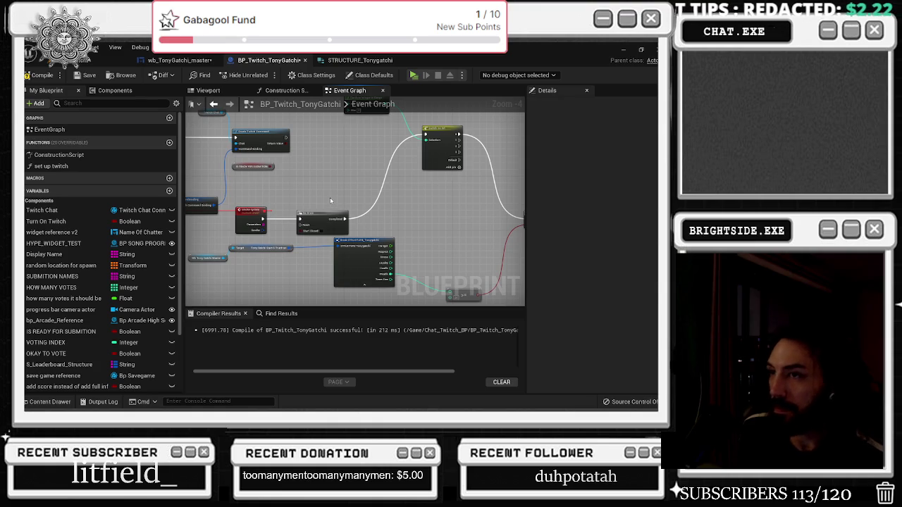
Rearrange the graph: Switch moved left, widget variable and call nodes raised, Branch moved up.
mouse_move(329, 198)
left_mouse_down()
mouse_move(271, 245)
mouse_move(267, 276)
left_mouse_up()
left_click_drag(245, 181, 234, 175)
mouse_move(378, 215)
left_mouse_down()
mouse_move(332, 203)
mouse_move(334, 214)
mouse_move(339, 159)
left_mouse_up()
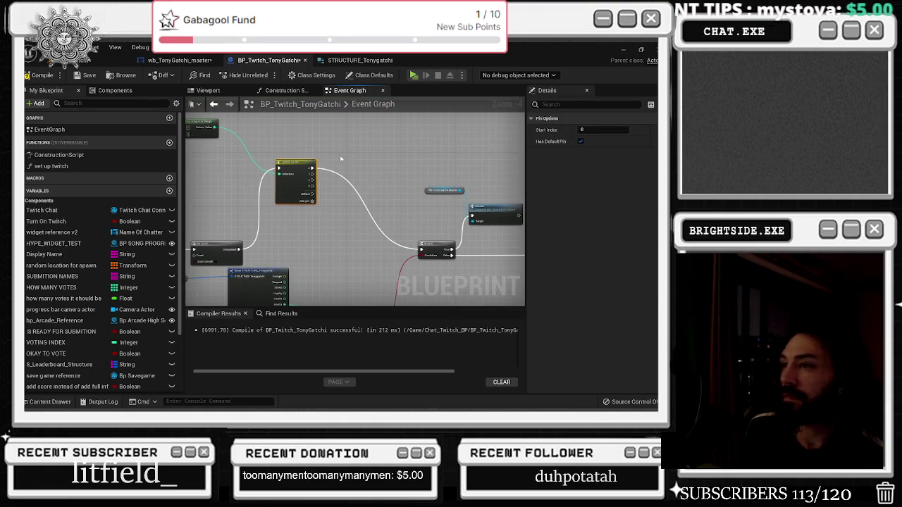
mouse_move(419, 176)
left_mouse_down()
mouse_move(365, 184)
mouse_move(466, 210)
left_mouse_up()
left_click_drag(429, 233, 443, 172)
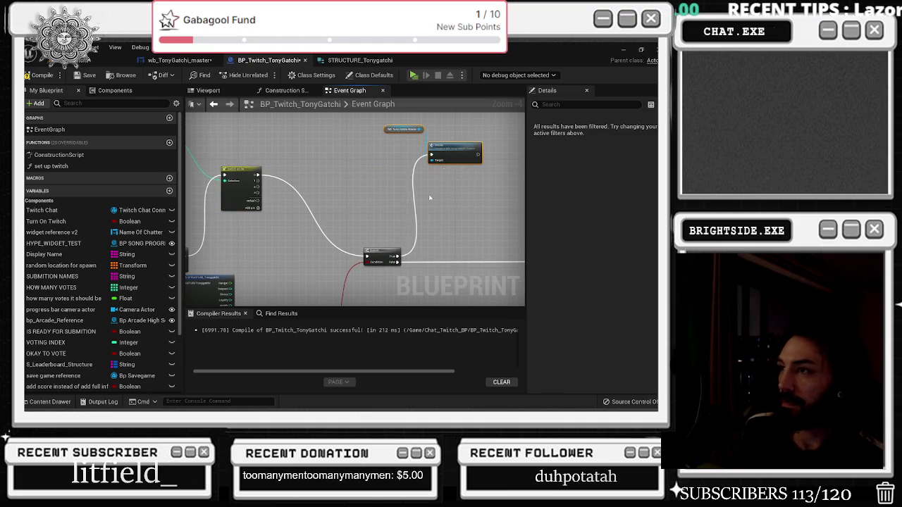
mouse_move(386, 252)
left_mouse_down()
mouse_move(376, 172)
mouse_move(343, 195)
left_mouse_up()
mouse_move(338, 136)
left_mouse_down()
mouse_move(425, 173)
mouse_move(407, 165)
left_mouse_up()
mouse_move(402, 167)
left_mouse_down()
mouse_move(485, 173)
mouse_move(495, 164)
mouse_move(481, 174)
left_mouse_up()
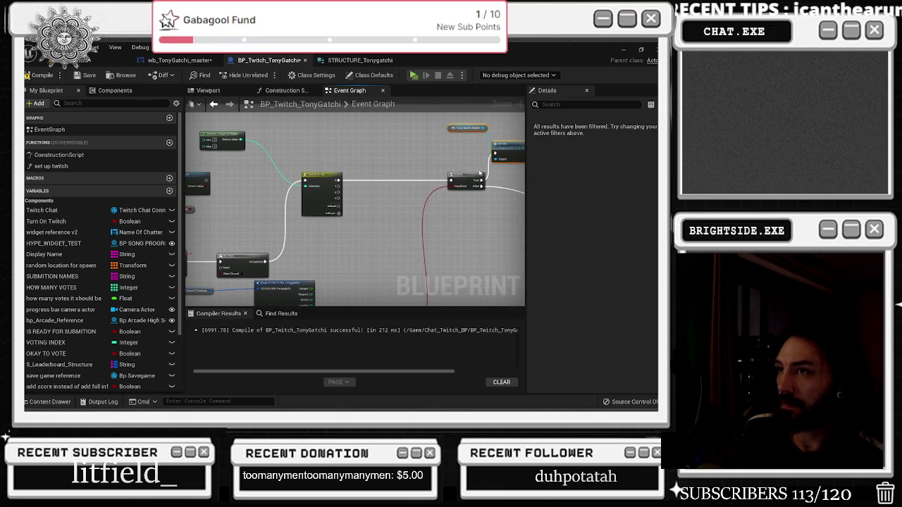
Wire Do Once straight into Branch and delete the Random Integer in Range and Switch nodes.
left_click_drag(266, 261, 452, 181)
left_click_drag(230, 124, 327, 189)
key("Delete")
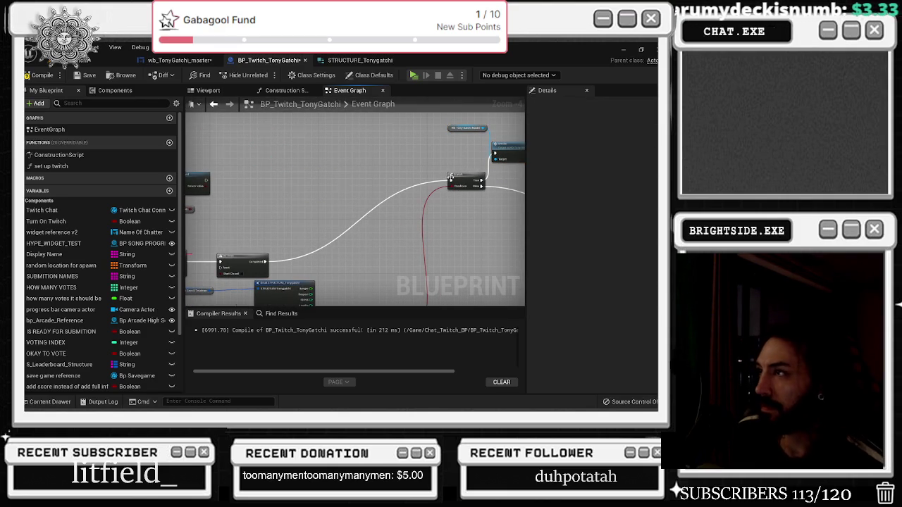
scroll(450, 176, "down", 2)
left_click(362, 225)
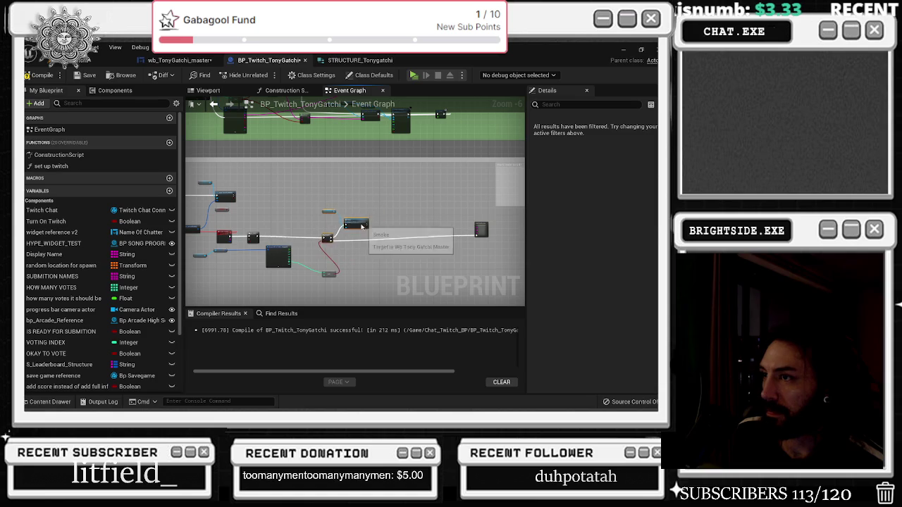
scroll(363, 226, "up", 3)
Reposition the >= comparison node and the Send Twitch Message node.
left_click_drag(375, 229, 324, 234)
mouse_move(475, 281)
left_mouse_down()
mouse_move(405, 244)
mouse_move(331, 271)
left_mouse_up()
mouse_move(483, 225)
left_mouse_down()
mouse_move(499, 219)
mouse_move(376, 211)
mouse_move(286, 222)
left_mouse_up()
mouse_move(239, 193)
left_mouse_down()
mouse_move(425, 184)
mouse_move(294, 244)
mouse_move(395, 208)
left_mouse_up()
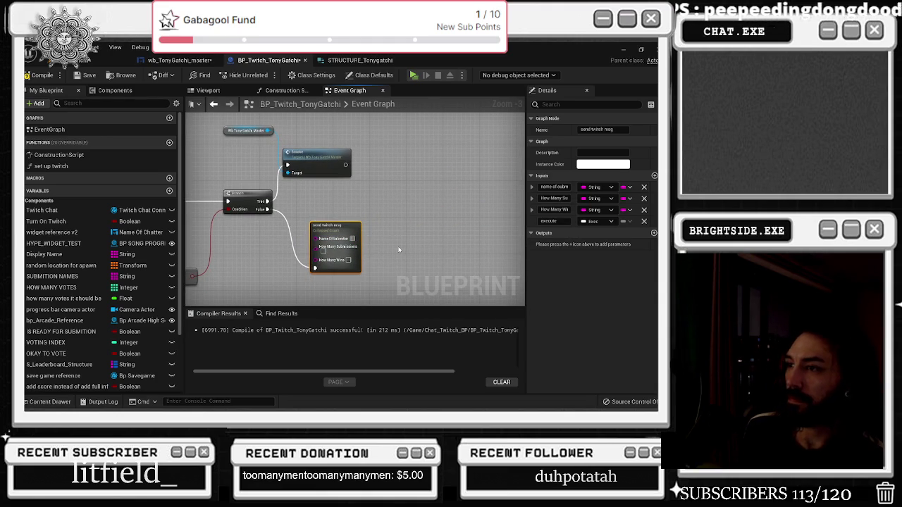
scroll(329, 222, "down", 2)
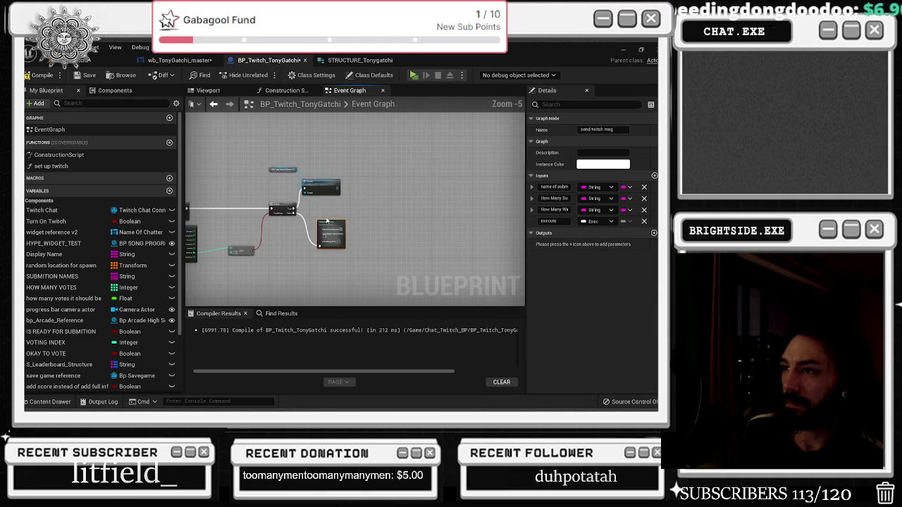
left_click(342, 253)
scroll(331, 211, "up", 1)
Add a Send Twitch Message node with a Twitch Chat getter, followed by a Delay.
left_click_drag(311, 157, 433, 221)
mouse_move(411, 164)
left_mouse_down()
mouse_move(444, 191)
mouse_move(443, 302)
left_mouse_up()
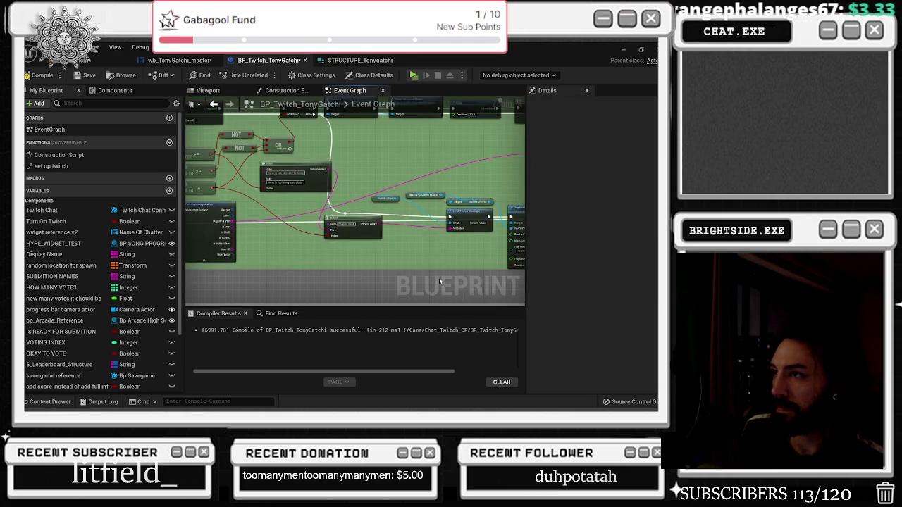
mouse_move(389, 193)
left_mouse_down()
mouse_move(337, 238)
mouse_move(261, 193)
mouse_move(352, 215)
mouse_move(378, 231)
left_mouse_up()
scroll(336, 238, "up", 3)
left_click(336, 238)
scroll(475, 191, "down", 1)
left_click_drag(337, 210, 392, 220)
scroll(326, 198, "down", 2)
mouse_move(499, 211)
left_mouse_down()
mouse_move(357, 216)
mouse_move(390, 223)
mouse_move(204, 216)
mouse_move(303, 211)
mouse_move(366, 194)
left_mouse_up()
left_click(388, 215)
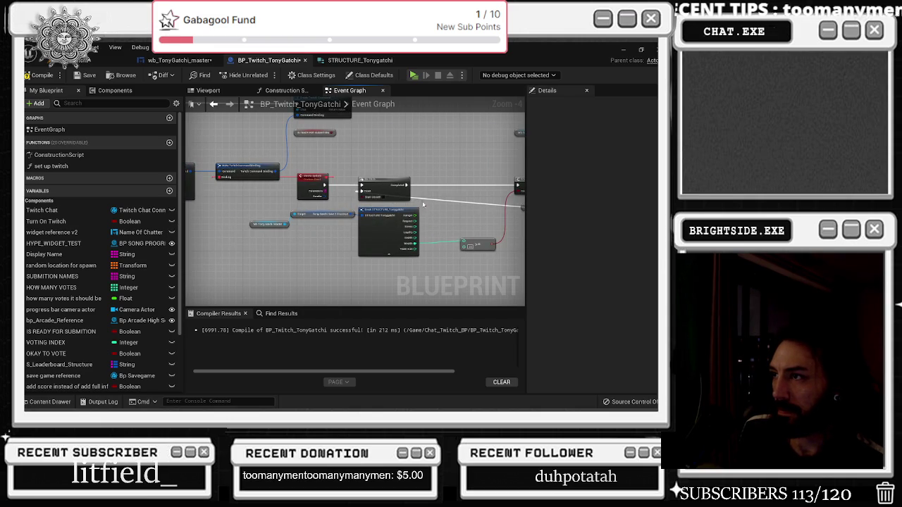
left_click_drag(426, 203, 342, 226)
Feed the Branch condition from a new AND node and place the >= node beside it.
left_click_drag(454, 210, 333, 210)
scroll(334, 210, "up", 1)
left_click_drag(427, 186, 388, 198)
type("and bool")
key("Return")
left_click(387, 254)
mouse_move(387, 255)
left_mouse_down()
mouse_move(369, 264)
mouse_move(395, 206)
left_mouse_up()
left_click_drag(360, 258, 334, 254)
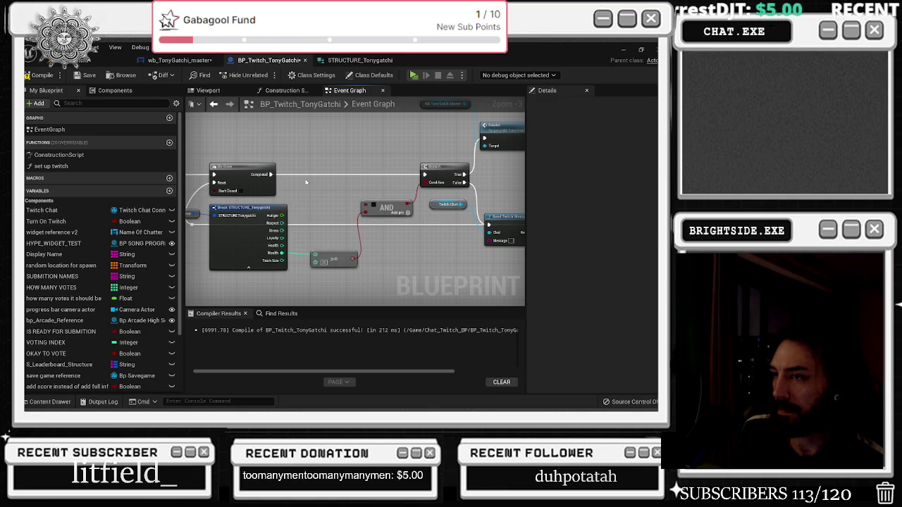
scroll(347, 208, "up", 1)
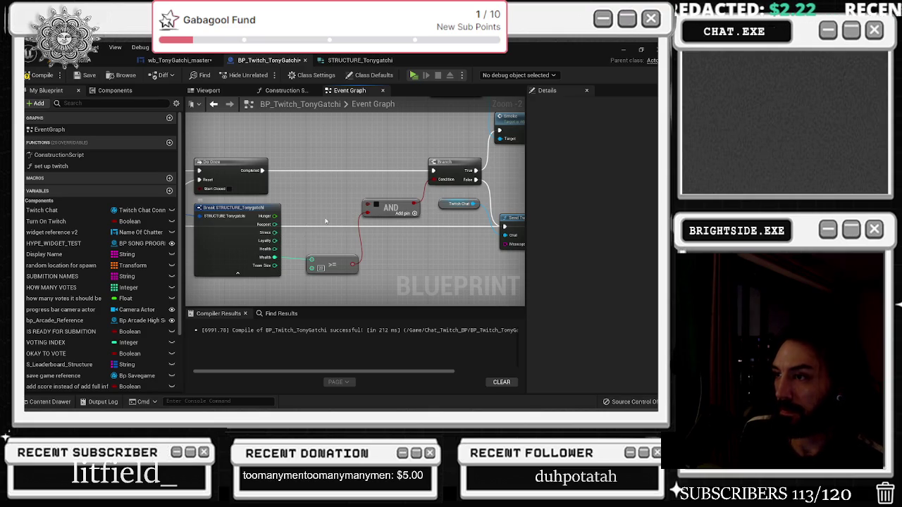
Add a Health <= (Less Equal) comparison and connect it into the AND node.
mouse_move(277, 250)
left_mouse_down()
mouse_move(336, 218)
mouse_move(307, 215)
left_mouse_up()
type("not")
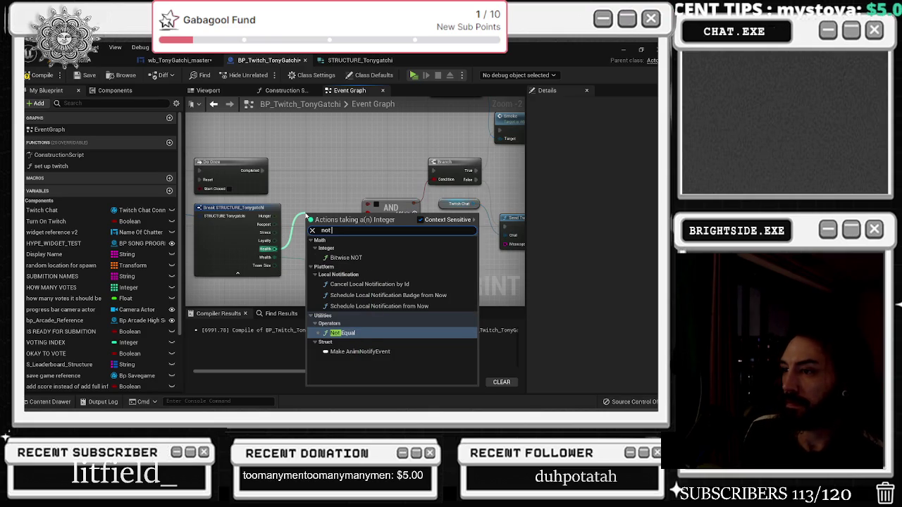
key("BackSpace")
key("BackSpace")
key("BackSpace")
type("g")
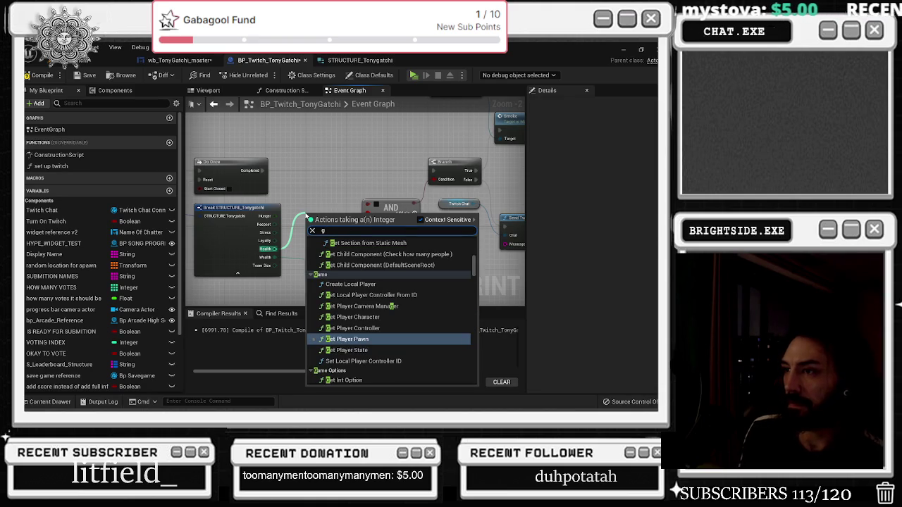
key("BackSpace")
type("not gf")
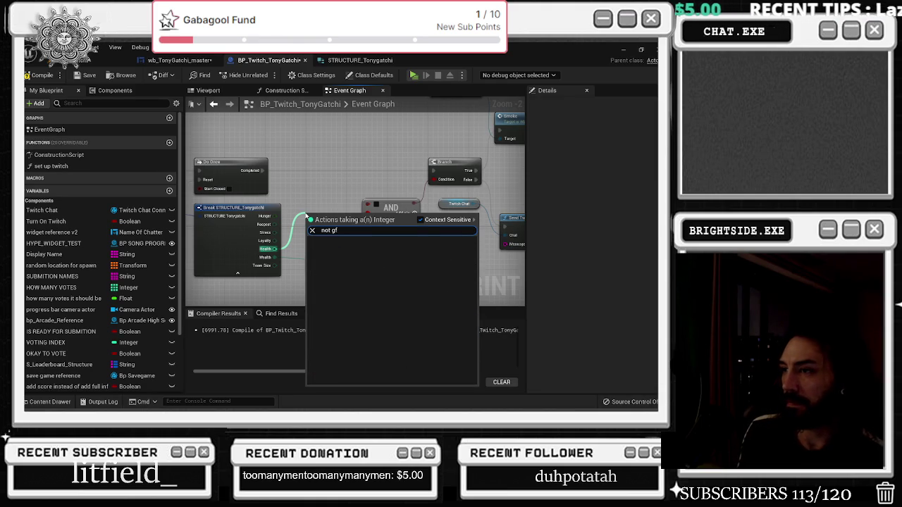
key("BackSpace")
key("BackSpace")
key("BackSpace")
type("less")
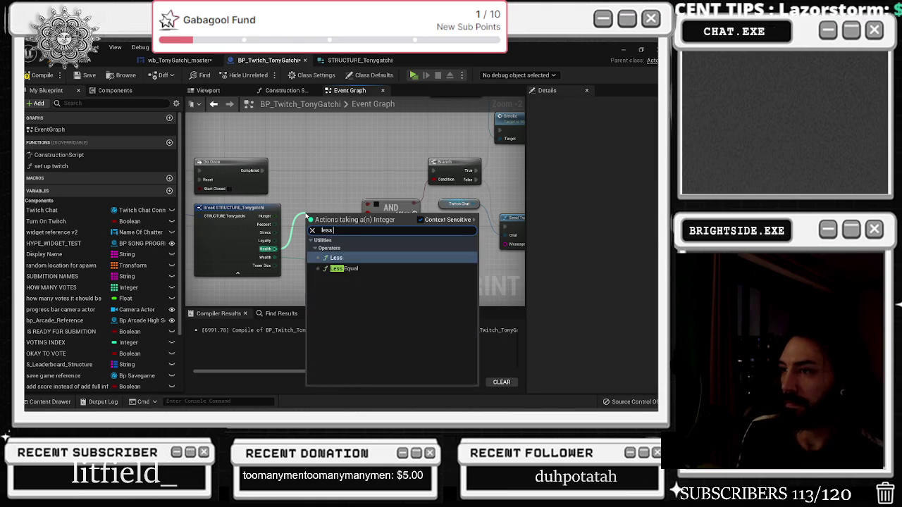
key("Return")
left_click_drag(318, 223, 313, 215)
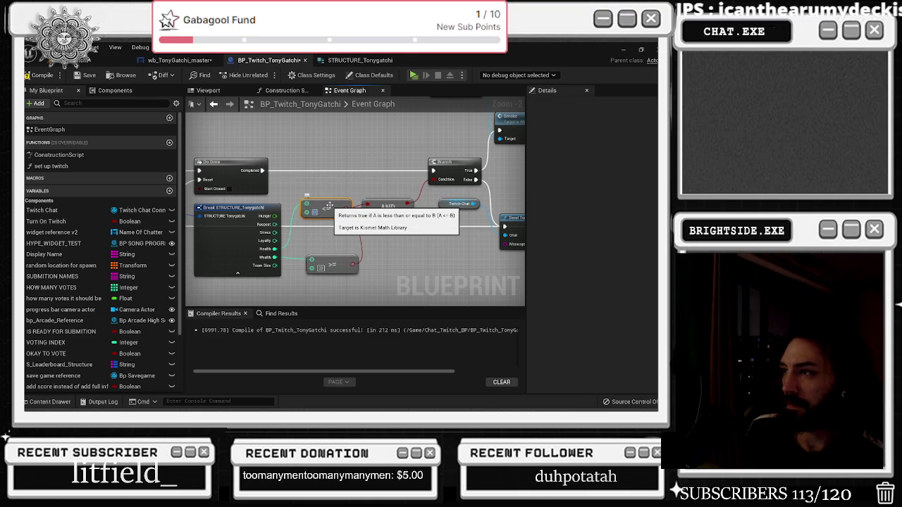
left_click(342, 192)
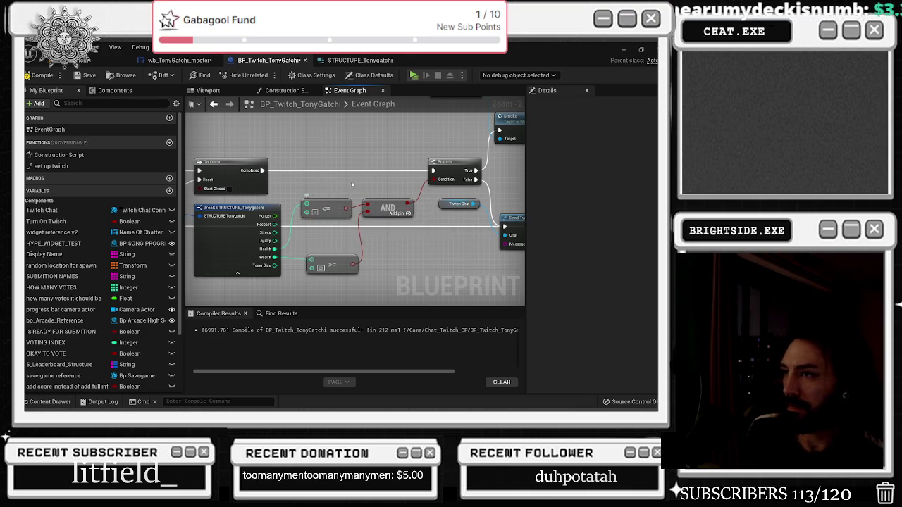
left_click_drag(330, 209, 302, 201)
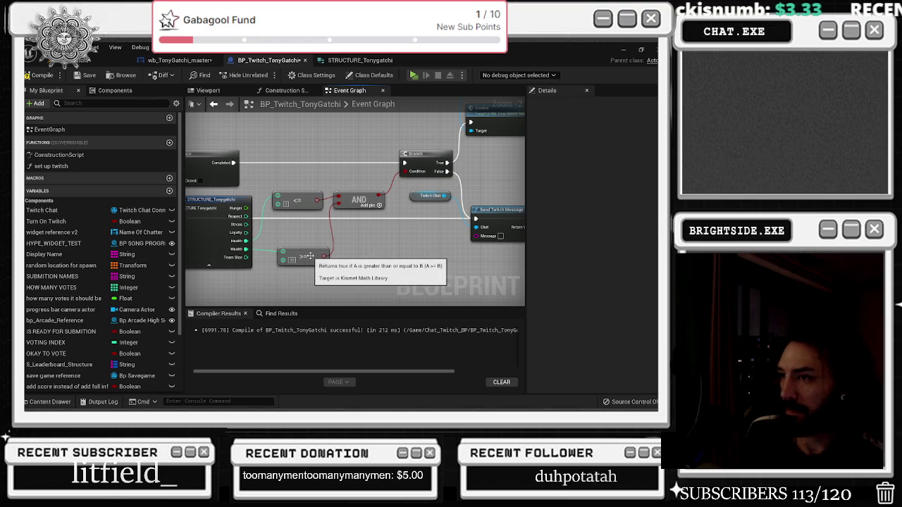
mouse_move(417, 236)
left_mouse_down()
mouse_move(327, 263)
mouse_move(366, 255)
left_mouse_up()
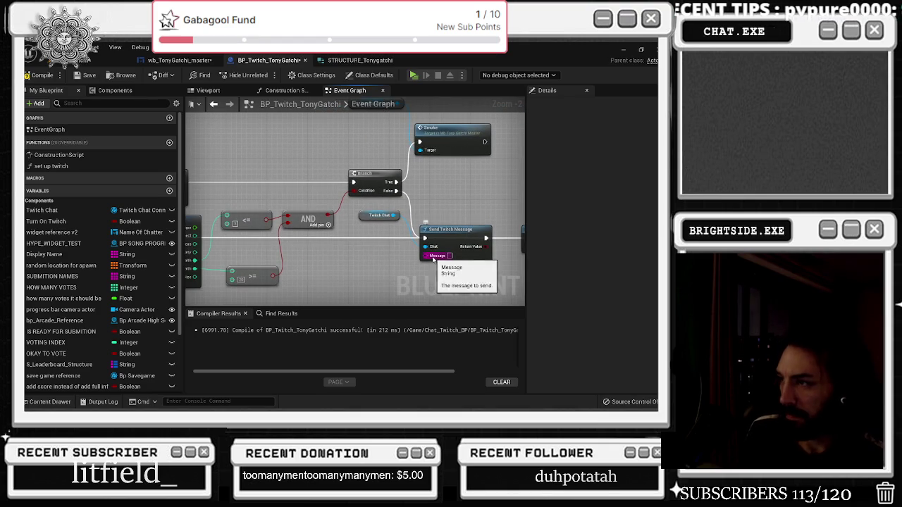
Add a Select node driven by the AND result, with True text 'is Dead'.
left_click_drag(425, 255, 369, 282)
type("sele")
key("Down")
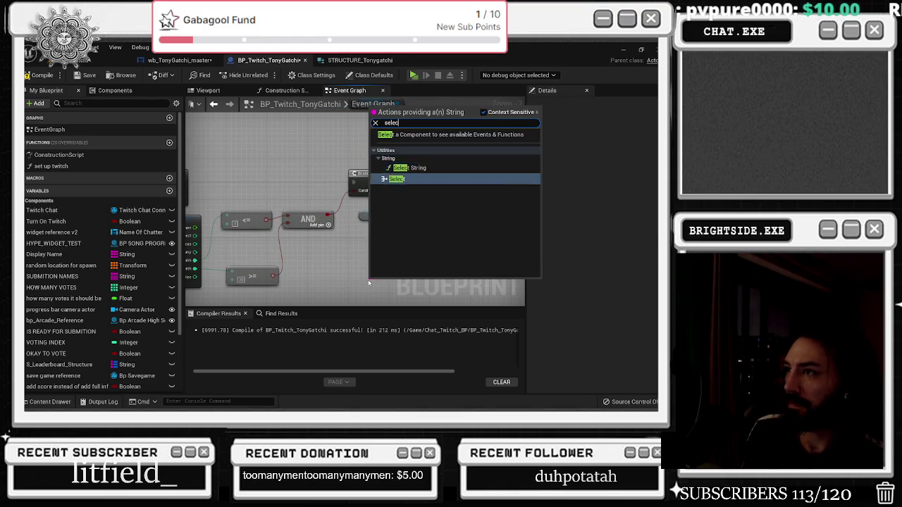
key("Return")
left_click_drag(321, 262, 315, 240)
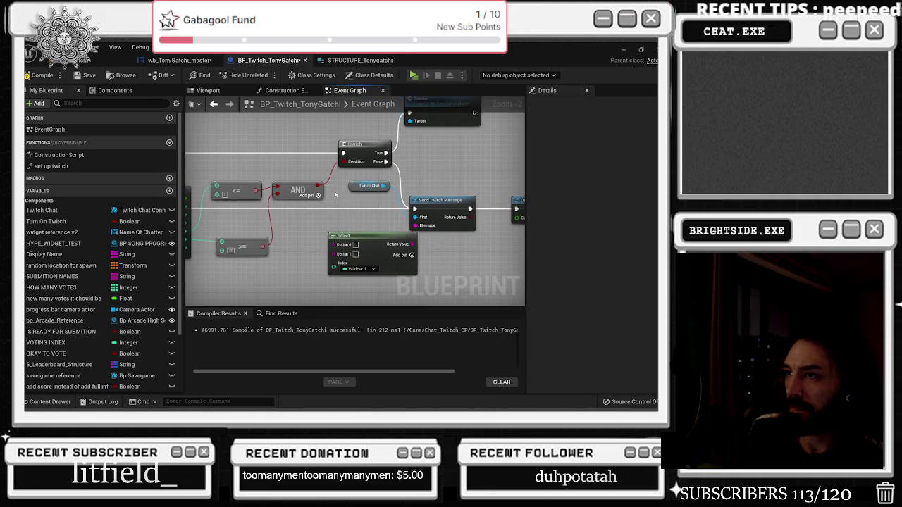
left_click_drag(318, 186, 339, 265)
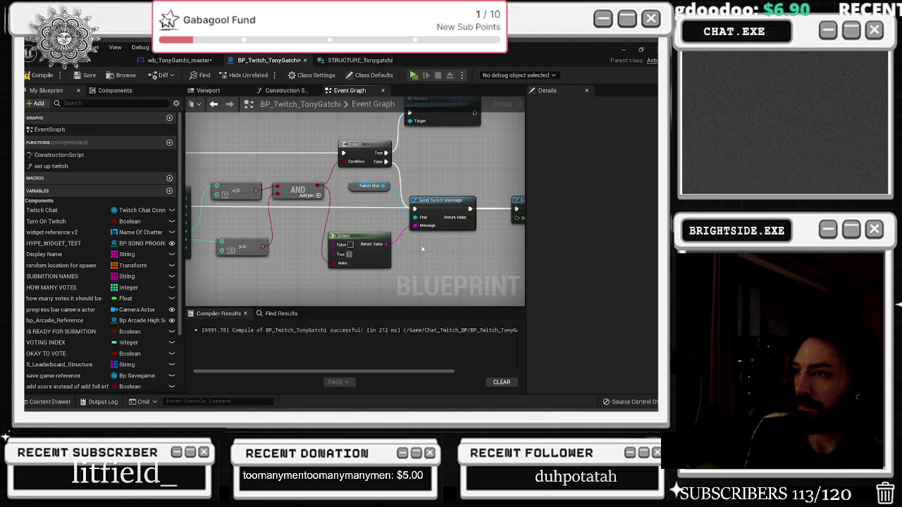
type("Tony is Dead")
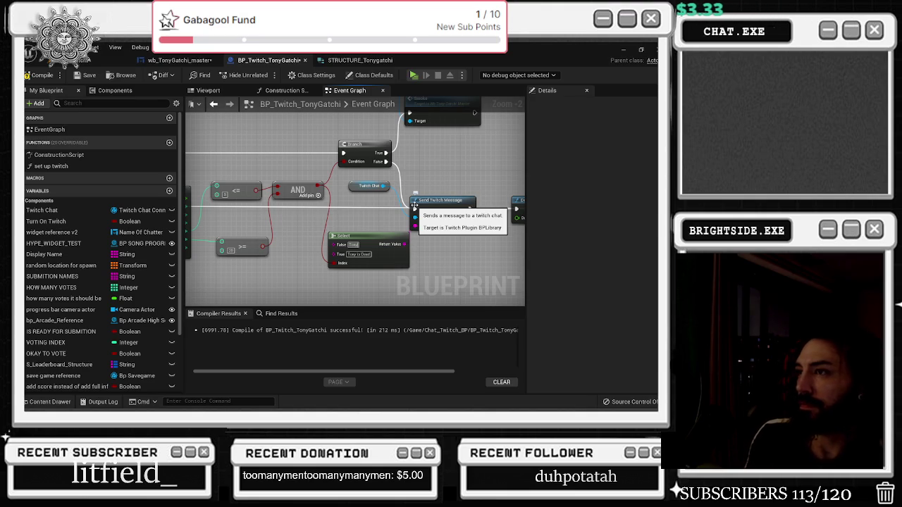
Enter the not-enough-money message as the Select node's False value.
scroll(280, 144, "down", 2)
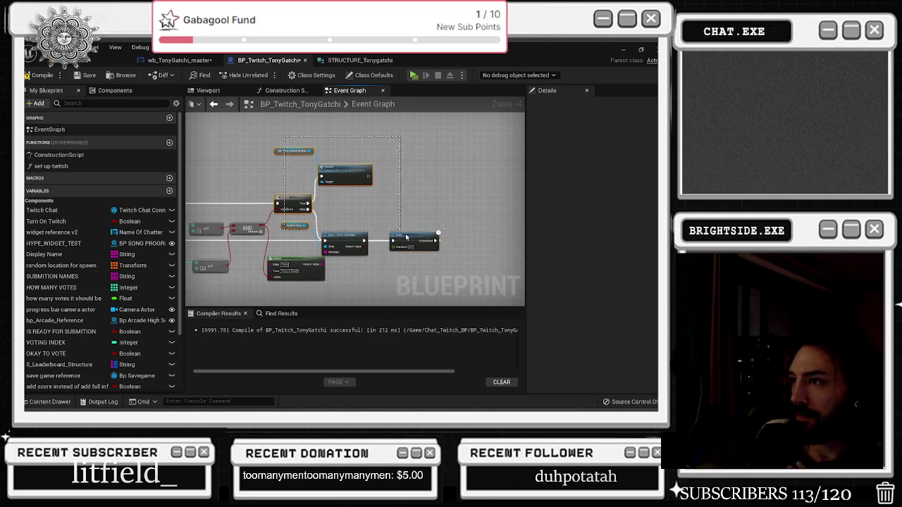
left_click_drag(392, 211, 430, 192)
scroll(322, 225, "up", 2)
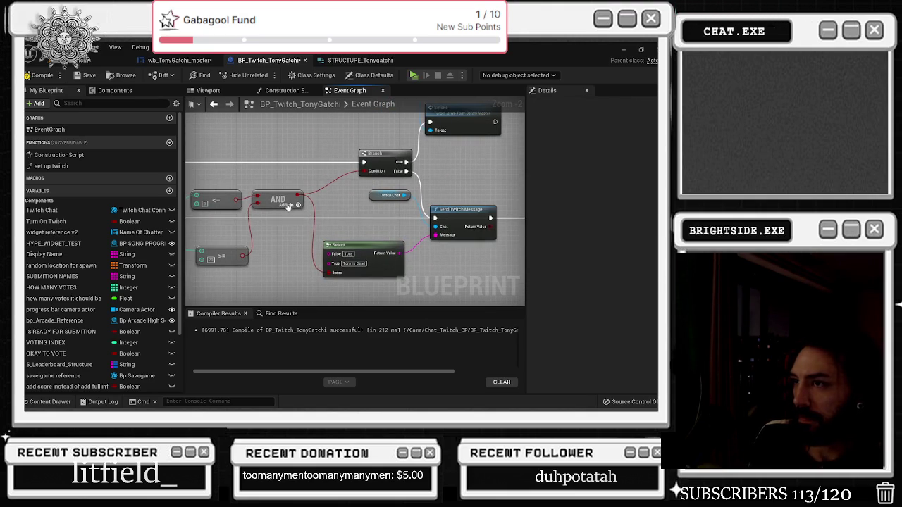
left_click_drag(298, 174, 374, 193)
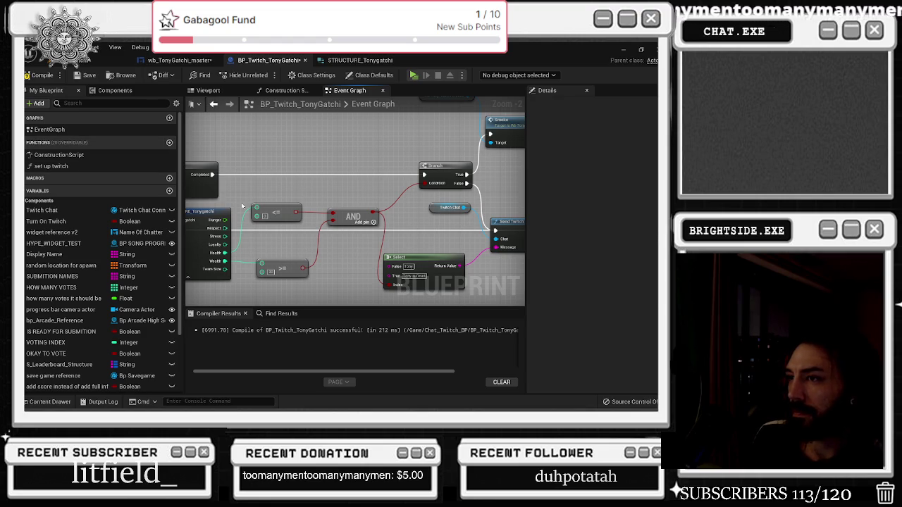
left_click_drag(311, 215, 312, 187)
left_click(408, 238)
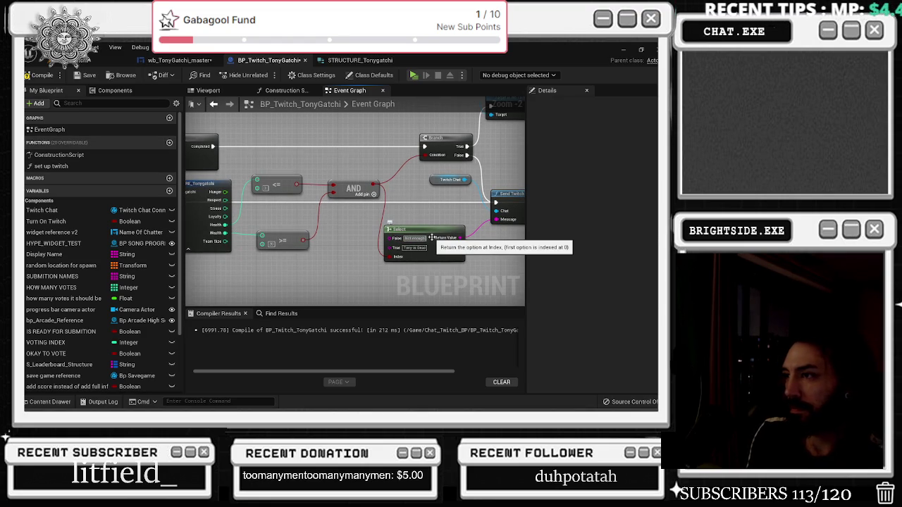
key("Return")
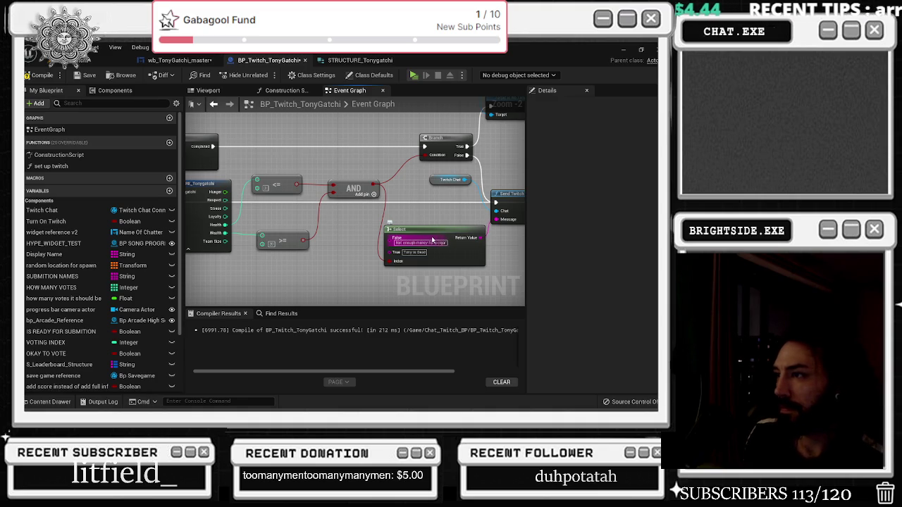
scroll(433, 241, "down", 1)
mouse_move(423, 212)
left_mouse_down()
mouse_move(342, 222)
mouse_move(375, 226)
left_mouse_up()
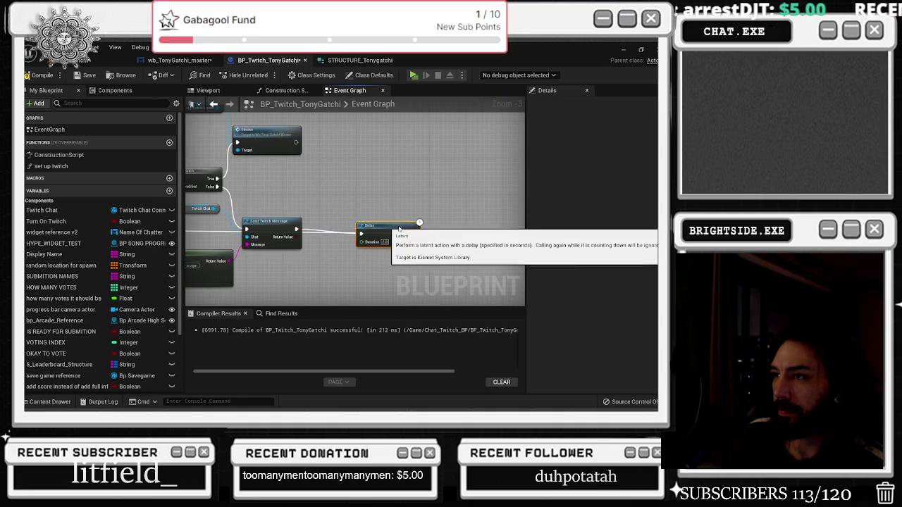
Raise the DEcline Smoke node above the animation nodes, undoing an accidental deletion.
scroll(346, 270, "down", 5)
scroll(347, 269, "up", 4)
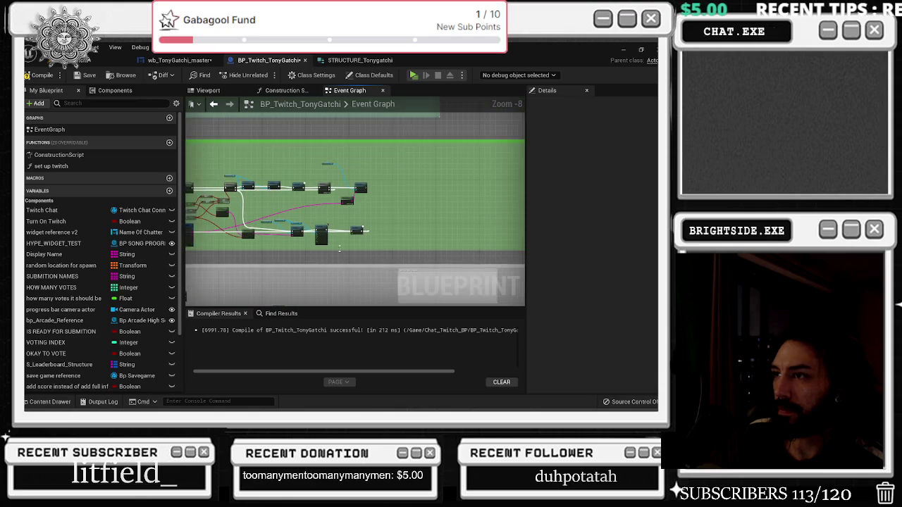
scroll(320, 205, "up", 2)
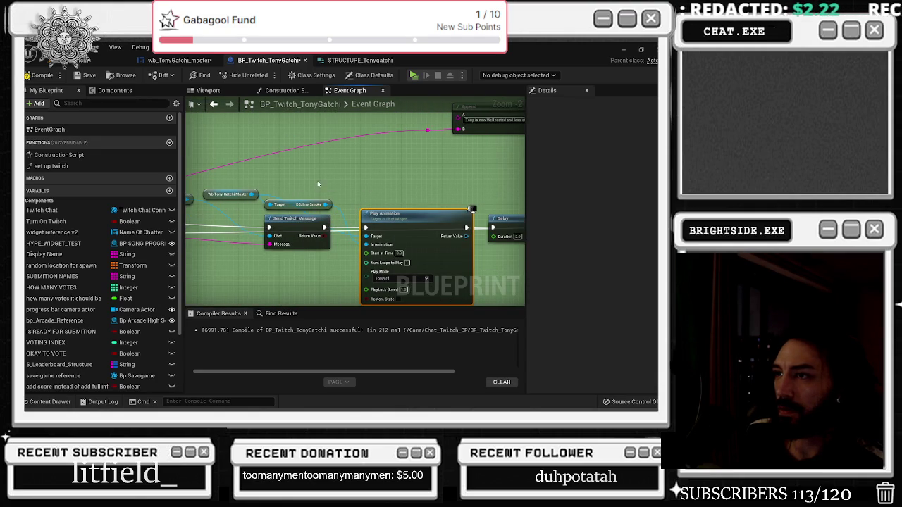
left_click_drag(296, 202, 322, 167)
mouse_move(246, 172)
left_mouse_down()
mouse_move(324, 204)
mouse_move(398, 214)
left_mouse_up()
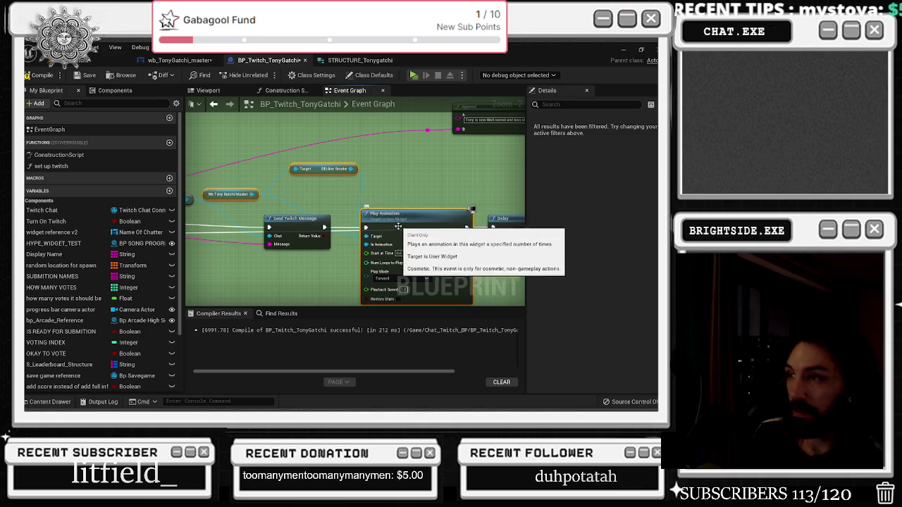
key("Delete")
scroll(423, 204, "down", 1)
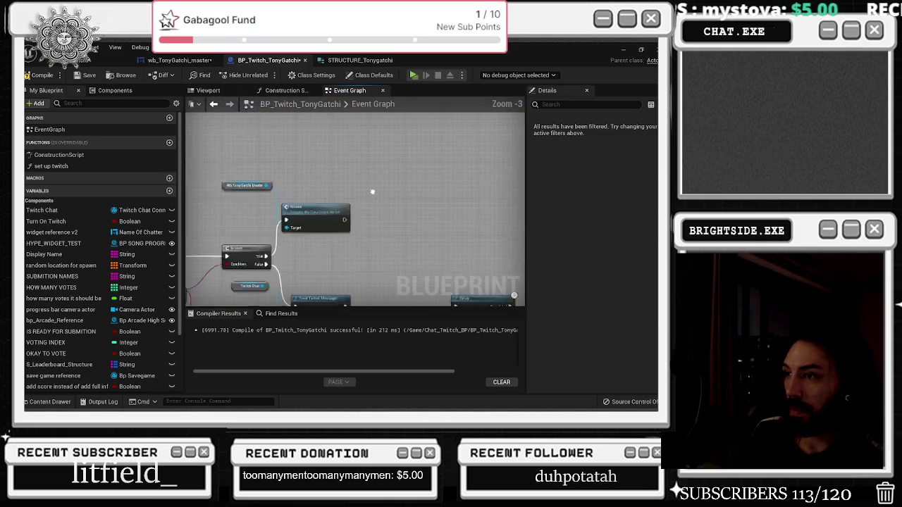
key("ctrl+z")
key("ctrl+z")
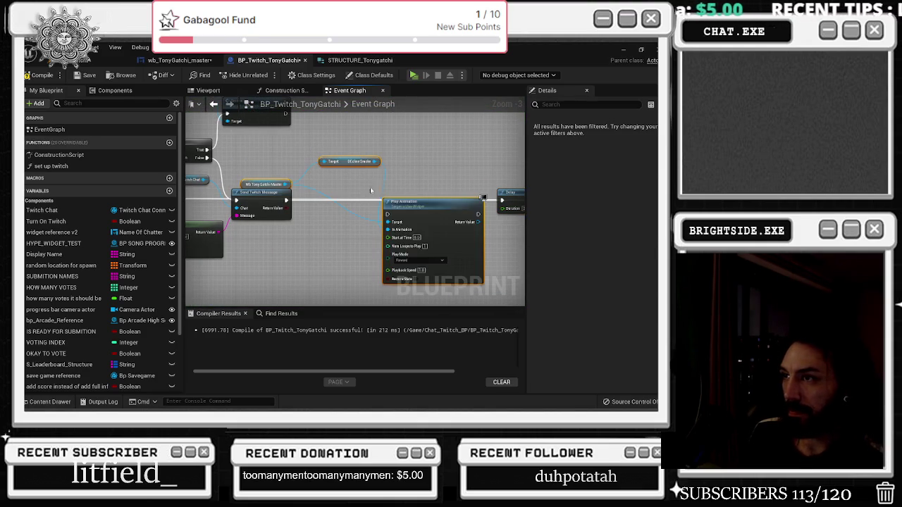
key("ctrl+z")
left_click(292, 171)
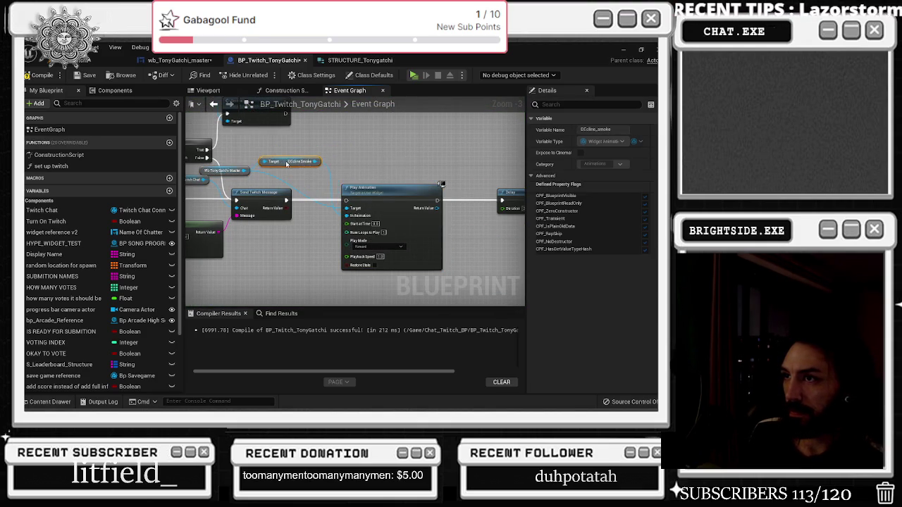
left_click(302, 200)
Connect Send Twitch Message's execution output into the Play Animation node.
mouse_move(288, 203)
left_mouse_down()
mouse_move(462, 206)
mouse_move(437, 179)
left_mouse_up()
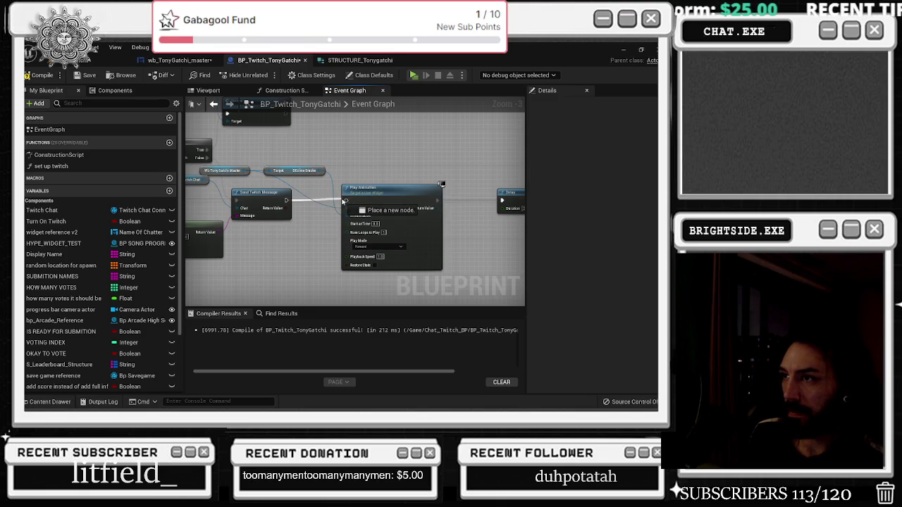
scroll(370, 167, "down", 2)
mouse_move(385, 182)
left_mouse_down()
mouse_move(492, 214)
mouse_move(372, 206)
left_mouse_up()
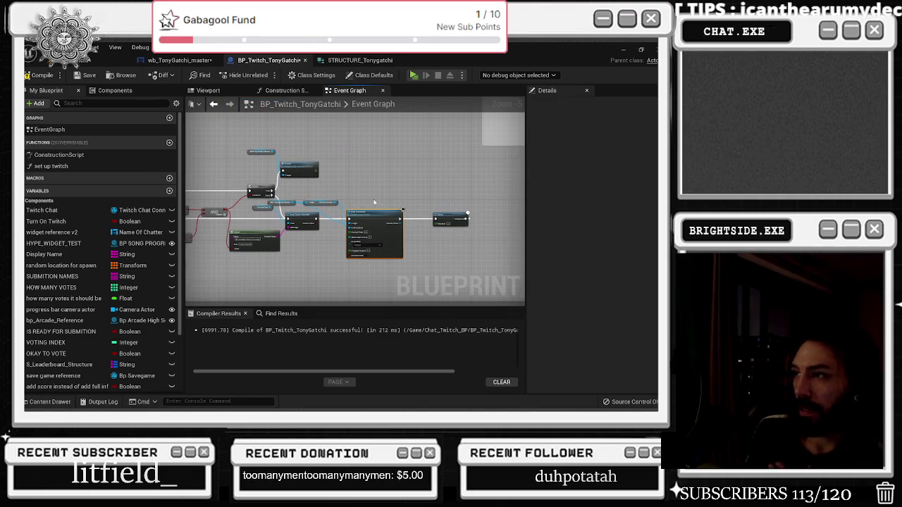
scroll(366, 197, "down", 4)
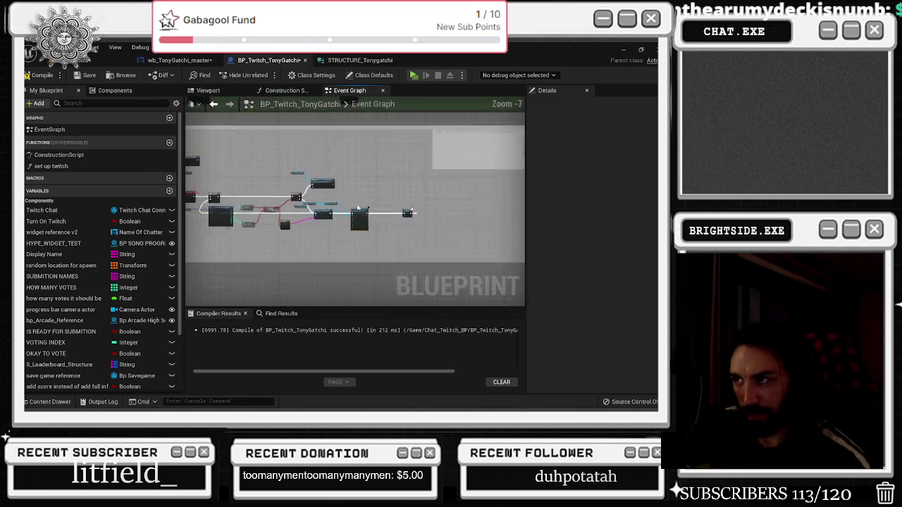
scroll(245, 198, "up", 2)
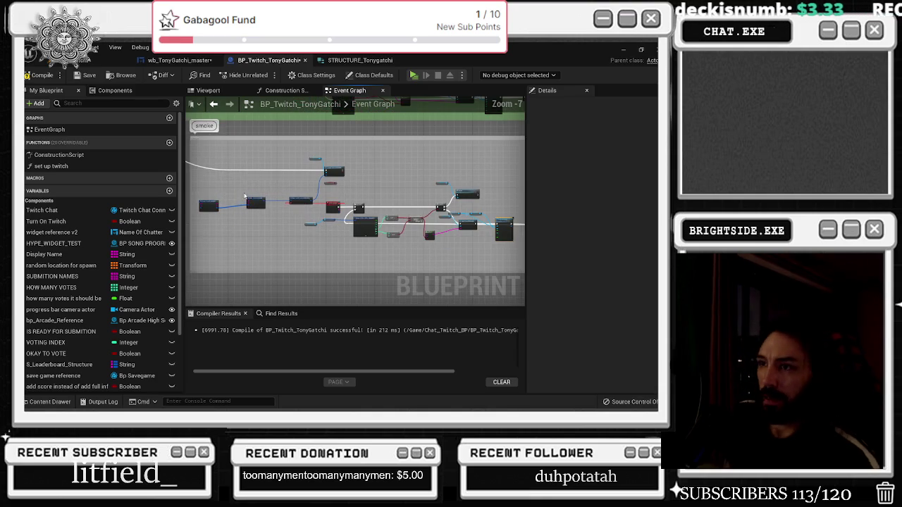
Move the well-rested Branch and message nodes down-left and shift Send Twitch Message right to make room.
scroll(298, 185, "up", 3)
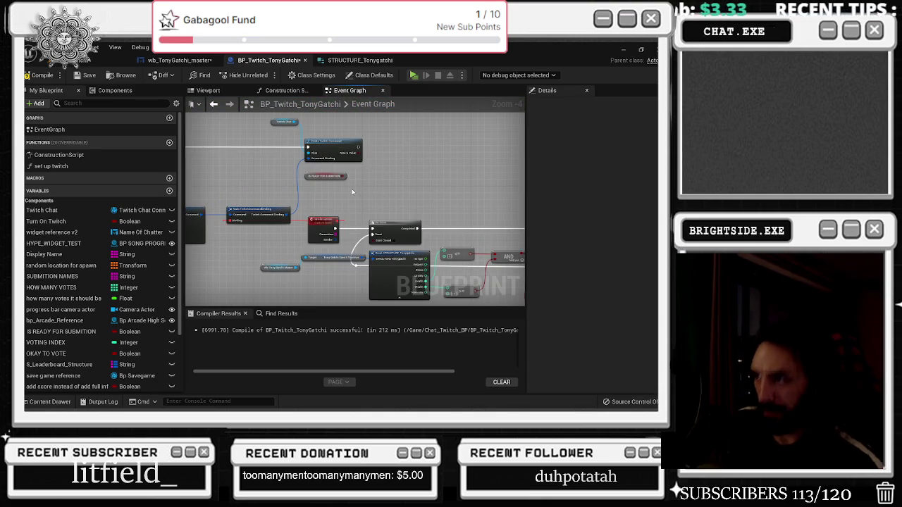
left_click_drag(344, 184, 186, 167)
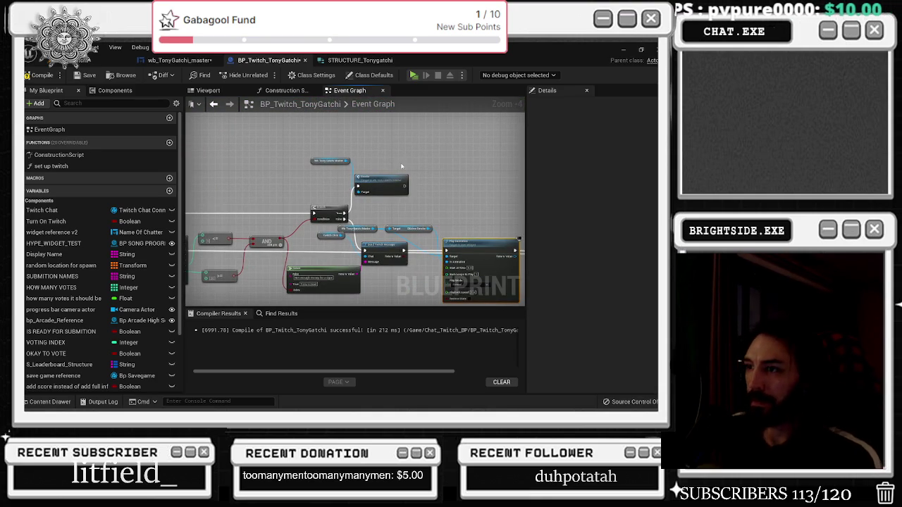
scroll(401, 166, "down", 1)
mouse_move(401, 167)
left_mouse_down()
mouse_move(317, 231)
mouse_move(444, 190)
left_mouse_up()
scroll(317, 231, "up", 1)
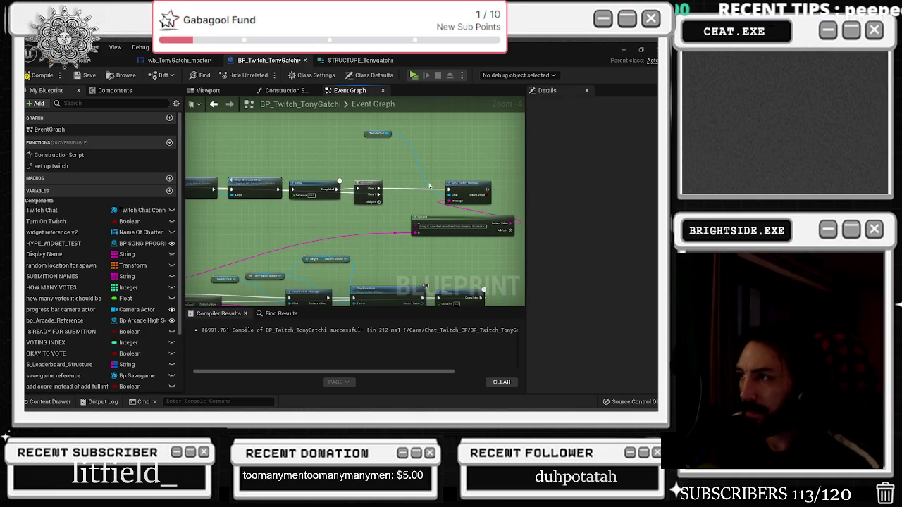
left_click(370, 143)
mouse_move(370, 143)
left_mouse_down()
mouse_move(374, 120)
mouse_move(393, 207)
mouse_move(374, 183)
mouse_move(323, 190)
left_mouse_up()
left_click(363, 165)
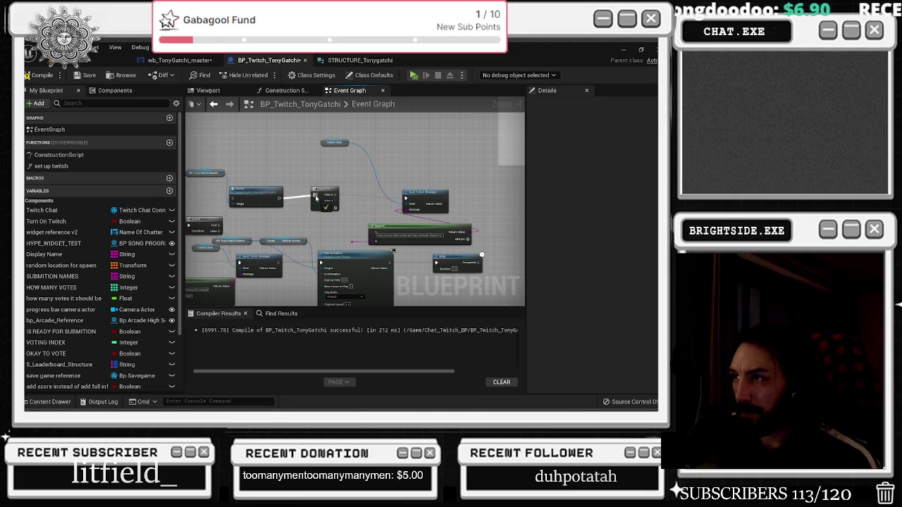
left_click_drag(426, 195, 477, 191)
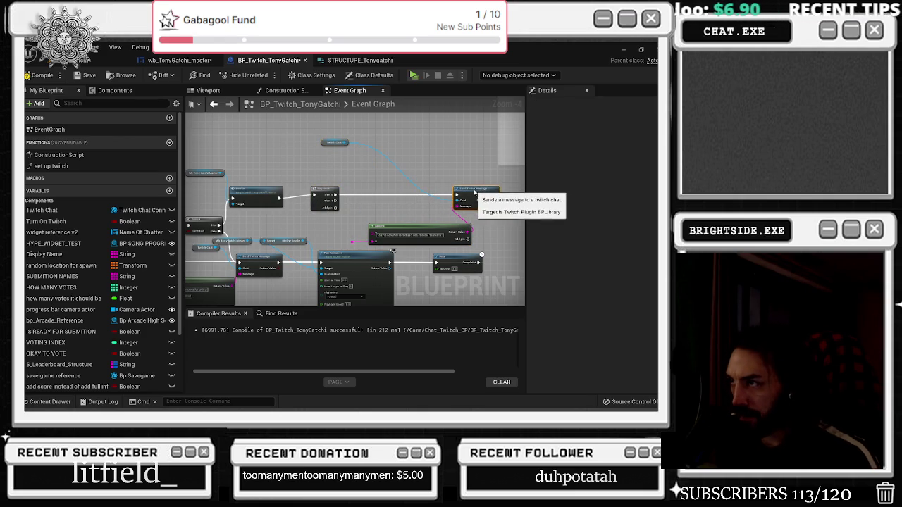
Add a Delay after the Sequence's Then 0 pin and wire Delay Completed into Send Twitch Message.
left_click(346, 202)
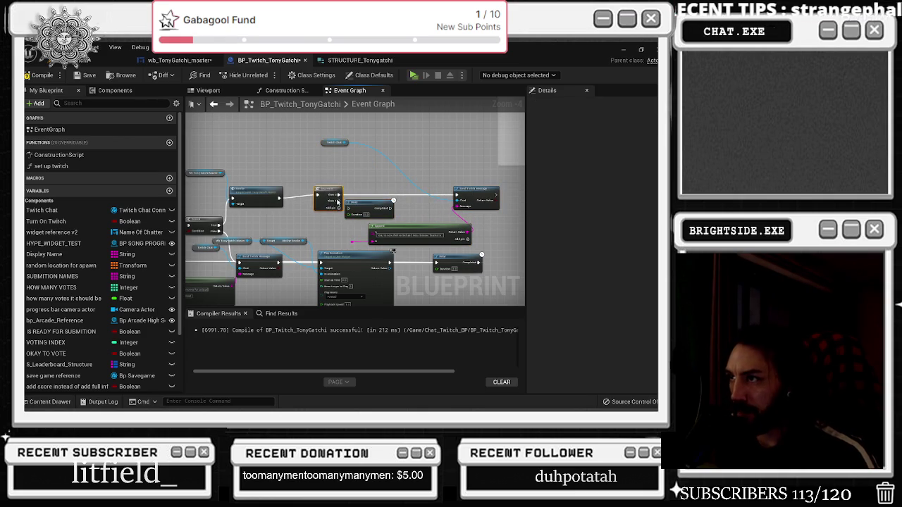
mouse_move(335, 198)
left_mouse_down()
mouse_move(352, 211)
mouse_move(190, 218)
mouse_move(332, 218)
left_mouse_up()
mouse_move(521, 225)
left_mouse_down()
mouse_move(304, 224)
mouse_move(240, 211)
left_mouse_up()
scroll(241, 211, "up", 2)
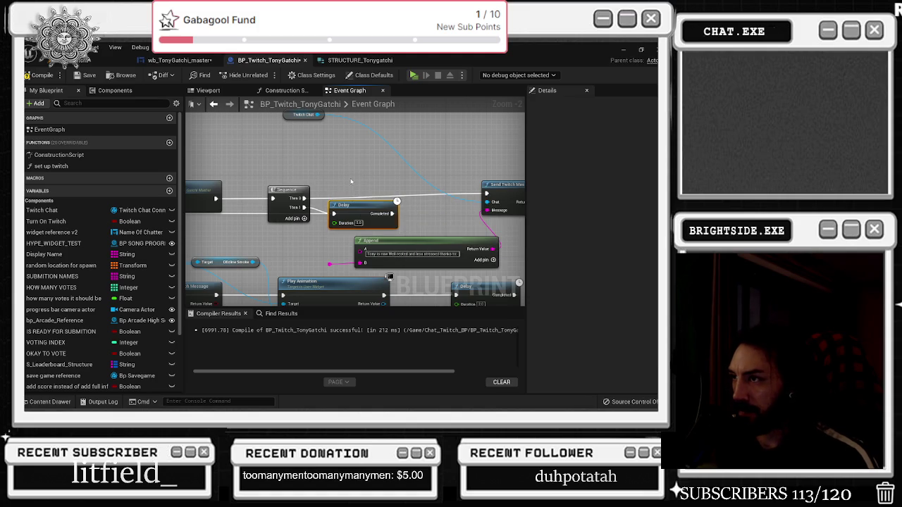
left_click_drag(359, 204, 341, 205)
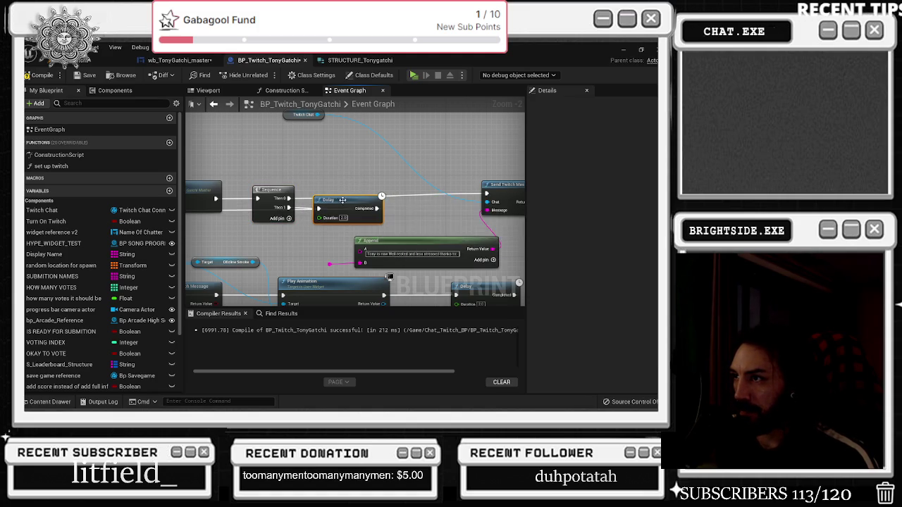
left_click(368, 173)
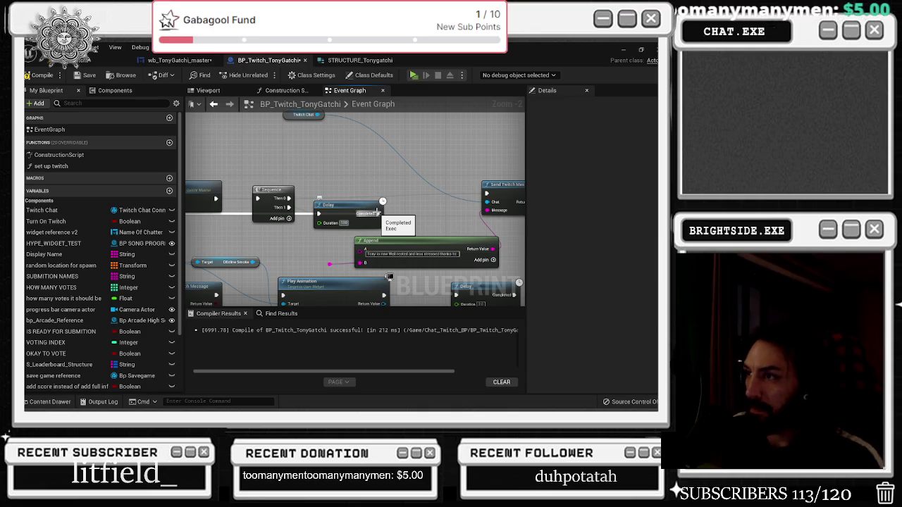
left_click_drag(378, 212, 371, 189)
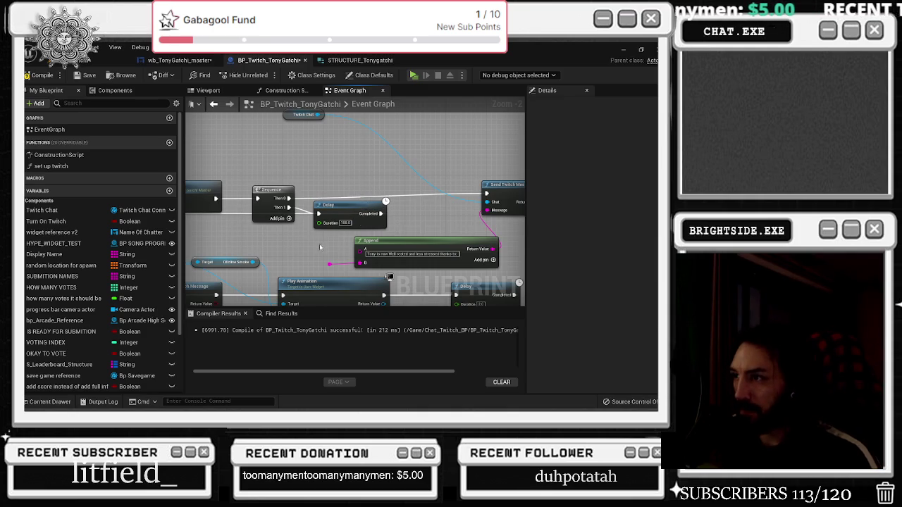
Pan and zoom across the event graph to locate the smoke command's node chain.
scroll(464, 217, "down", 3)
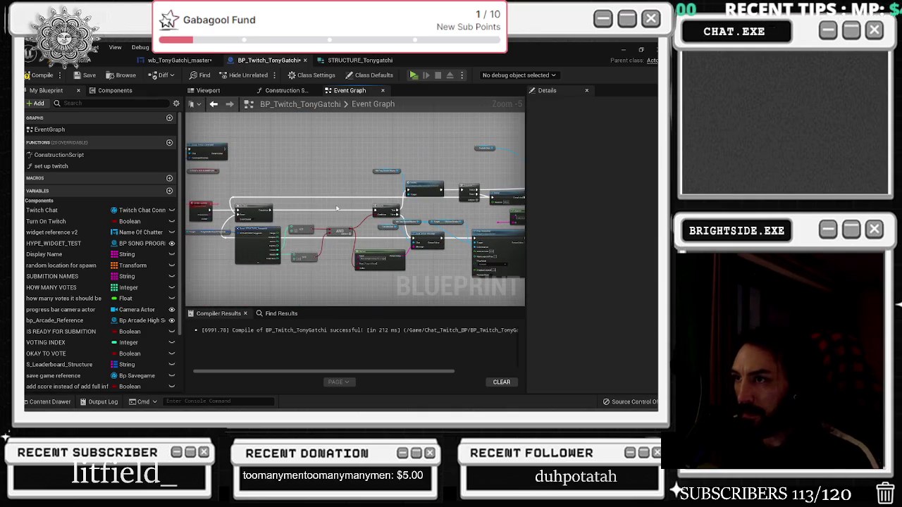
mouse_move(265, 206)
left_mouse_down()
mouse_move(290, 189)
mouse_move(217, 202)
left_mouse_up()
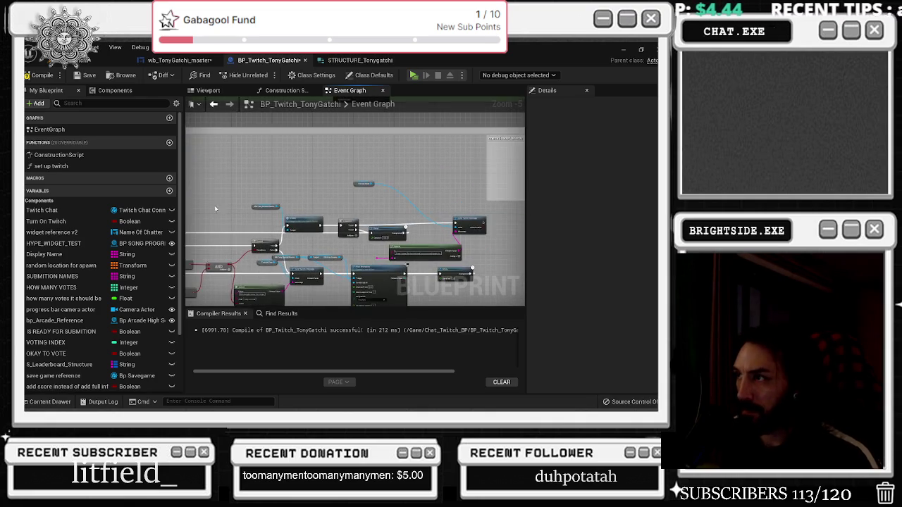
left_click_drag(297, 195, 328, 172)
scroll(395, 160, "up", 2)
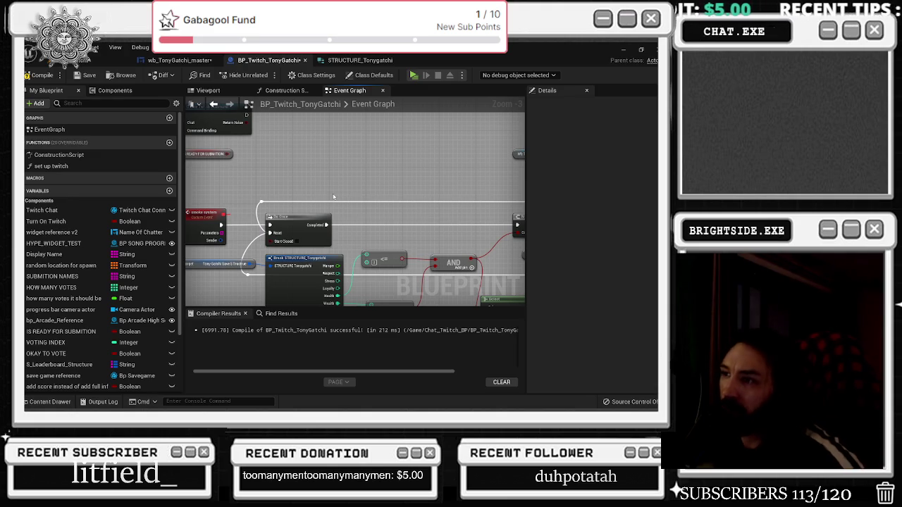
scroll(331, 185, "down", 1)
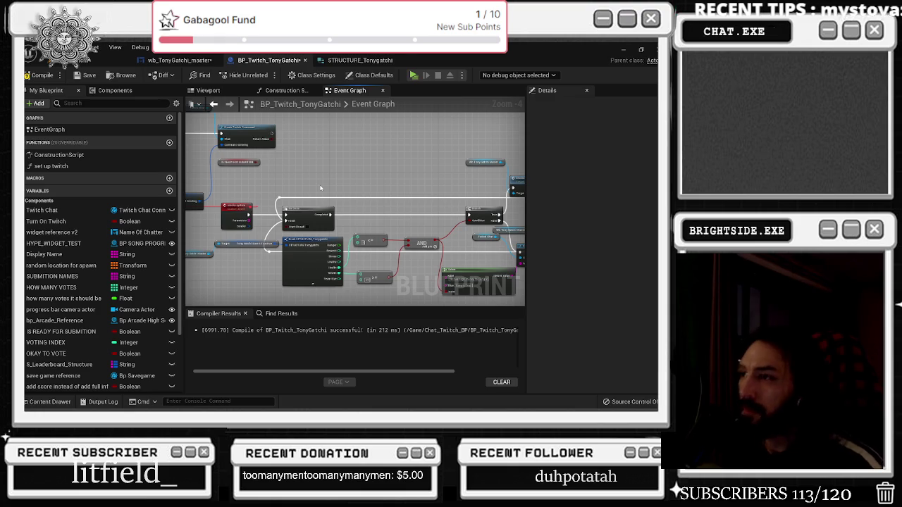
scroll(319, 185, "down", 8)
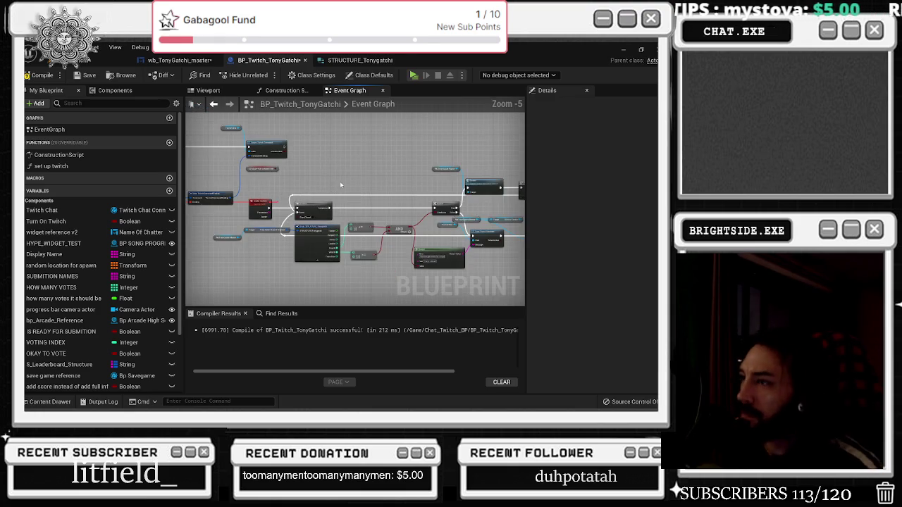
left_click_drag(332, 185, 355, 168)
scroll(274, 176, "up", 6)
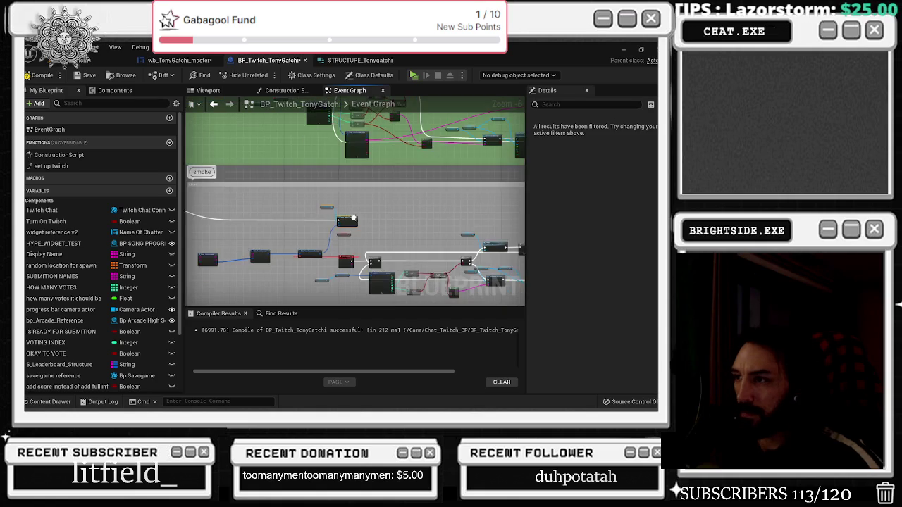
scroll(340, 243, "down", 2)
scroll(262, 207, "up", 2)
Marquee-select the smoke command's nodes, copy them and paste a duplicate below.
mouse_move(244, 192)
left_mouse_down()
mouse_move(300, 248)
mouse_move(382, 266)
left_mouse_up()
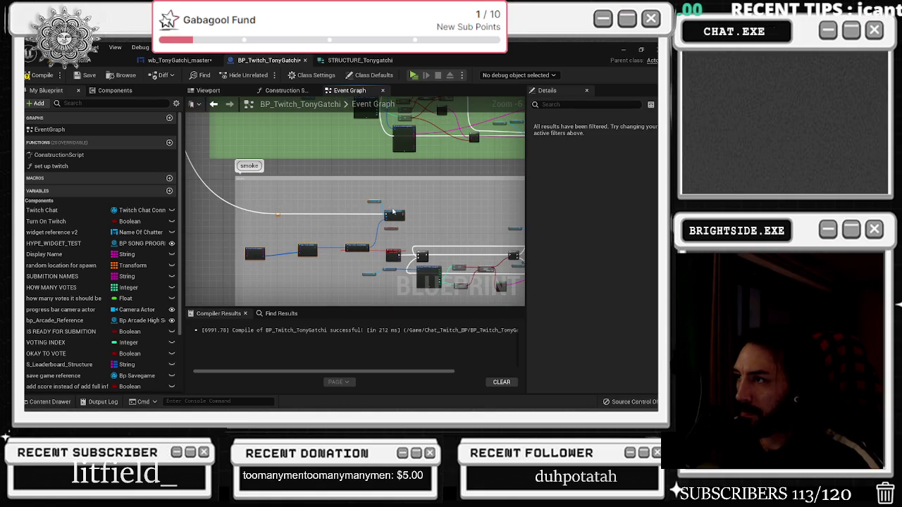
scroll(315, 245, "down", 2)
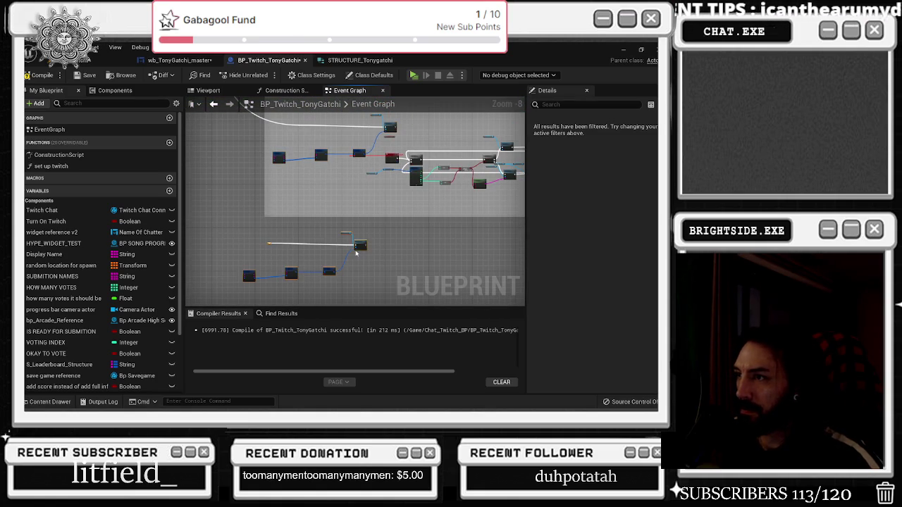
key("ctrl+c")
key("ctrl+v")
scroll(282, 225, "up", 3)
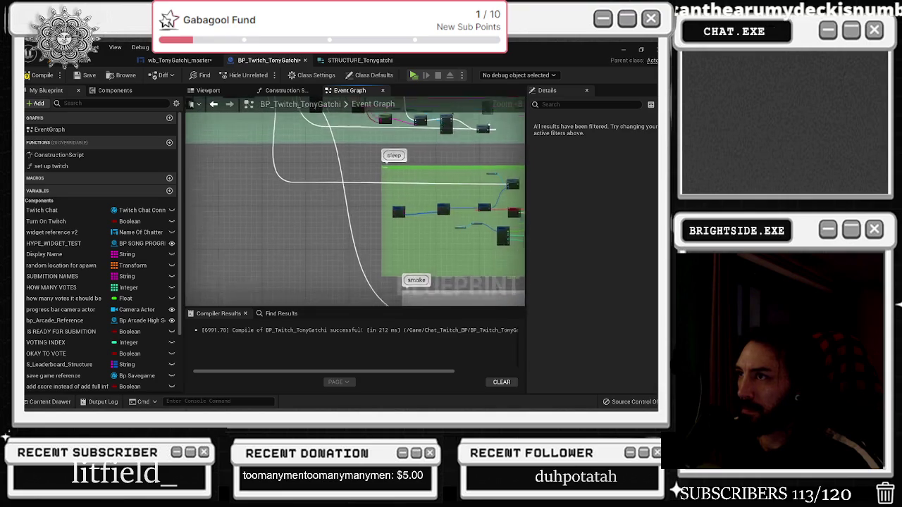
scroll(296, 227, "down", 2)
scroll(308, 229, "up", 4)
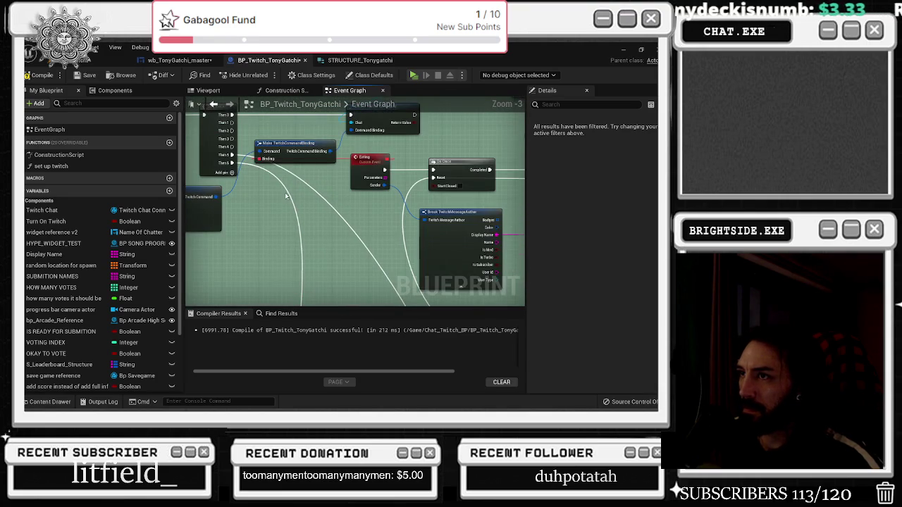
Add a Custom Event named nightclub from the copied binding's Binding pin.
left_click_drag(308, 227, 319, 246)
mouse_move(246, 174)
left_mouse_down()
mouse_move(243, 155)
mouse_move(314, 280)
mouse_move(344, 270)
mouse_move(381, 310)
mouse_move(362, 263)
mouse_move(540, 187)
mouse_move(382, 150)
mouse_move(377, 236)
mouse_move(367, 234)
mouse_move(374, 262)
left_mouse_up()
scroll(282, 215, "down", 8)
scroll(366, 282, "up", 8)
scroll(380, 204, "down", 1)
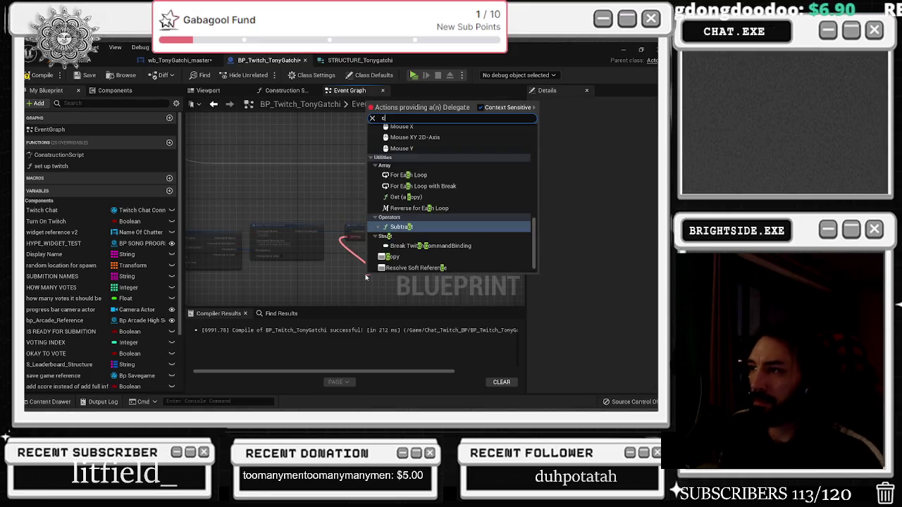
type("custom")
key("Return")
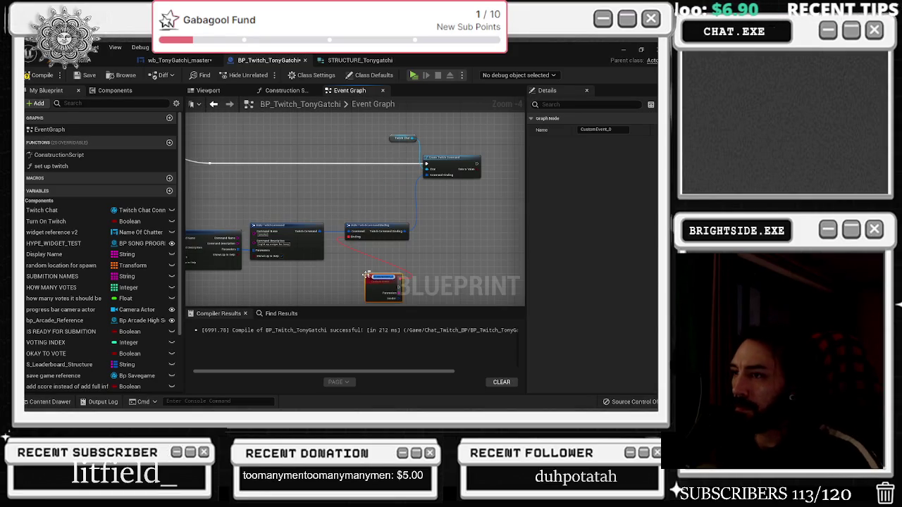
type("event")
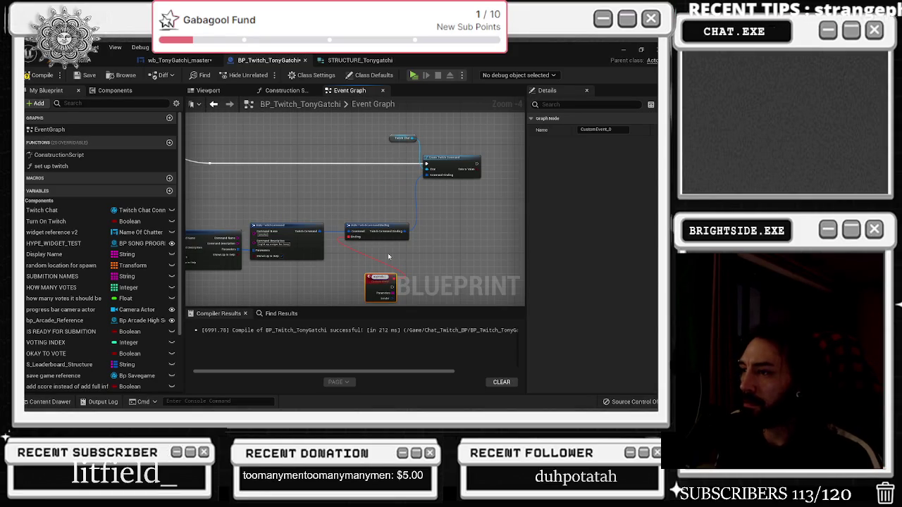
key("Return")
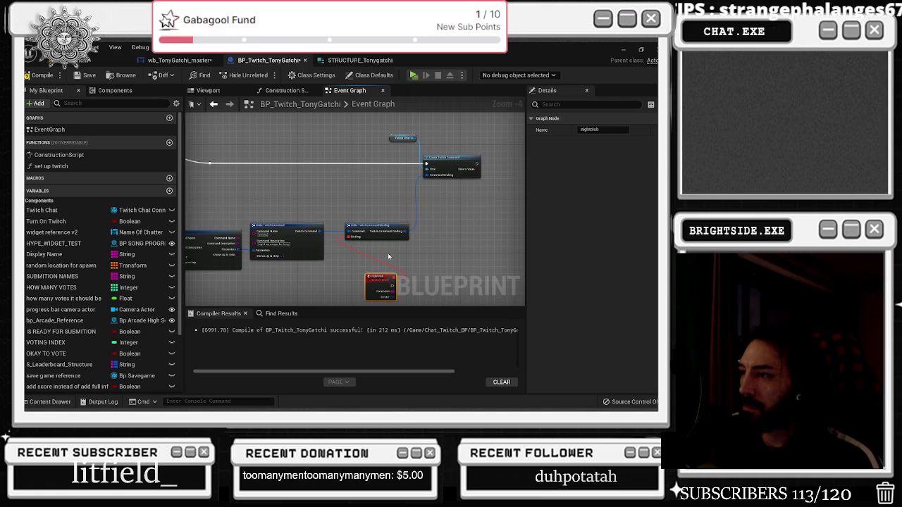
Set the duplicated Make TwitchCommand's Command Name to motel.
scroll(388, 253, "down", 1)
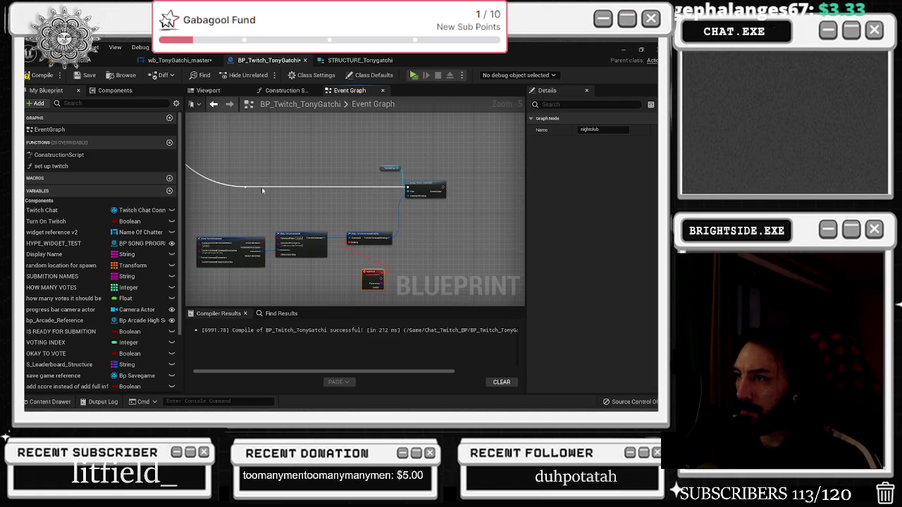
scroll(280, 217, "up", 4)
type("motel")
scroll(384, 204, "down", 2)
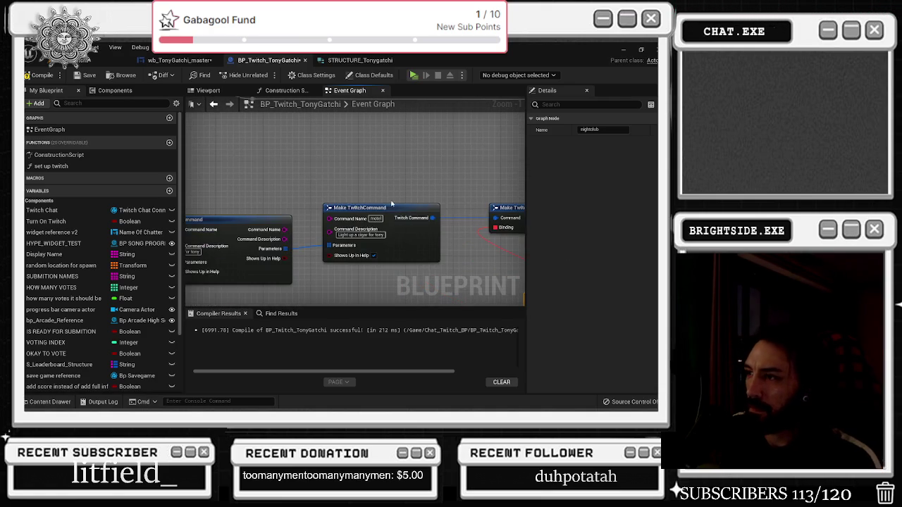
key("alt+Tab")
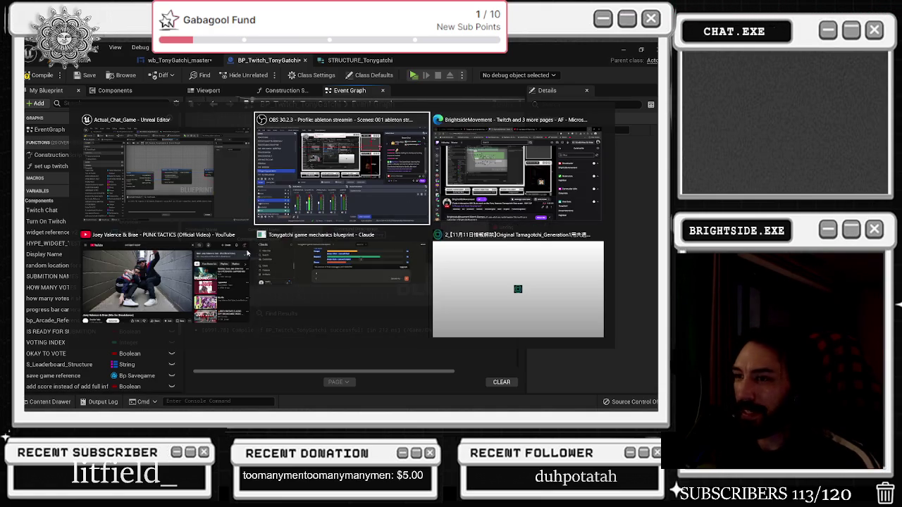
Write the motel description about meeting your goomah, ending '(could loose a lot of loyalty and respect if caught)'.
key("Escape")
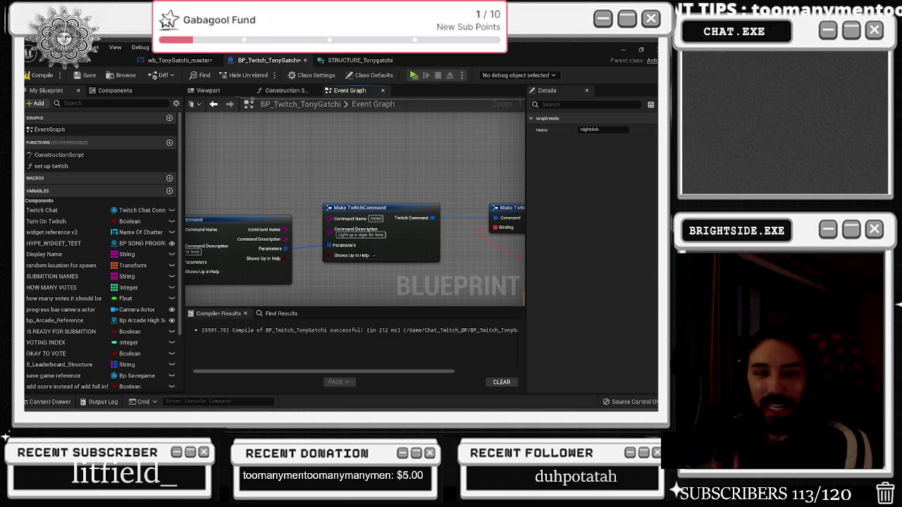
left_click_drag(252, 185, 299, 195)
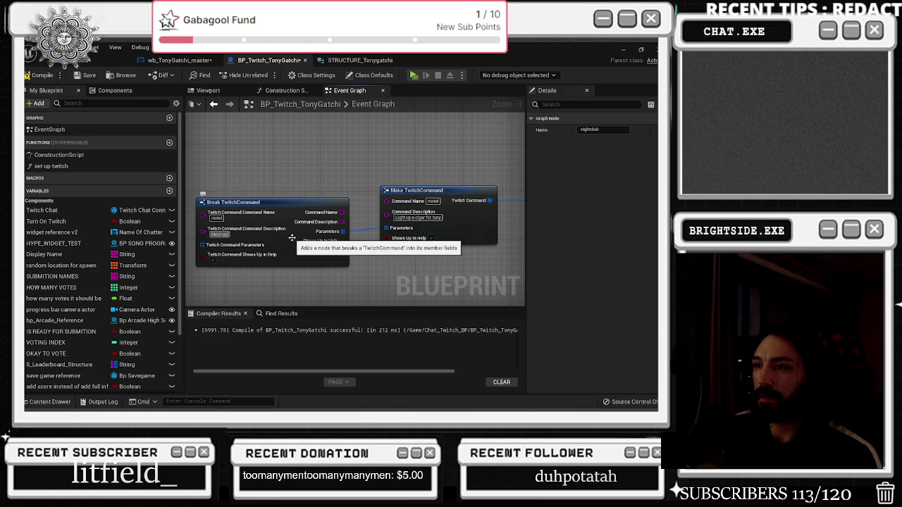
type(" with your goomah at a motel")
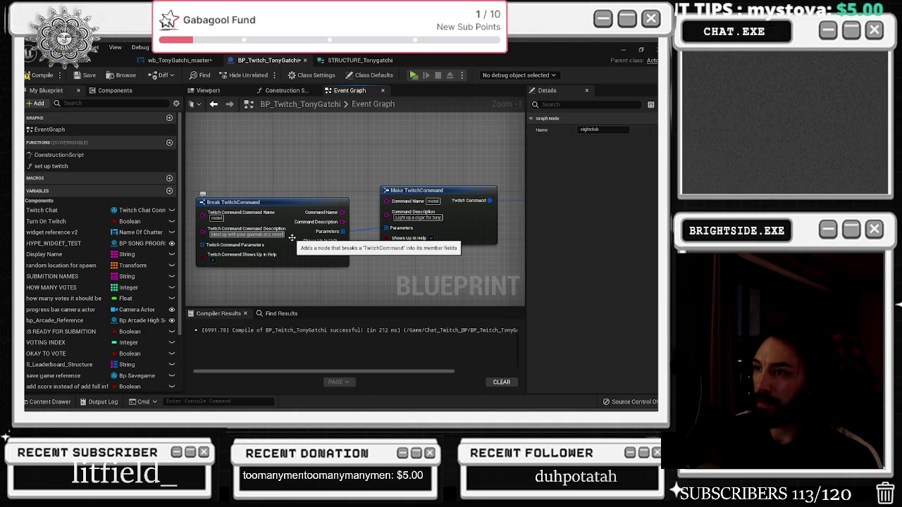
left_click(418, 217)
key("ctrl+v")
key("Return")
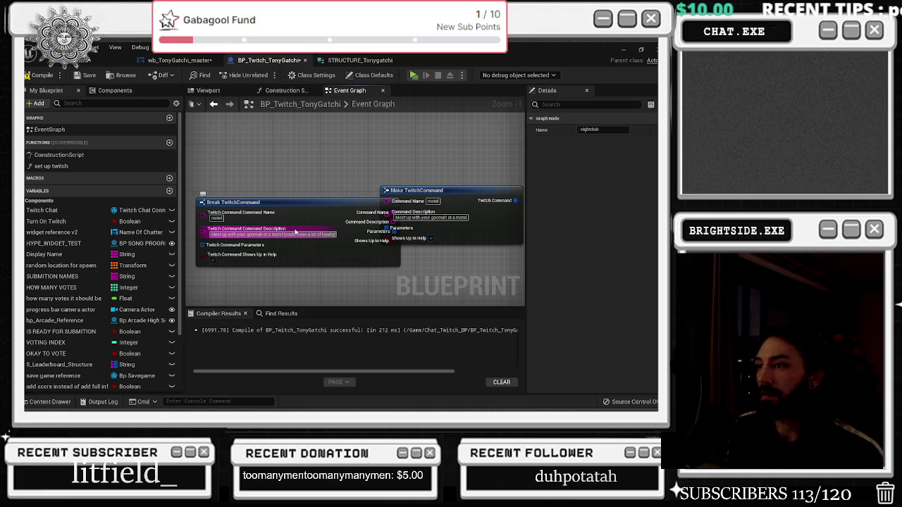
type(" and respect if caught")
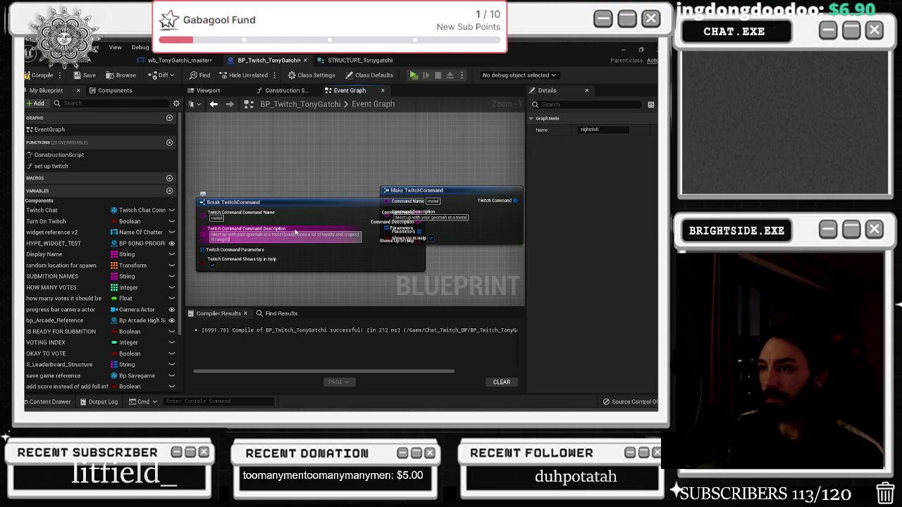
key("Return")
Rearrange the Break and Make TwitchCommand nodes and move the nightclub event further left.
left_click(331, 202)
left_click_drag(331, 201, 302, 196)
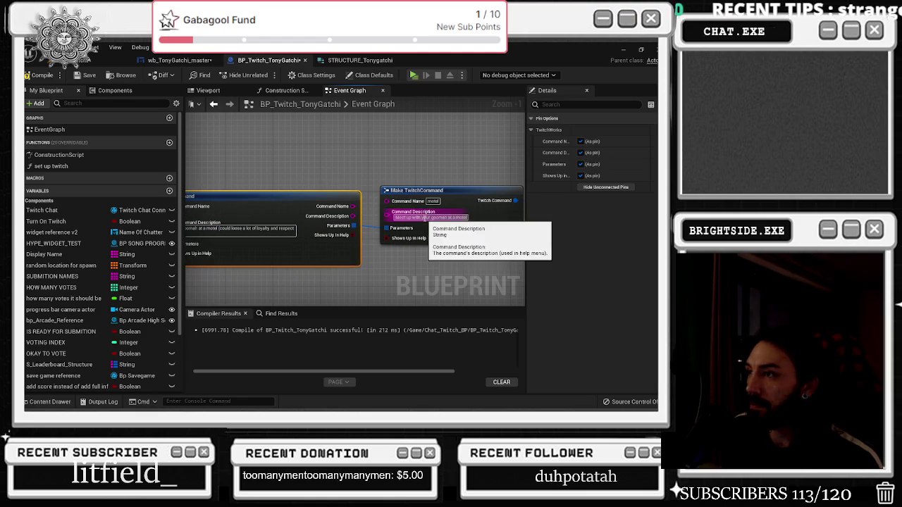
left_click(344, 191)
scroll(402, 195, "down", 2)
scroll(403, 195, "down", 1)
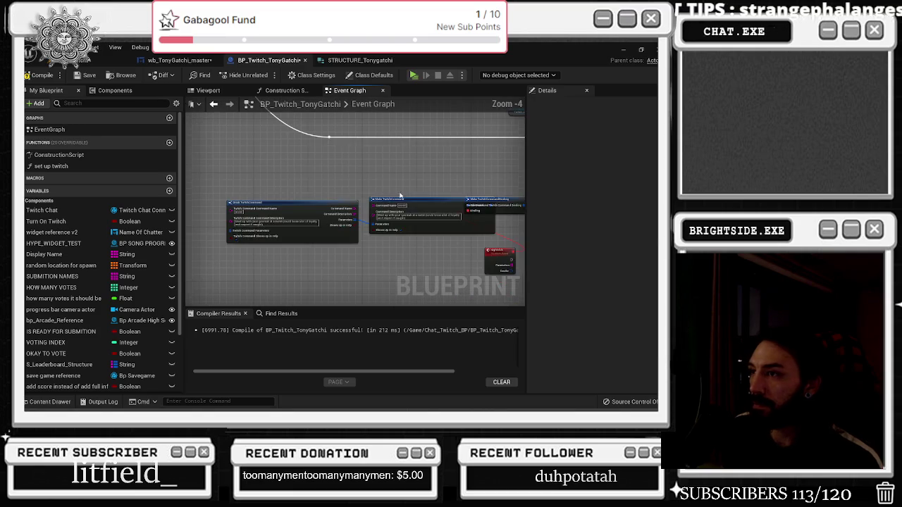
left_click(384, 205)
mouse_move(383, 206)
left_mouse_down()
mouse_move(390, 190)
mouse_move(296, 197)
left_mouse_up()
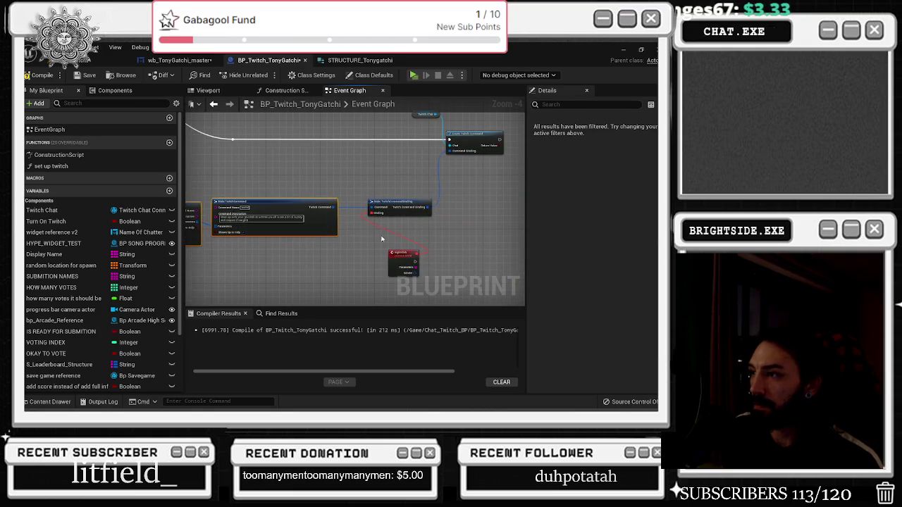
left_click_drag(404, 251, 356, 254)
scroll(268, 183, "up", 5)
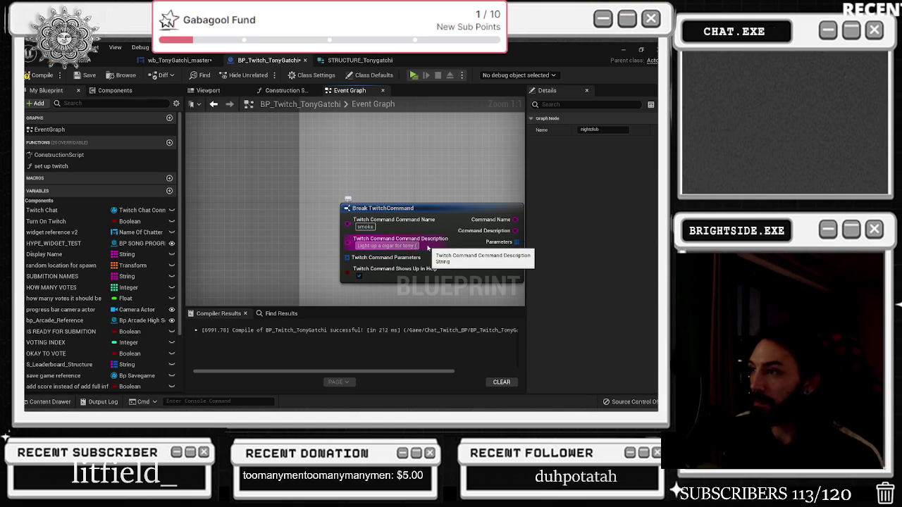
Append 'to Destress (could cause health problems)' to the smoke description and realign Break TwitchCommand beside Make.
type("to")
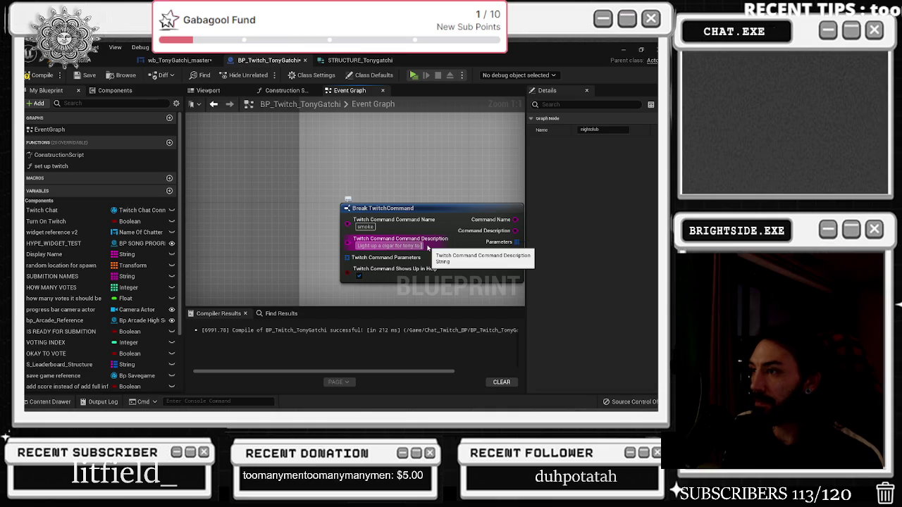
type(" Destress (could")
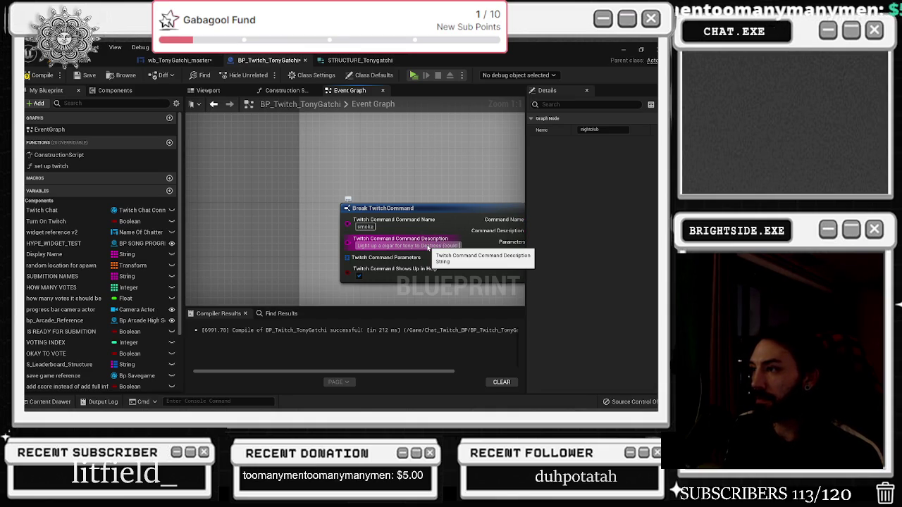
type(" ca")
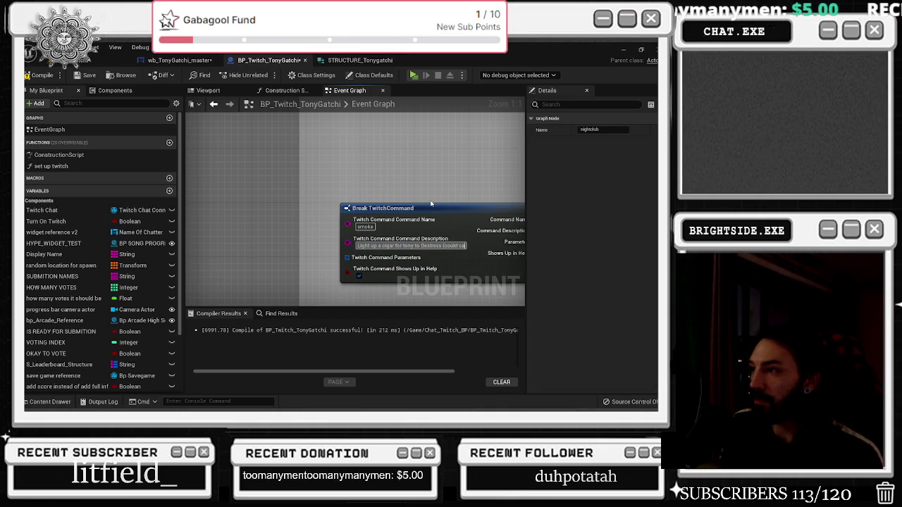
type("use he")
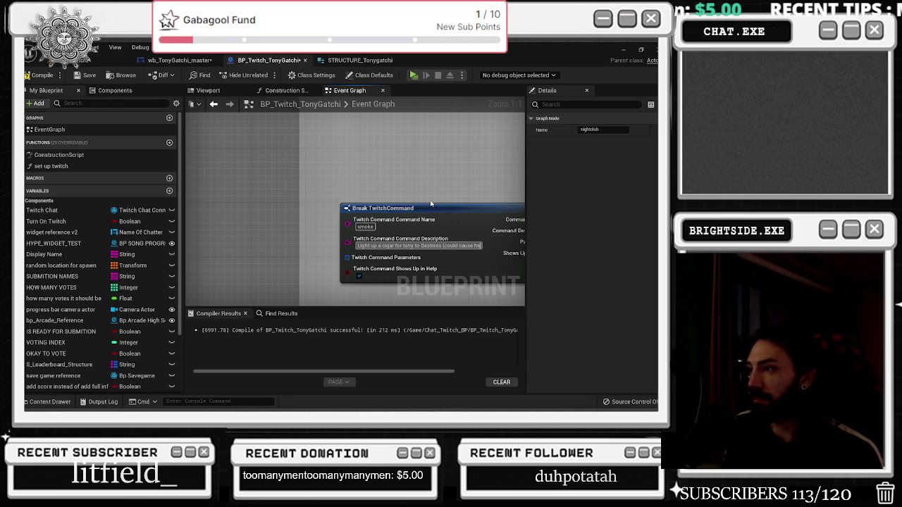
type("alth problems")
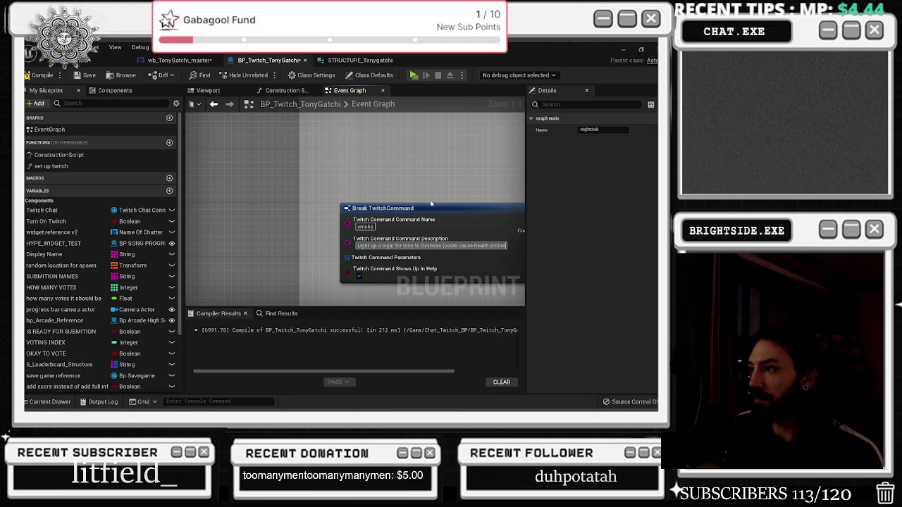
left_click_drag(426, 183, 232, 185)
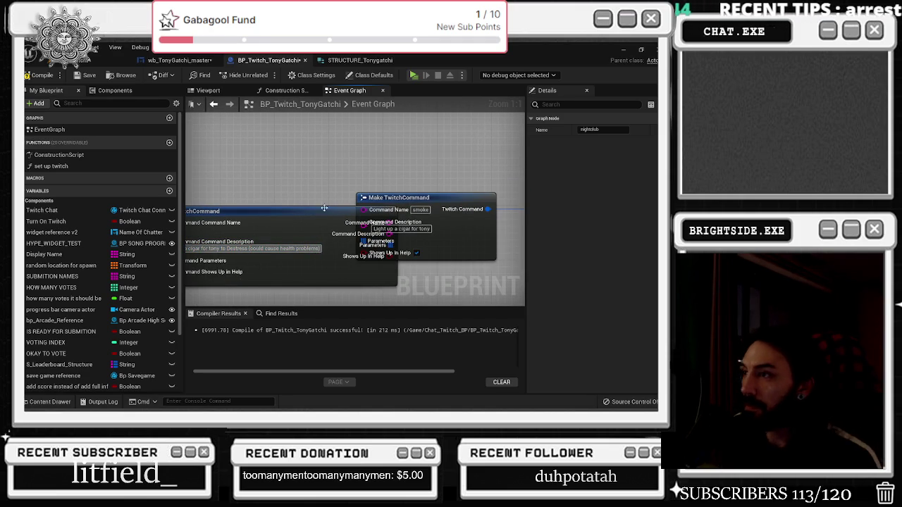
left_click(344, 243)
left_click_drag(217, 243, 342, 237)
left_click(341, 239)
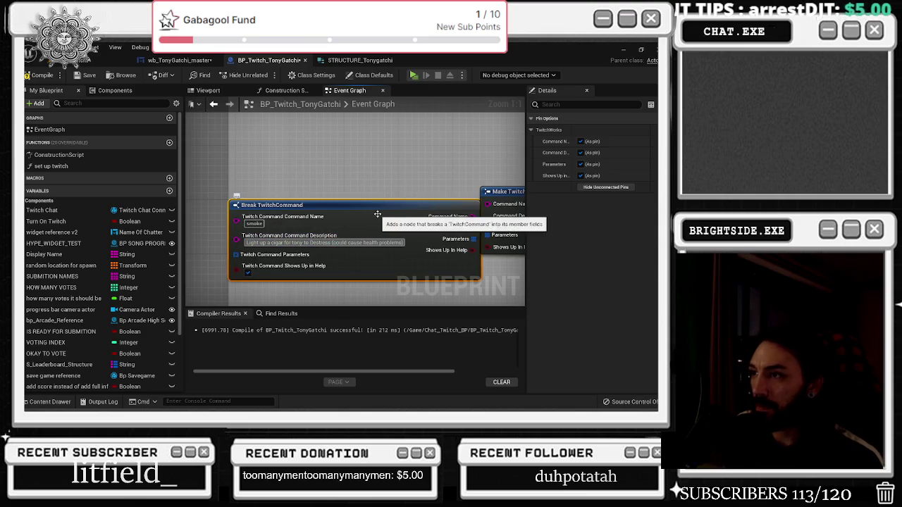
left_click_drag(377, 181, 185, 190)
left_click(330, 232)
scroll(314, 177, "down", 8)
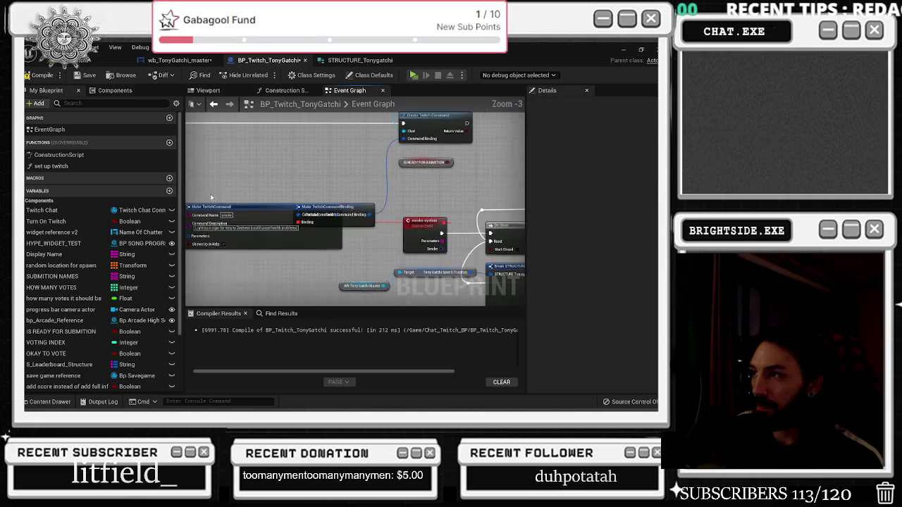
Widen the smoke comment box to the left and bring the Break TwitchCommand node into view.
left_click_drag(298, 210, 274, 212)
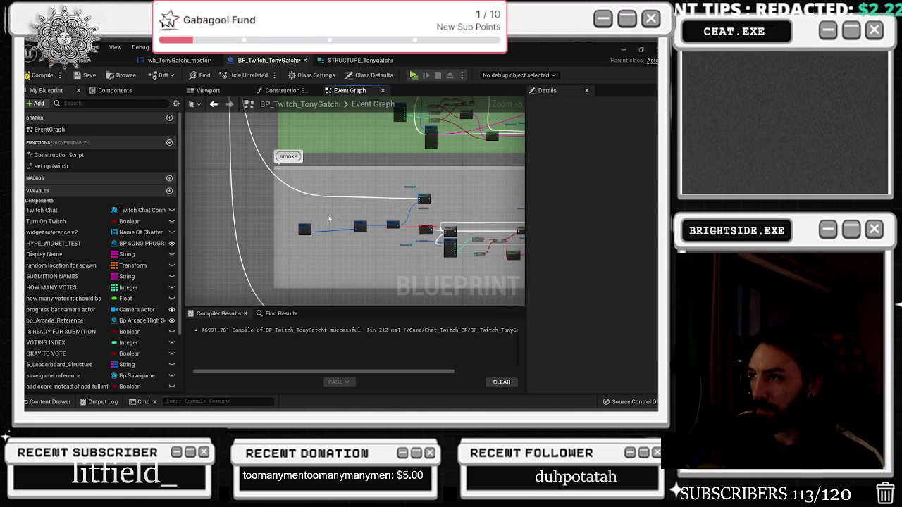
left_click_drag(374, 251, 373, 251)
scroll(374, 251, "up", 2)
left_click(511, 229)
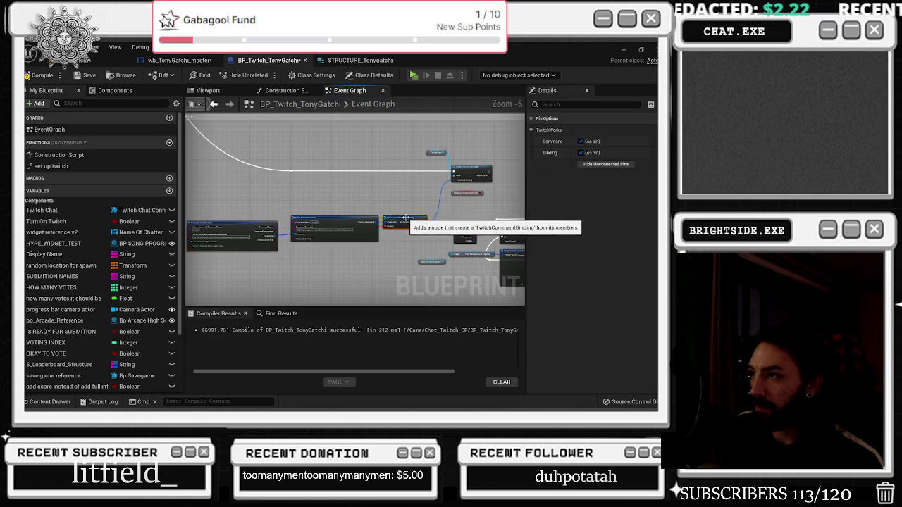
scroll(391, 308, "up", 1)
scroll(318, 265, "down", 4)
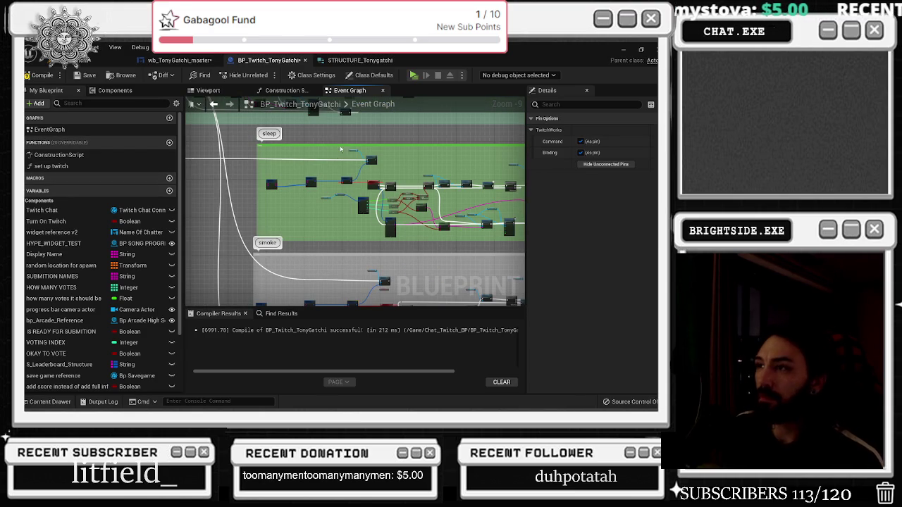
scroll(336, 147, "up", 8)
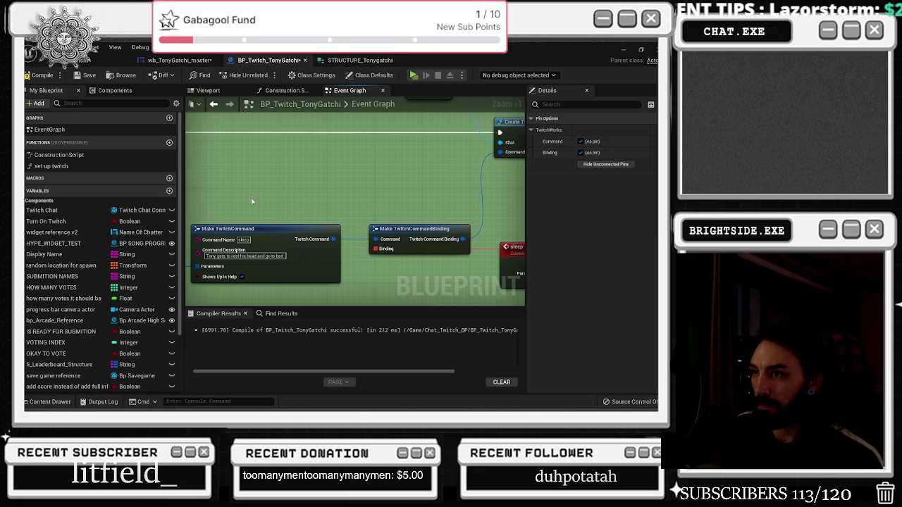
left_click_drag(333, 195, 554, 178)
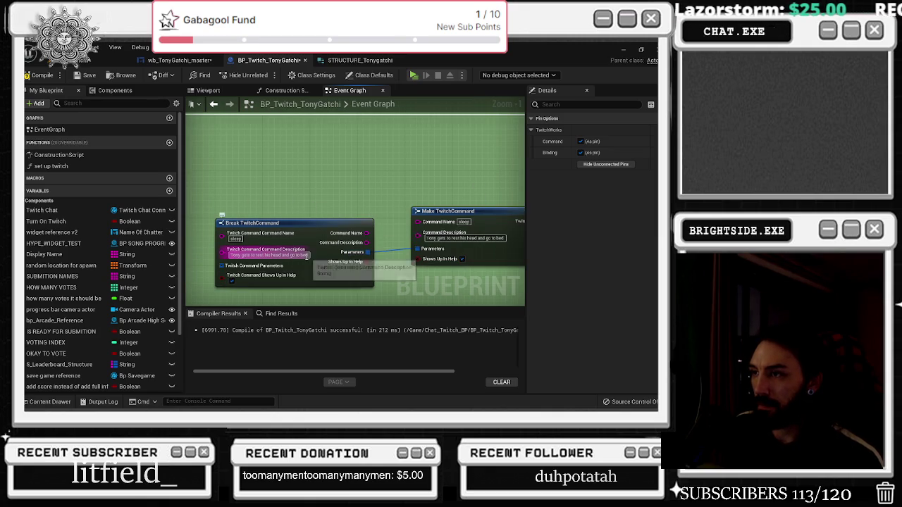
scroll(410, 254, "down", 9)
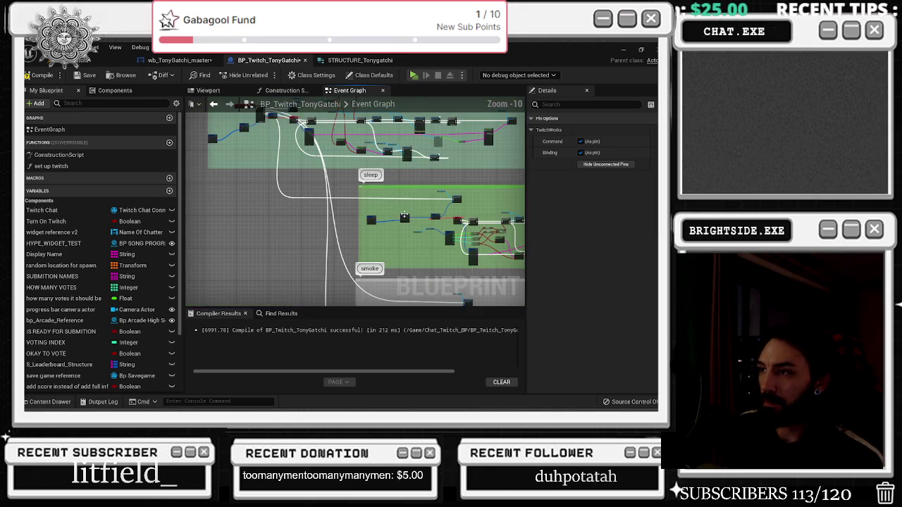
scroll(389, 224, "up", 10)
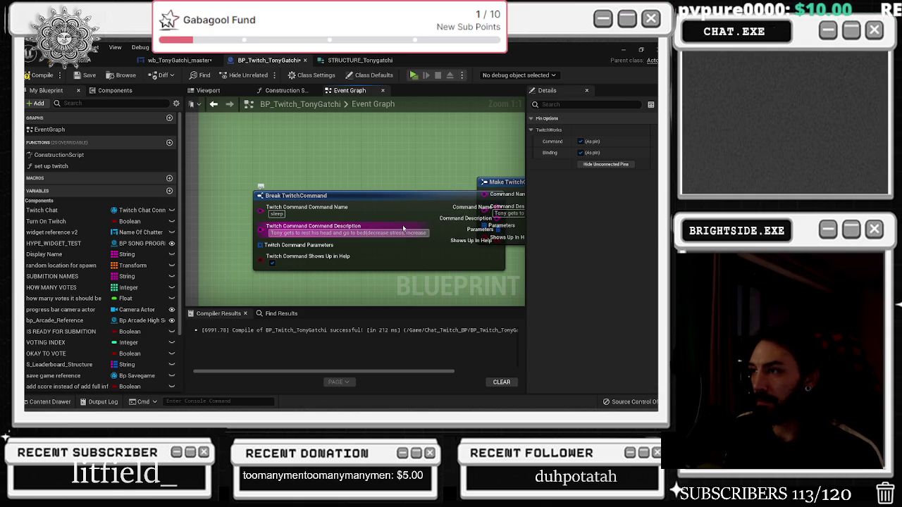
Append '(decrease stress, increase hunger)' to the sleep description and extend the green sleep comment box leftward.
left_click(402, 226)
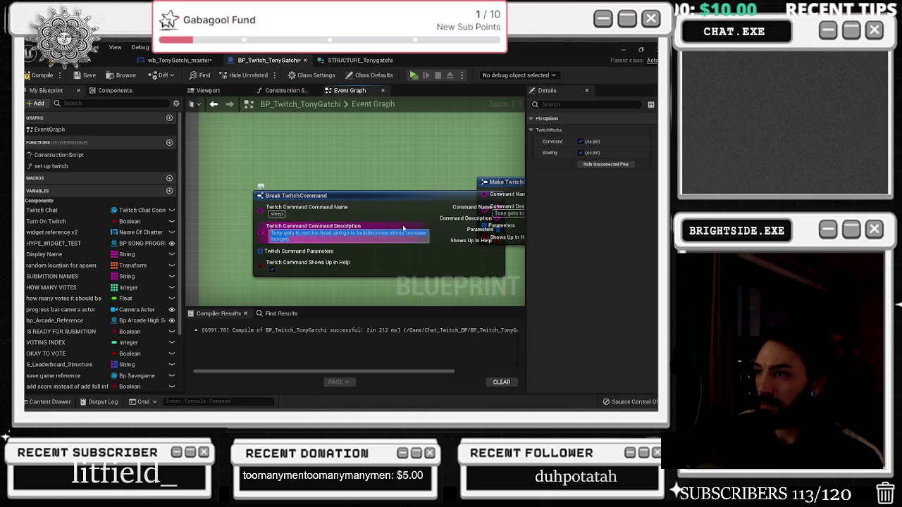
left_click_drag(417, 179, 304, 179)
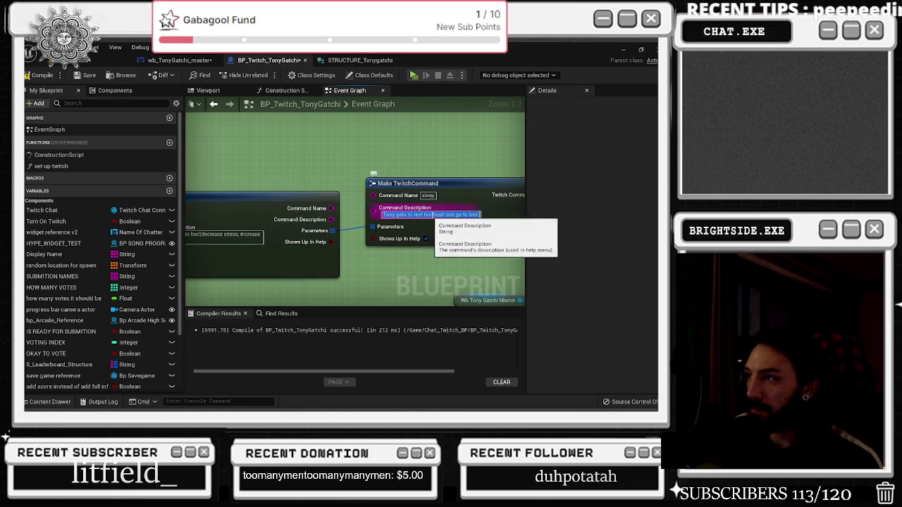
scroll(388, 162, "down", 6)
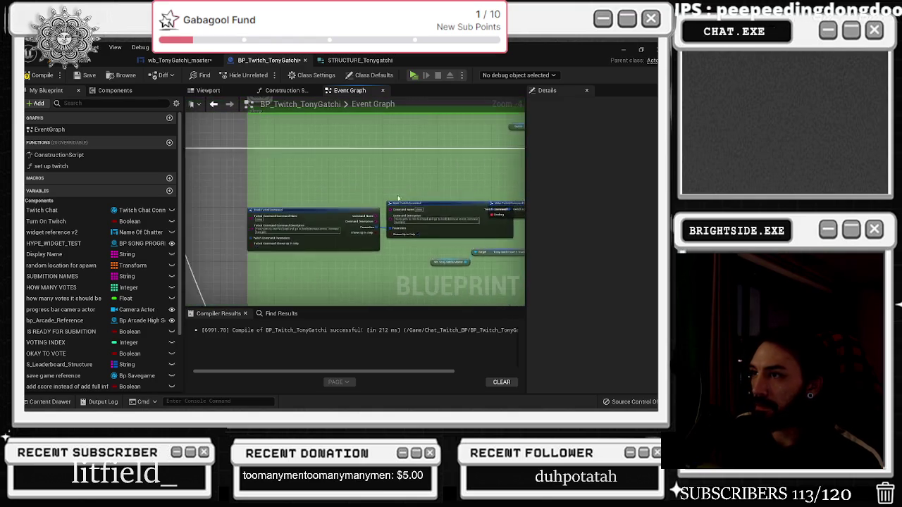
mouse_move(315, 190)
left_mouse_down()
mouse_move(288, 191)
mouse_move(306, 209)
left_mouse_up()
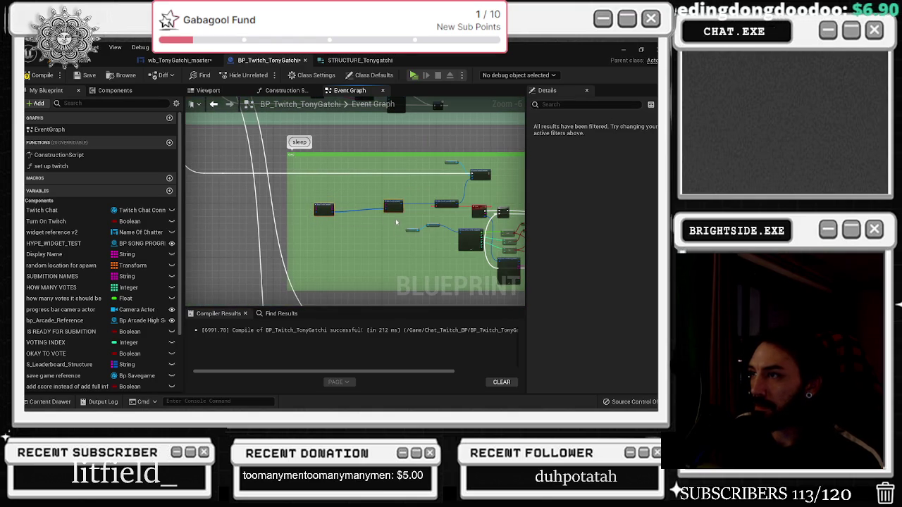
scroll(378, 205, "up", 4)
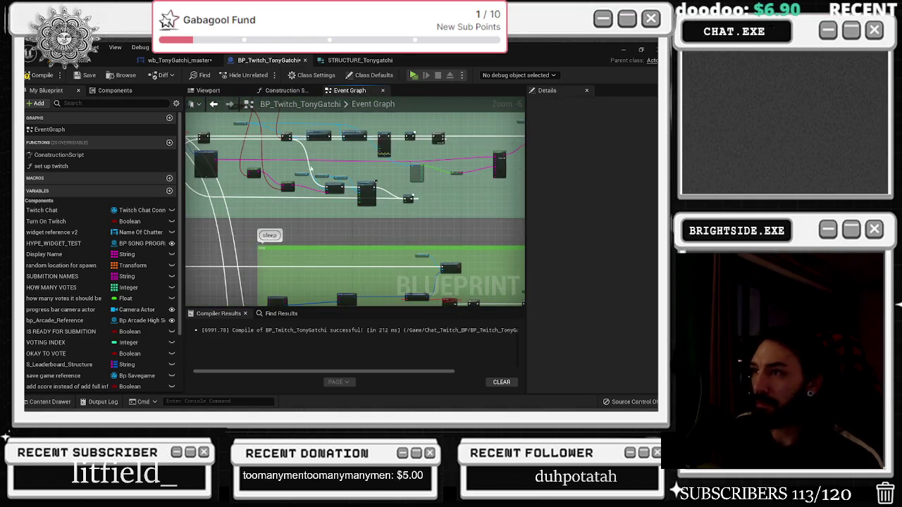
scroll(256, 191, "down", 2)
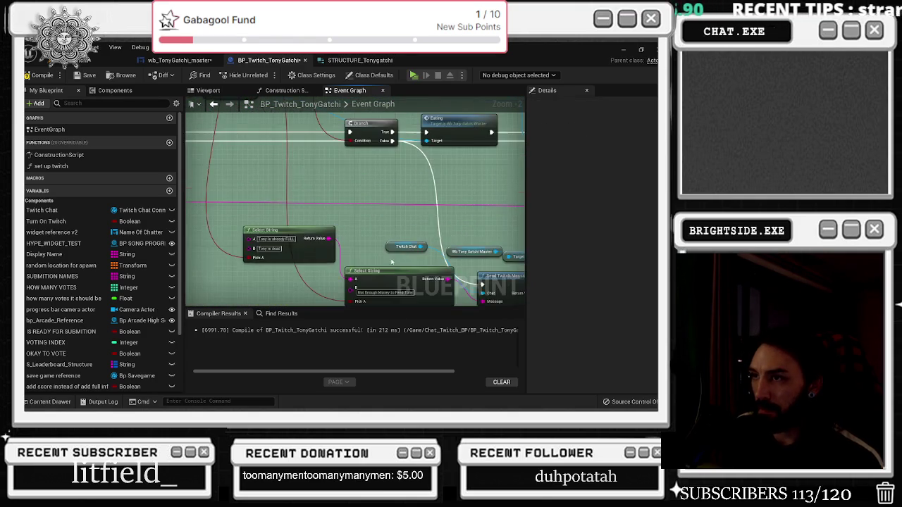
scroll(436, 253, "up", 4)
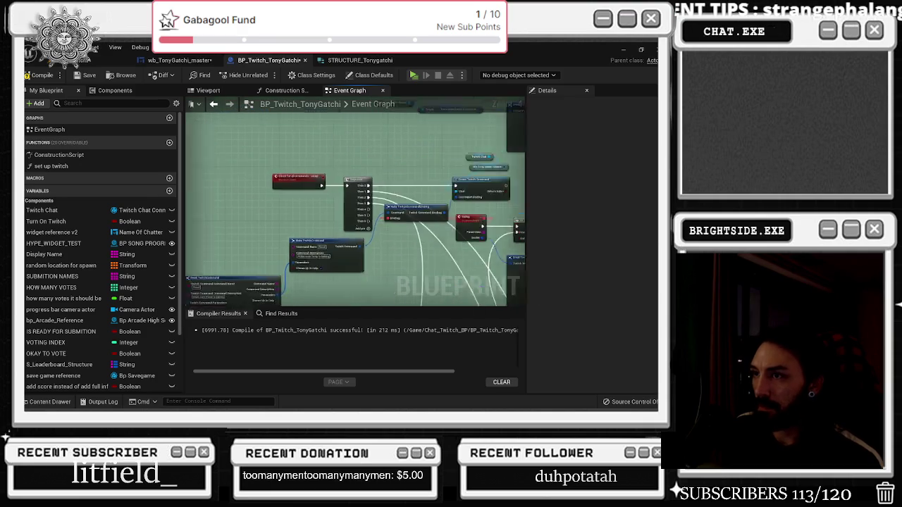
Make the Food description read 'Make sure Tony is Eating (decrease hunger - Cost $50)'.
left_click(425, 256)
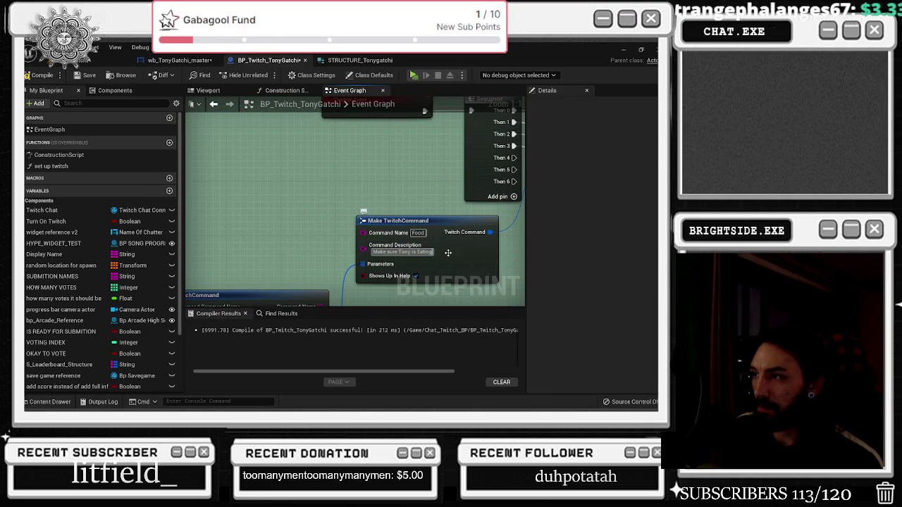
type(" (dec")
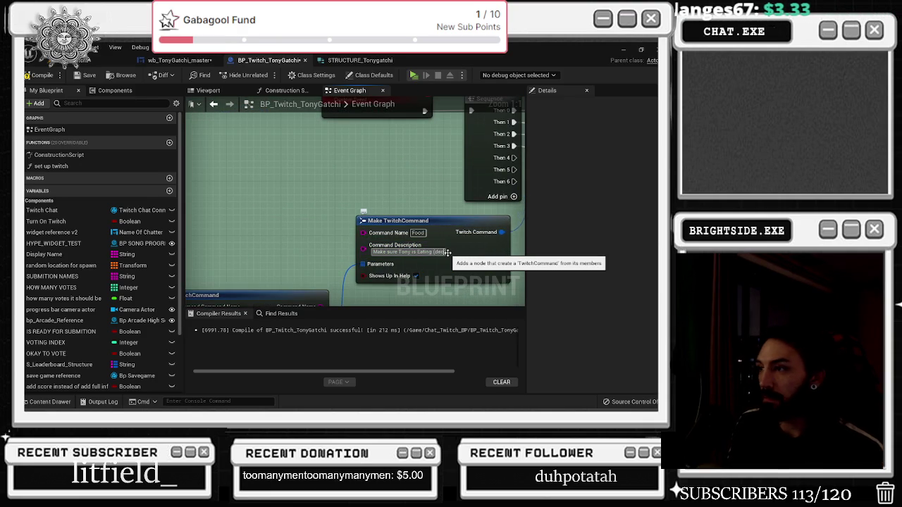
type("rease hung")
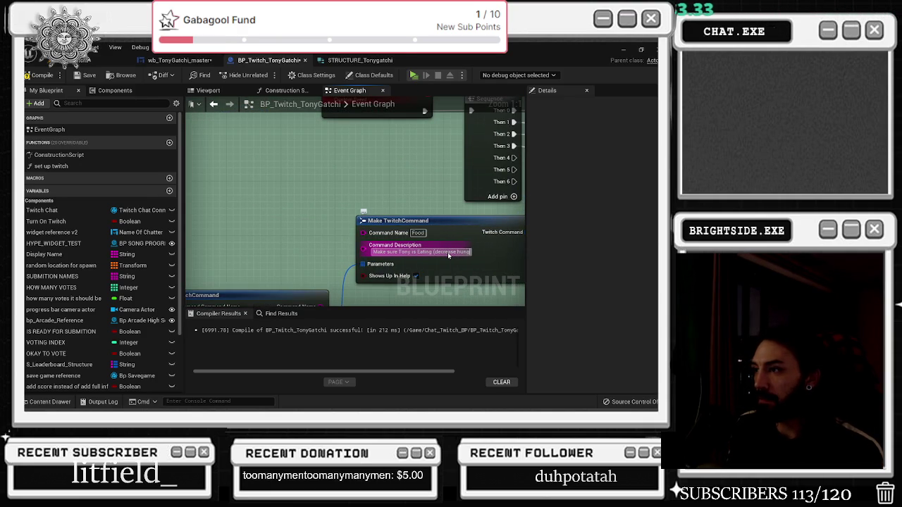
type("er) - Cost")
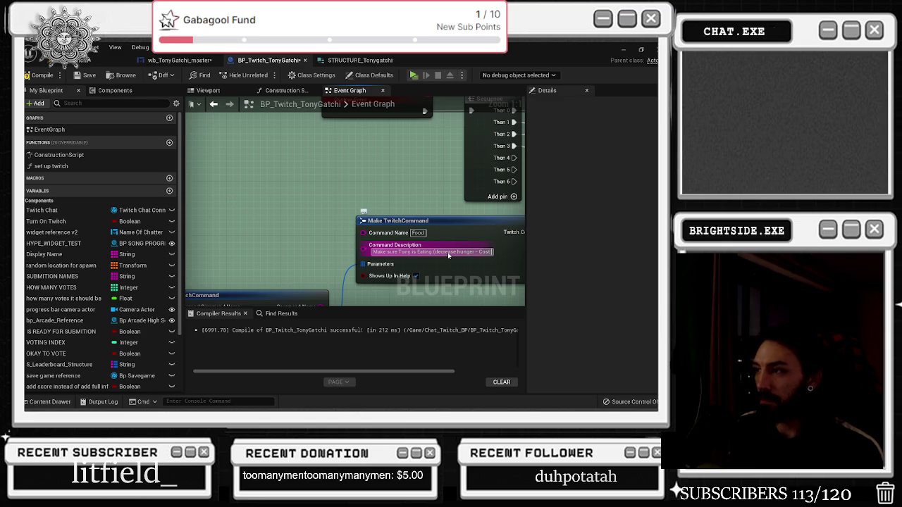
type(" $50)")
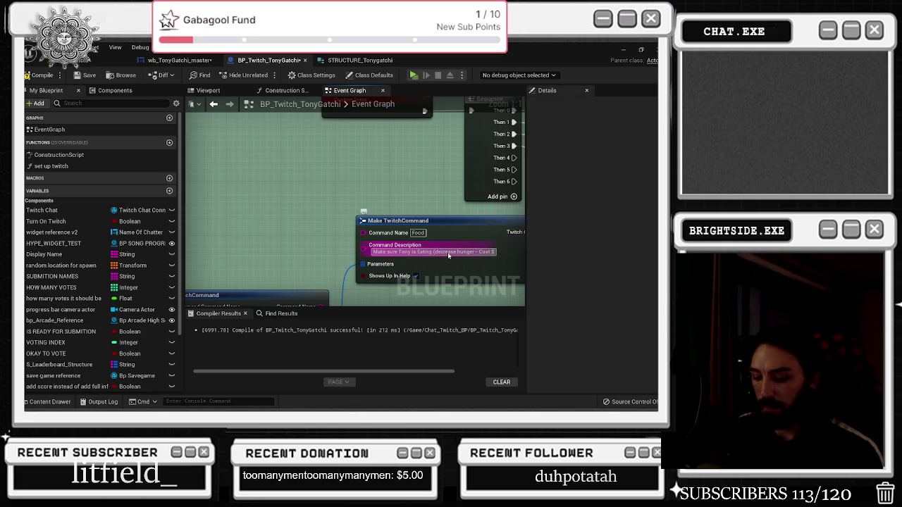
key("Return")
left_click_drag(289, 305, 335, 208)
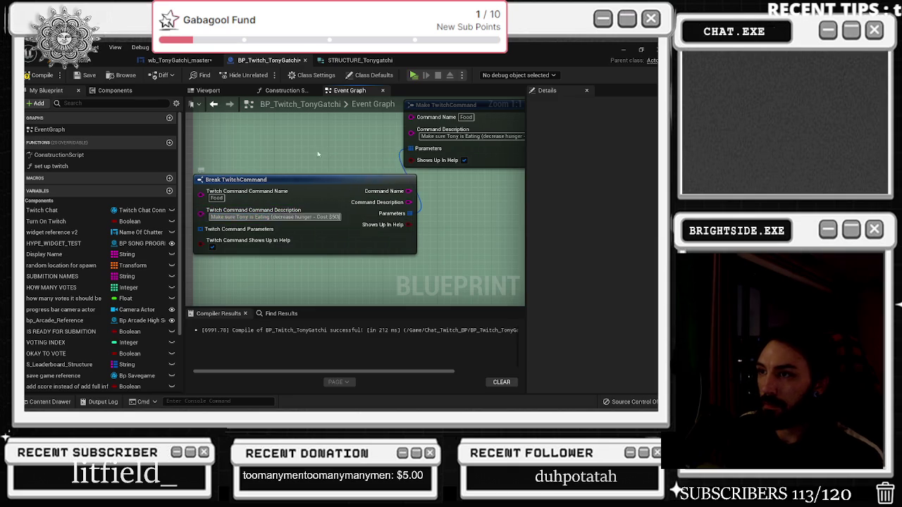
left_click(299, 176)
scroll(307, 167, "down", 2)
scroll(307, 167, "down", 1)
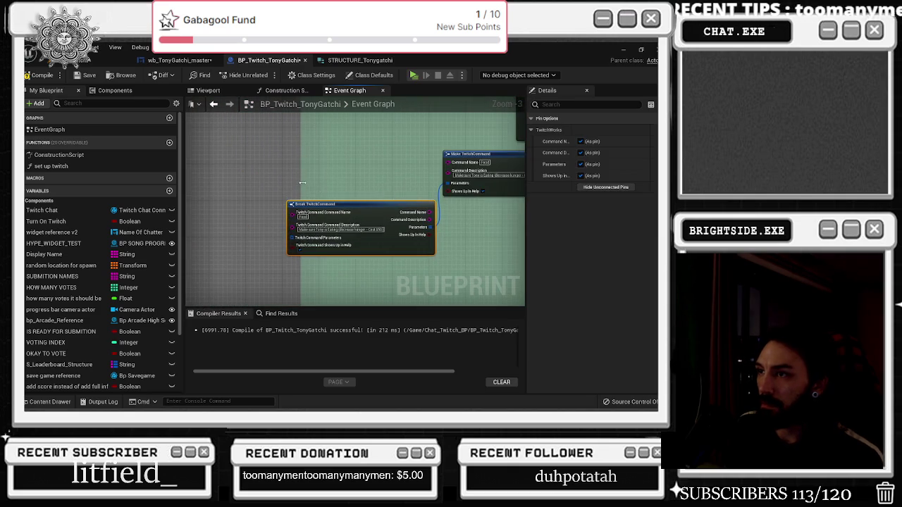
scroll(239, 141, "down", 7)
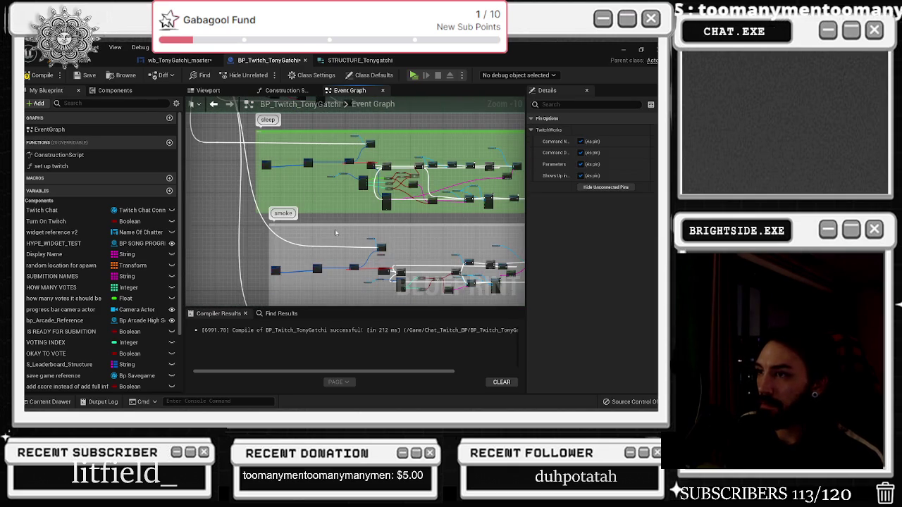
Insert 'Cost $20' into the smoke description alongside its health-problems warning.
scroll(339, 254, "up", 9)
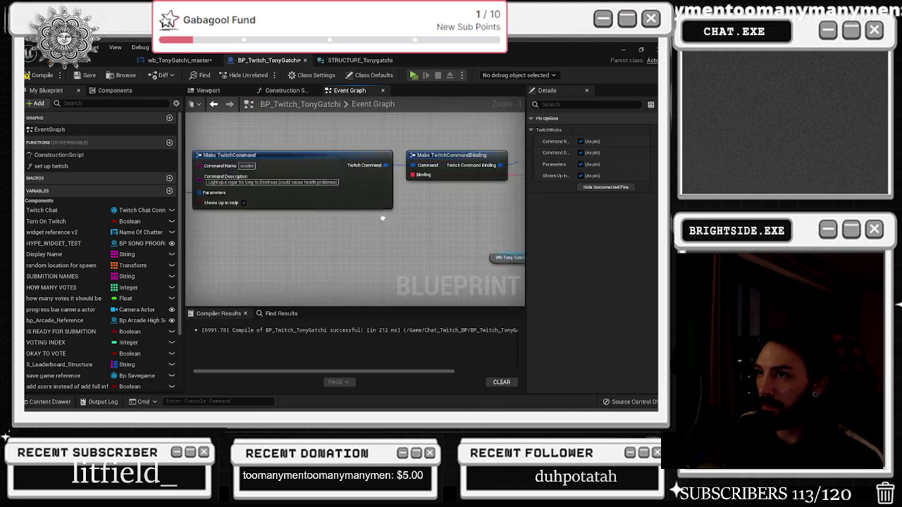
left_click_drag(419, 208, 402, 211)
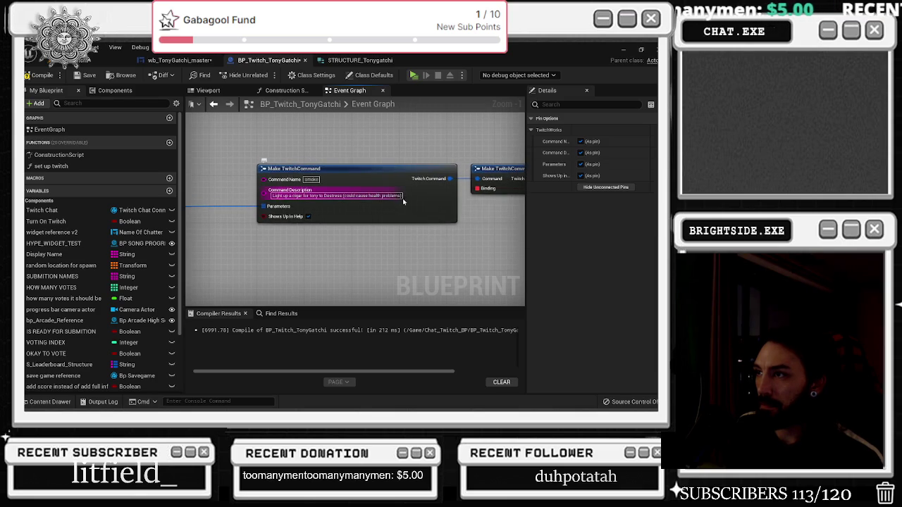
left_click(344, 197)
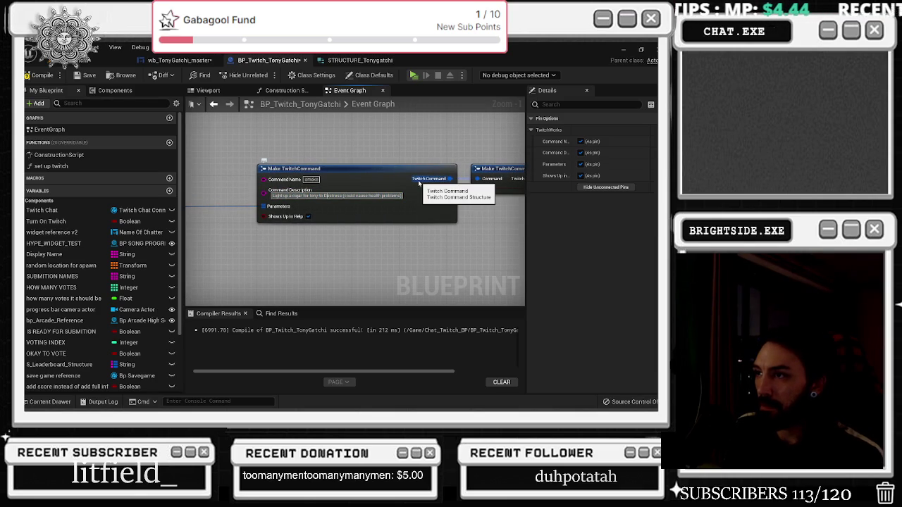
type("Cost $20")
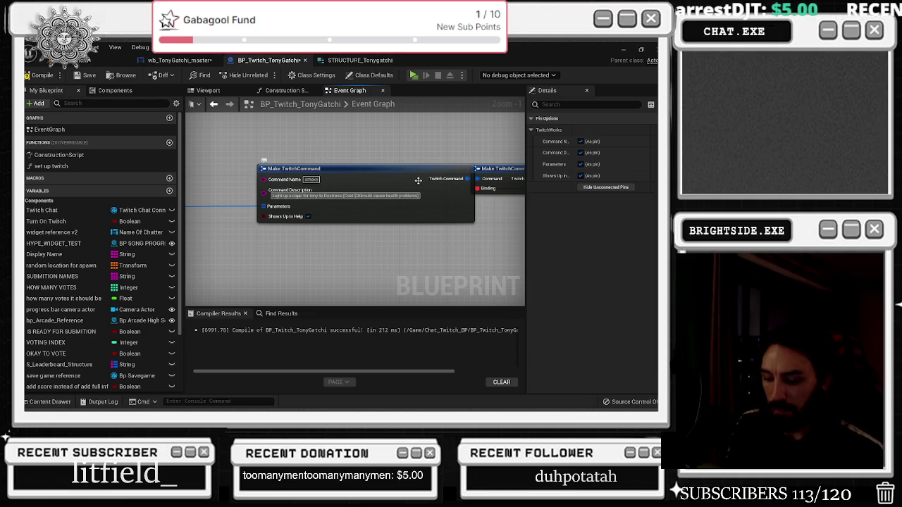
type(",")
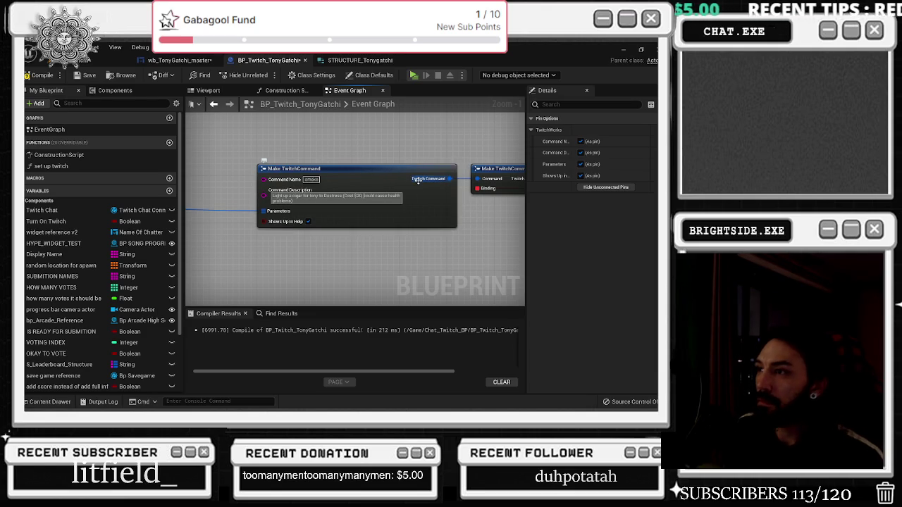
mouse_move(127, 214)
left_mouse_down()
mouse_move(331, 219)
mouse_move(282, 183)
mouse_move(310, 207)
left_mouse_up()
scroll(310, 207, "up", 1)
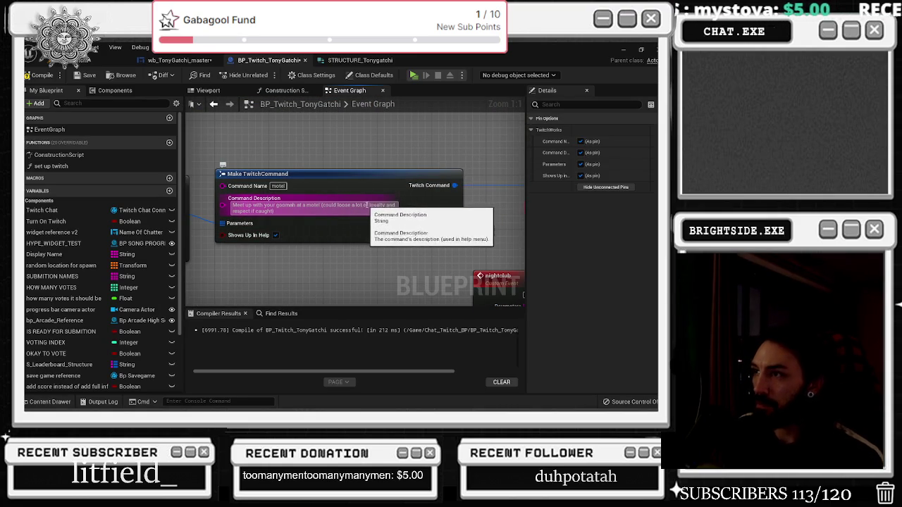
Remove 'a lot of' from the motel description's loyalty and respect warning.
key("BackSpace")
key("BackSpace")
key("BackSpace")
key("Return")
left_click(328, 205)
key("BackSpace")
key("BackSpace")
key("Return")
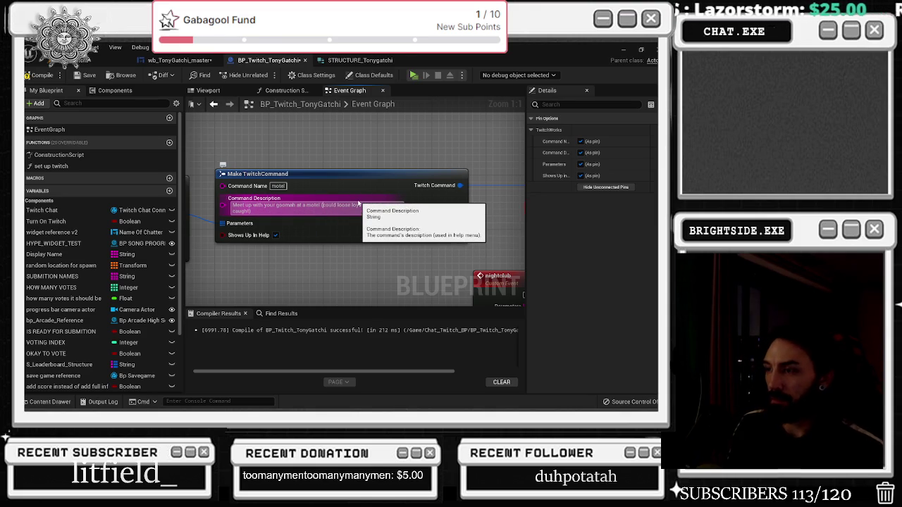
key("BackSpace")
key("Return")
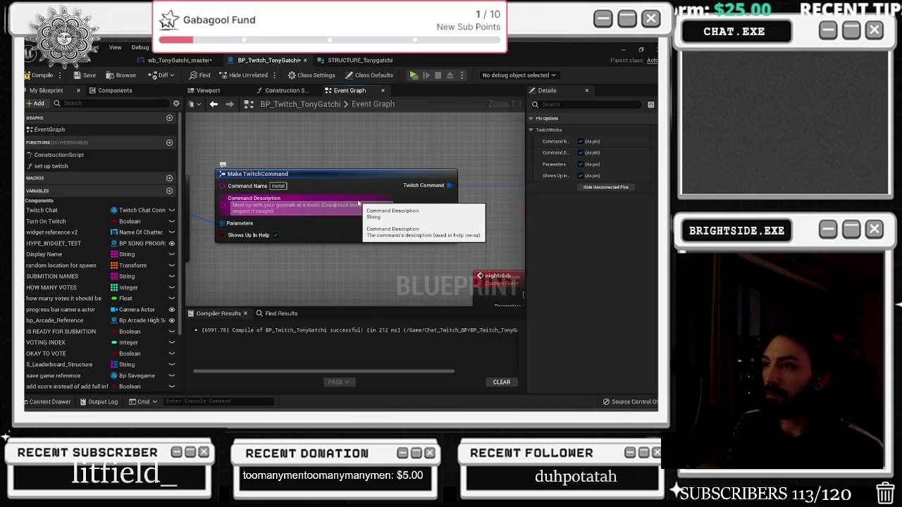
Add 'Cost $200, Decrease Stress, increase hunger' before the motel description's loyalty warning.
type("$200, ")
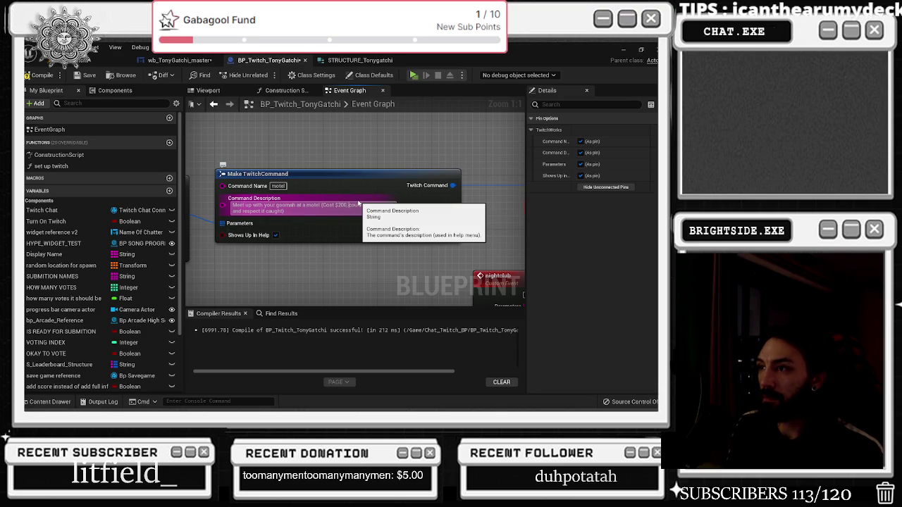
type("De")
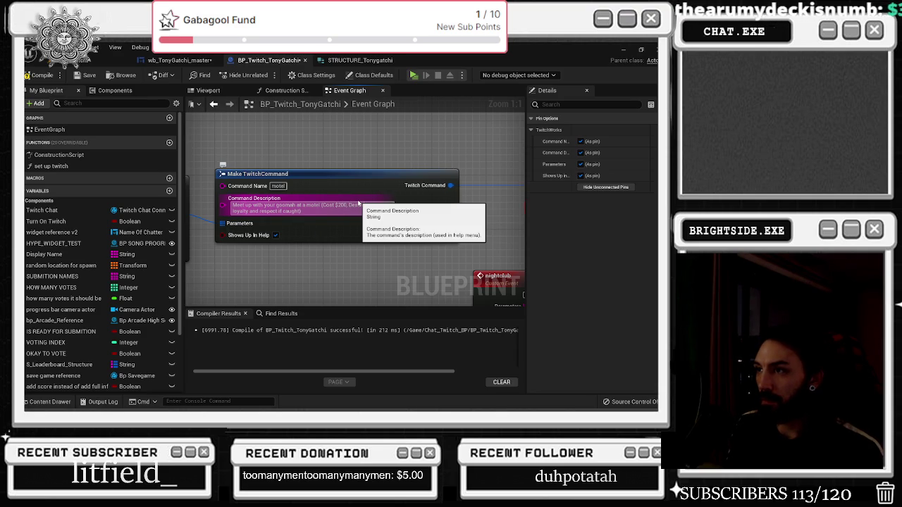
left_click(420, 128)
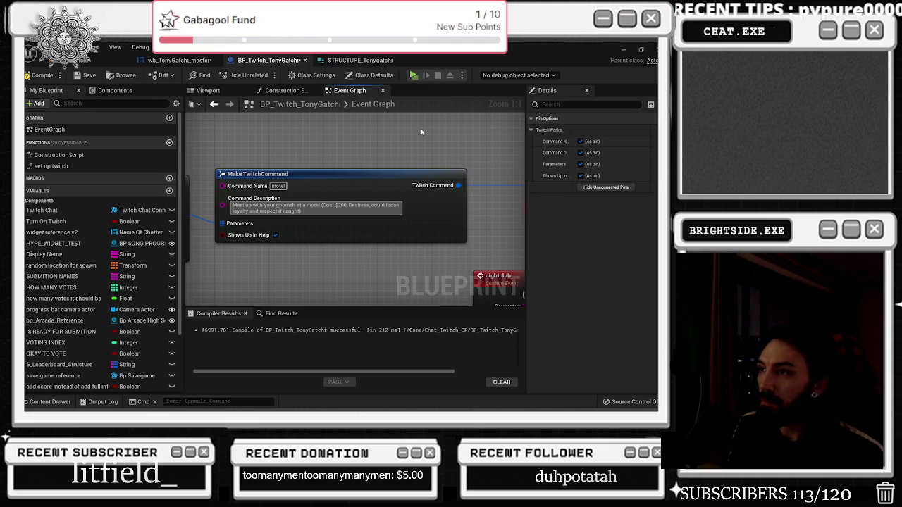
key("BackSpace")
key("BackSpace")
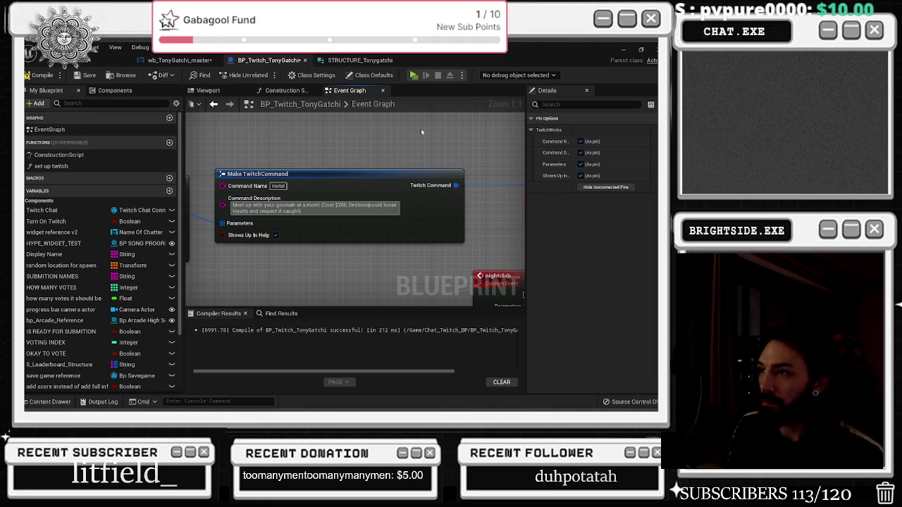
key("BackSpace")
key("BackSpace")
key("BackSpace")
type("crease ")
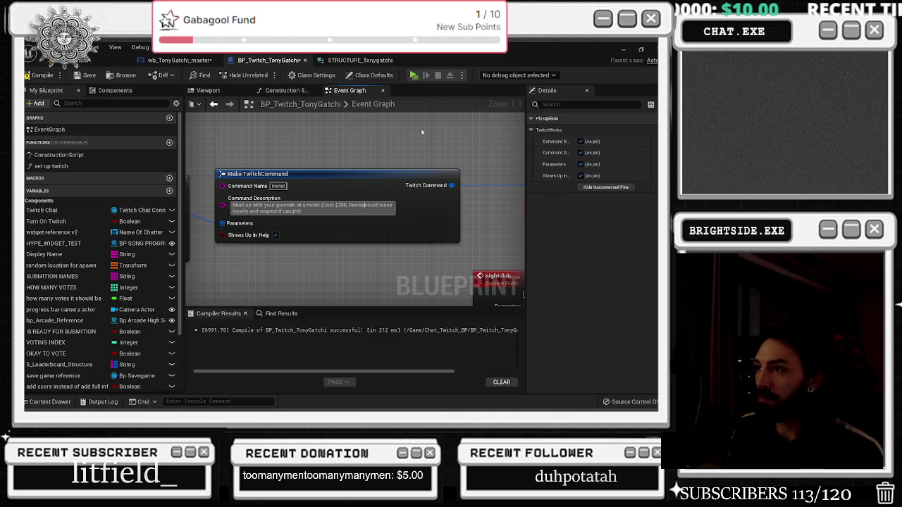
type("Stress, ")
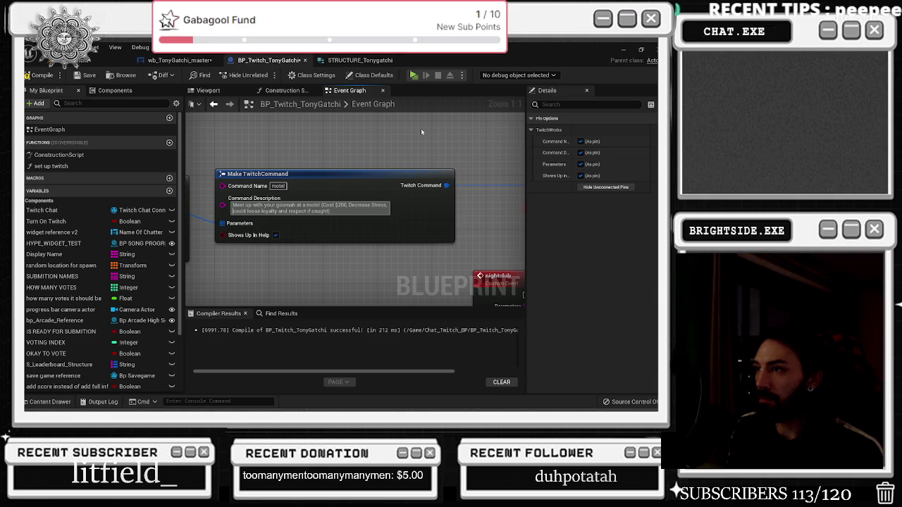
type("increase hung")
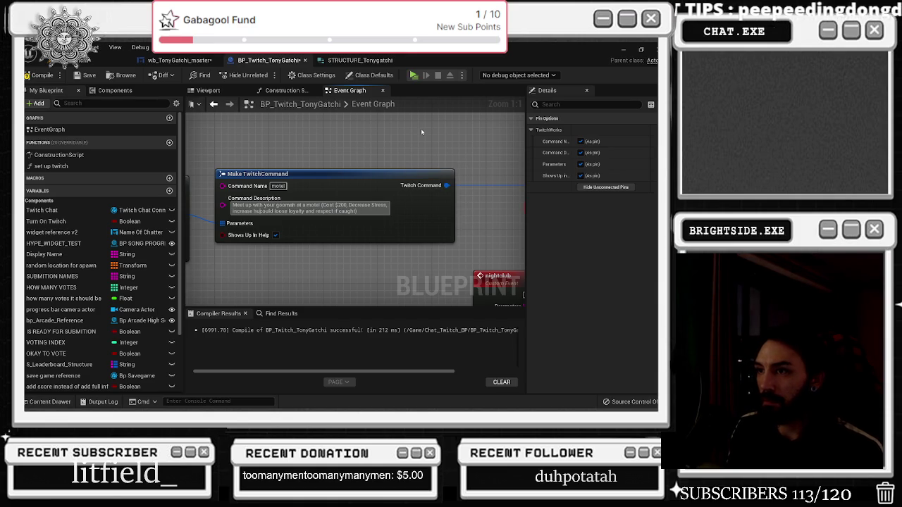
type("ry ,")
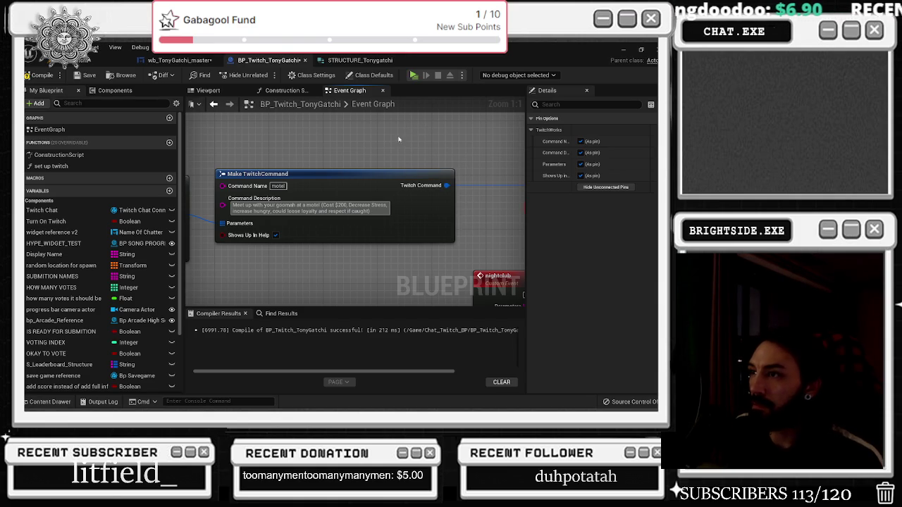
scroll(368, 179, "down", 2)
key("ctrl+a")
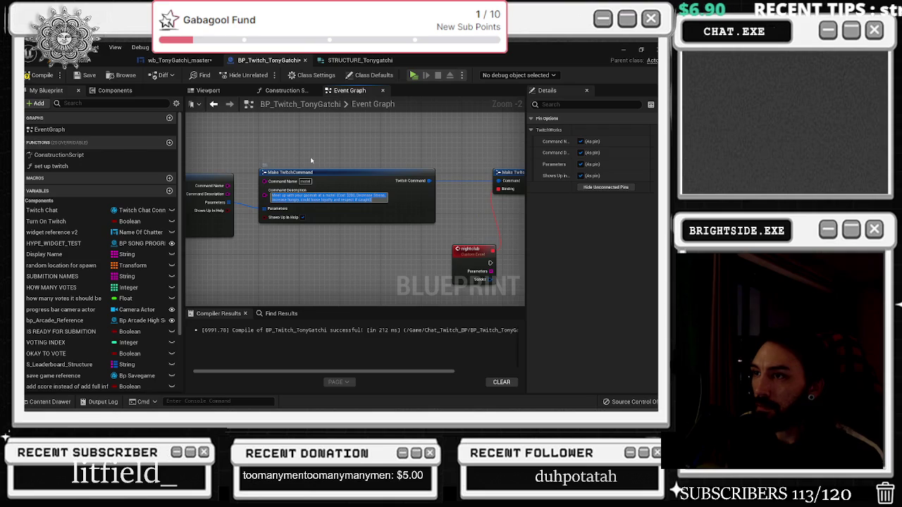
left_click(245, 158)
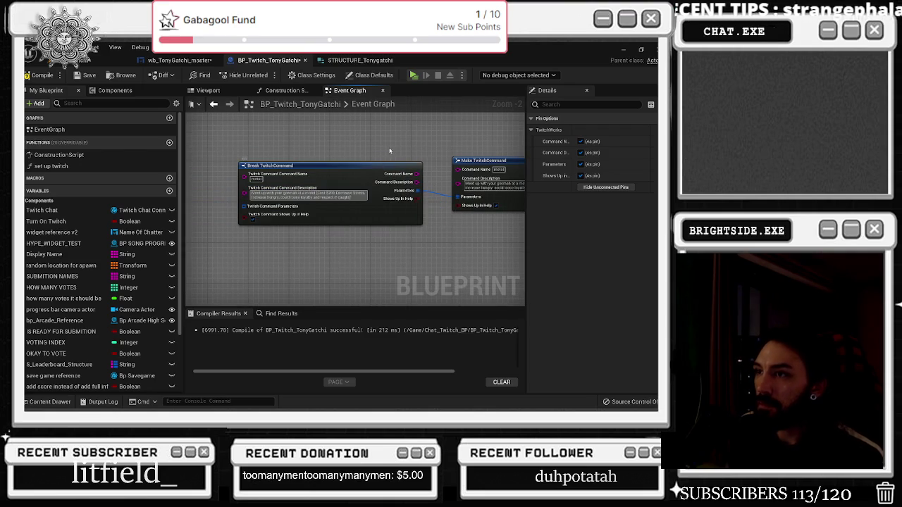
scroll(207, 180, "down", 2)
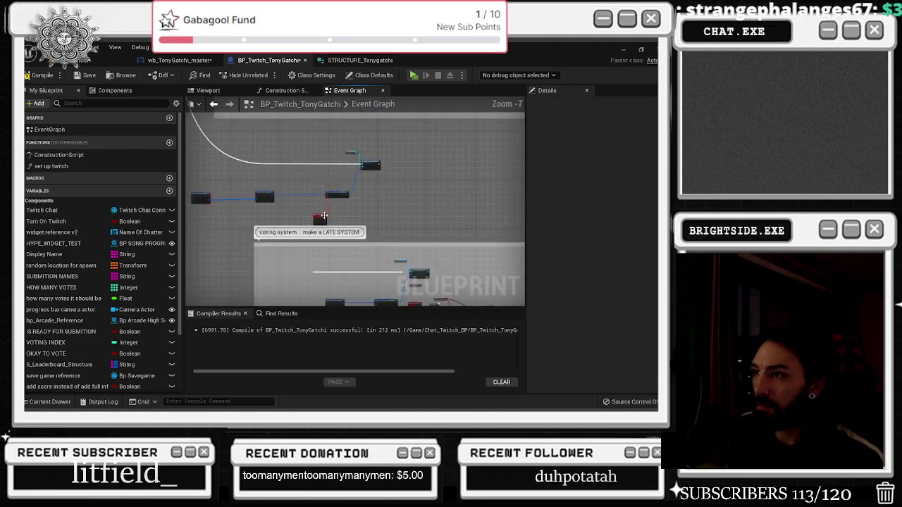
mouse_move(346, 209)
left_mouse_down()
mouse_move(419, 156)
mouse_move(279, 256)
mouse_move(342, 266)
left_mouse_up()
scroll(341, 267, "up", 2)
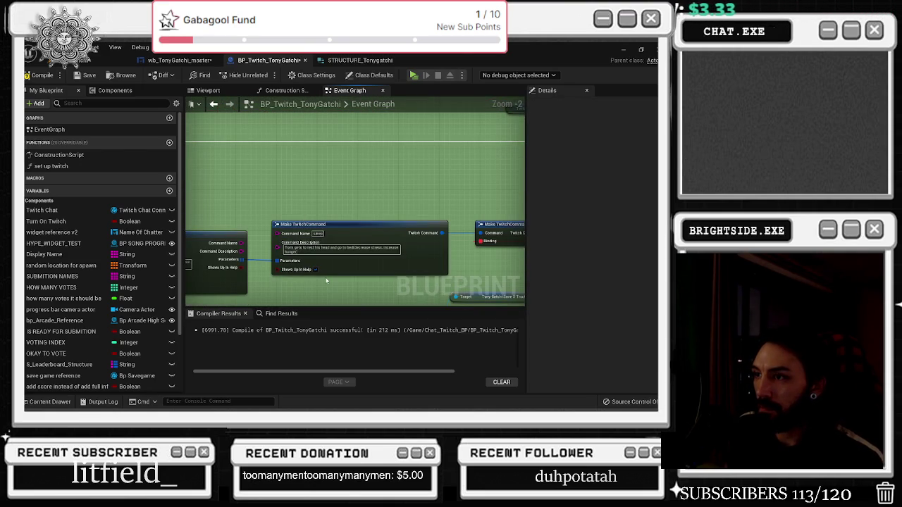
scroll(332, 261, "down", 3)
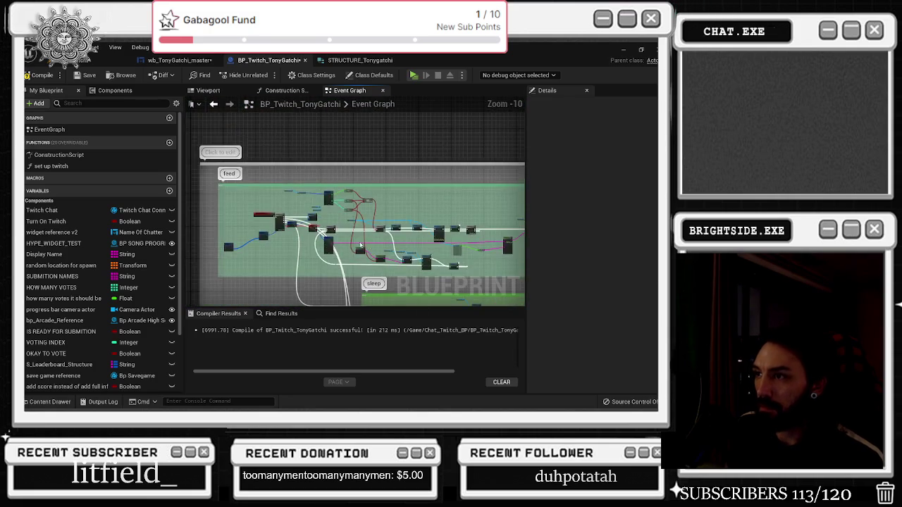
scroll(404, 265, "down", 7)
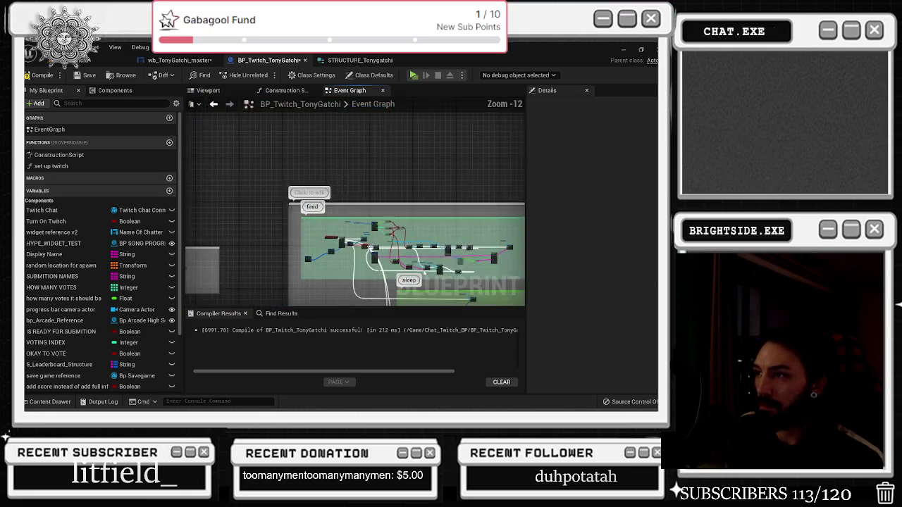
mouse_move(291, 219)
left_mouse_down()
mouse_move(270, 204)
mouse_move(429, 314)
mouse_move(444, 267)
mouse_move(395, 241)
left_mouse_up()
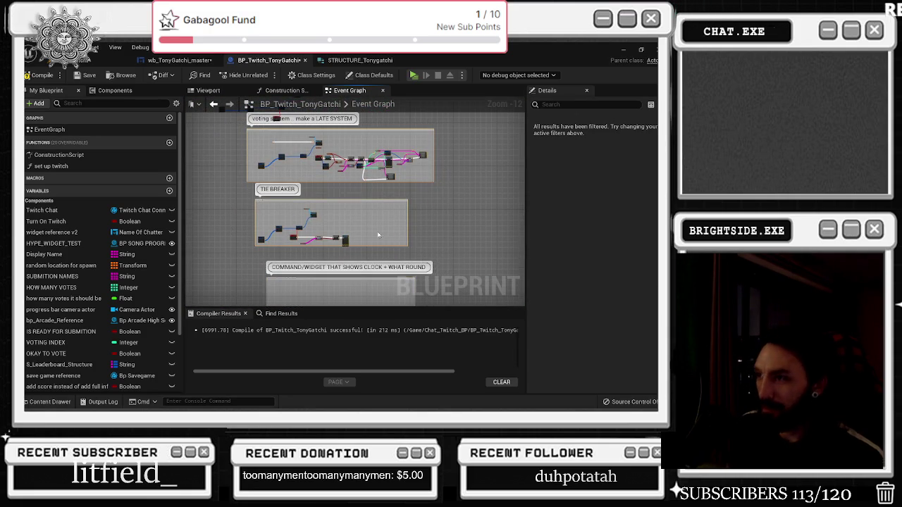
left_click_drag(337, 204, 363, 243)
scroll(363, 242, "up", 8)
mouse_move(340, 196)
left_mouse_down()
mouse_move(340, 282)
mouse_move(322, 143)
left_mouse_up()
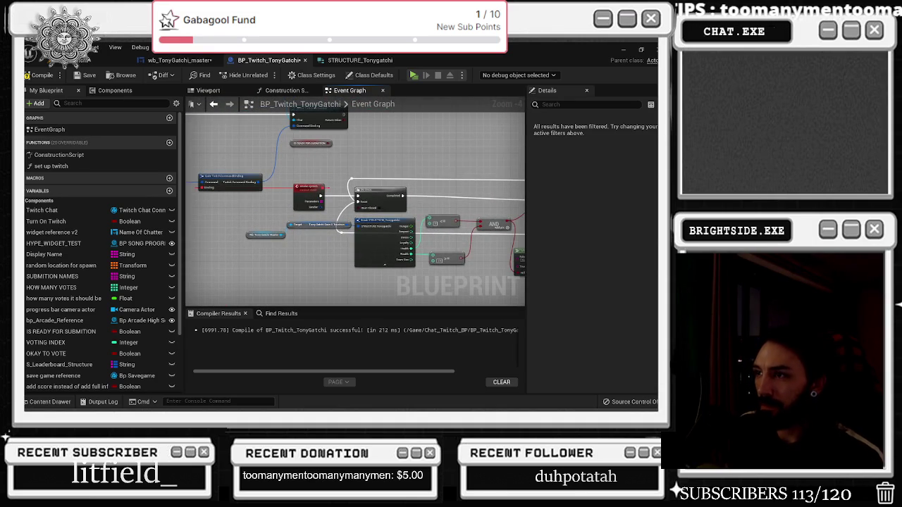
scroll(286, 282, "up", 2)
left_click_drag(231, 267, 266, 270)
Wire a Do Once node after the nightclub event via the 'Do Once' search.
type("do opnce")
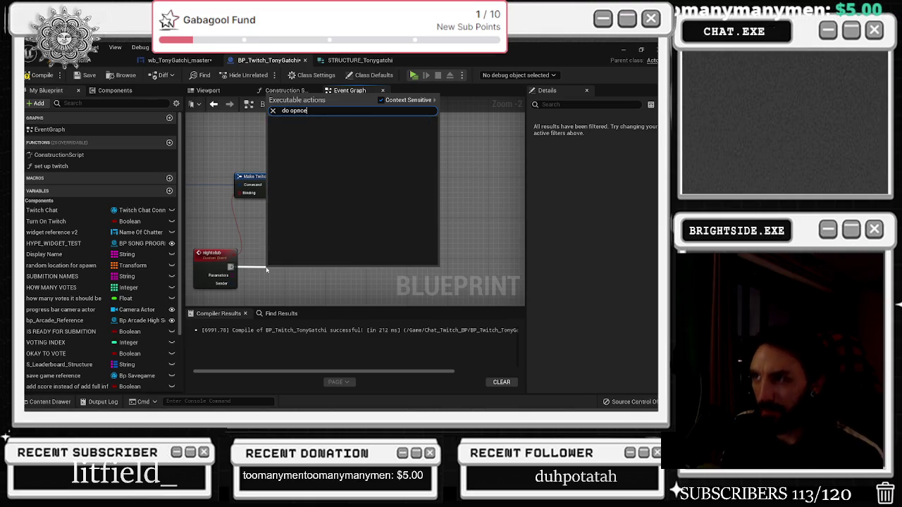
key("BackSpace")
key("BackSpace")
type("nce")
key("Return")
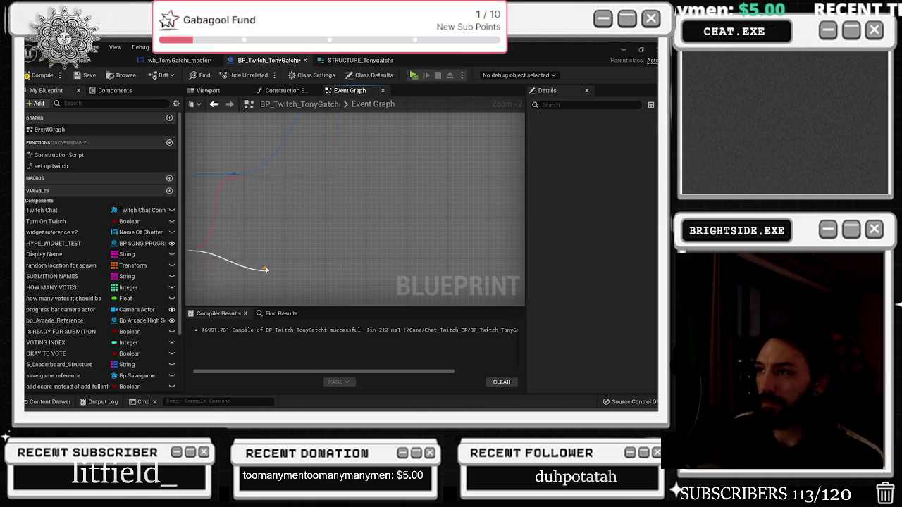
scroll(277, 268, "down", 2)
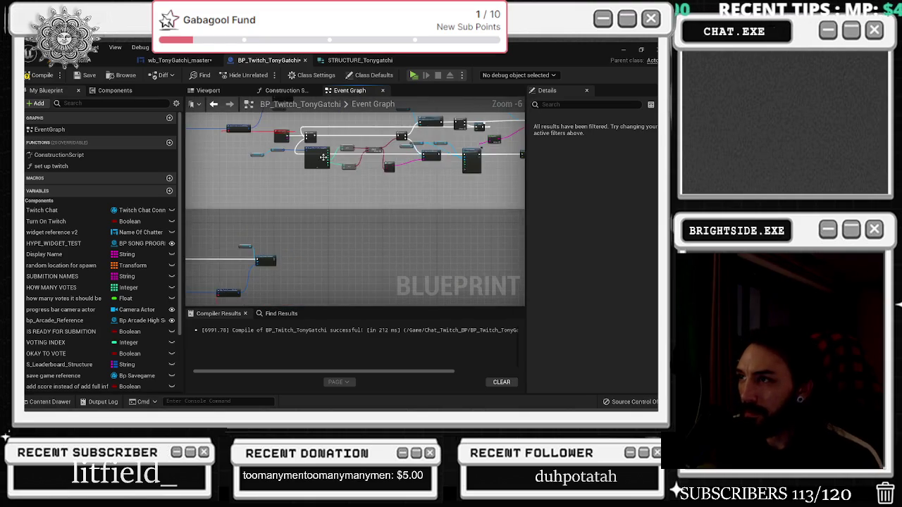
mouse_move(303, 213)
left_mouse_down()
mouse_move(394, 273)
mouse_move(332, 202)
mouse_move(409, 193)
mouse_move(308, 225)
mouse_move(359, 193)
mouse_move(313, 207)
mouse_move(377, 225)
mouse_move(319, 226)
mouse_move(362, 224)
left_mouse_up()
scroll(359, 194, "up", 3)
scroll(376, 225, "down", 2)
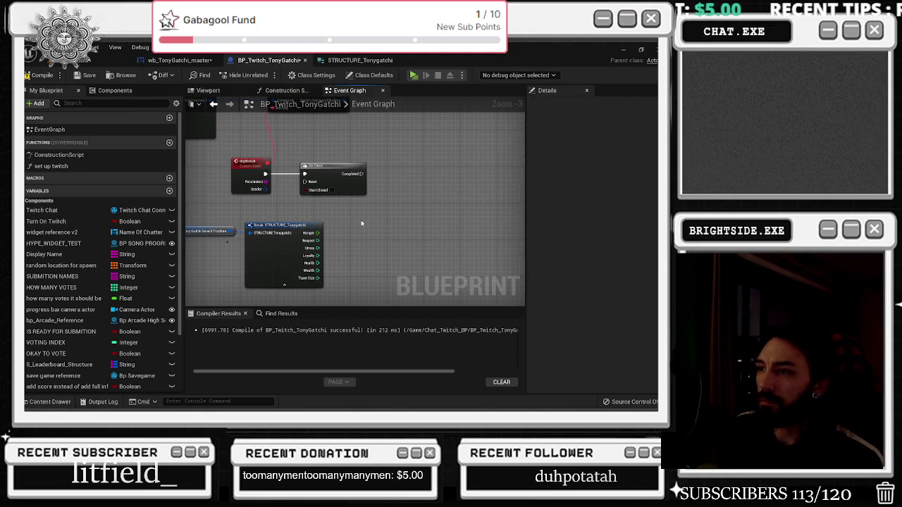
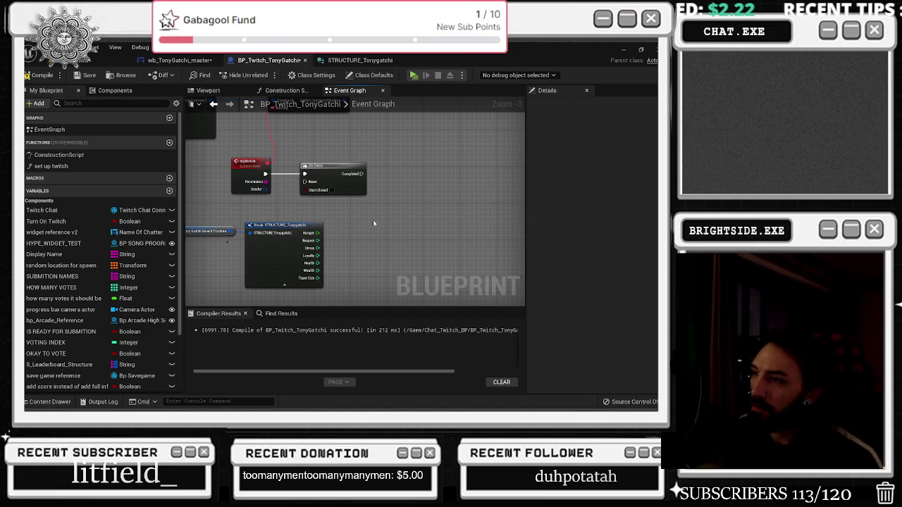
Add a >= comparison node fed by the Tonygatchi structure's Wealth value.
left_click_drag(317, 263, 373, 238)
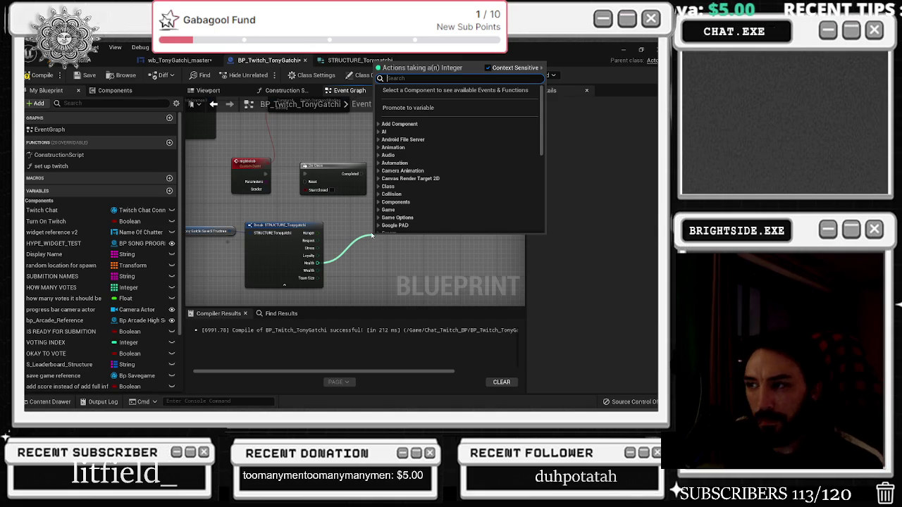
left_click(353, 251)
mouse_move(317, 263)
left_mouse_down()
mouse_move(348, 264)
mouse_move(339, 256)
mouse_move(332, 272)
mouse_move(340, 259)
left_mouse_up()
left_click(325, 229)
type("not")
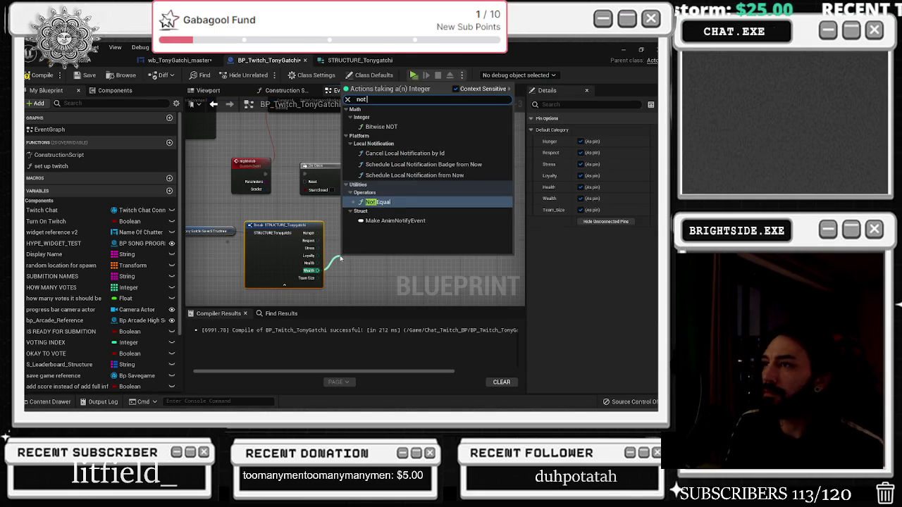
type("lessgreater")
key("Down")
key("Return")
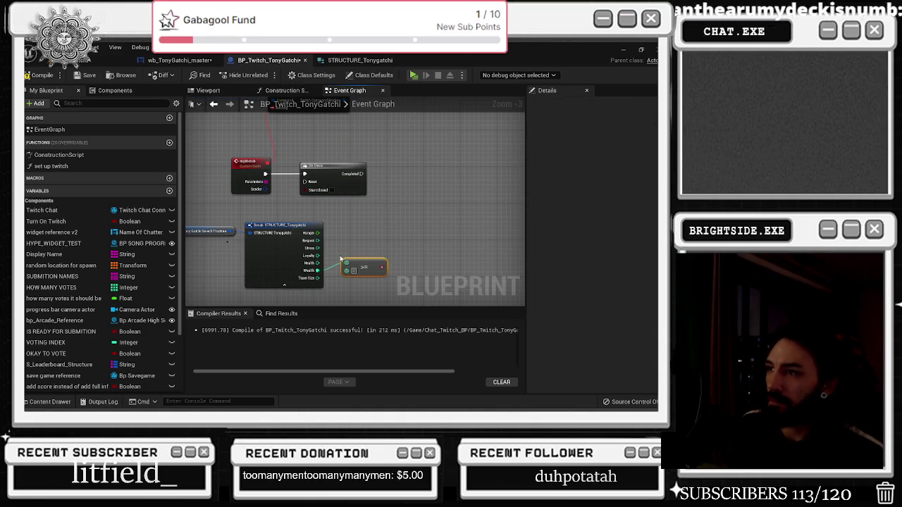
Add a Branch after Do Once and wire the >= result into its Condition.
left_click(392, 181)
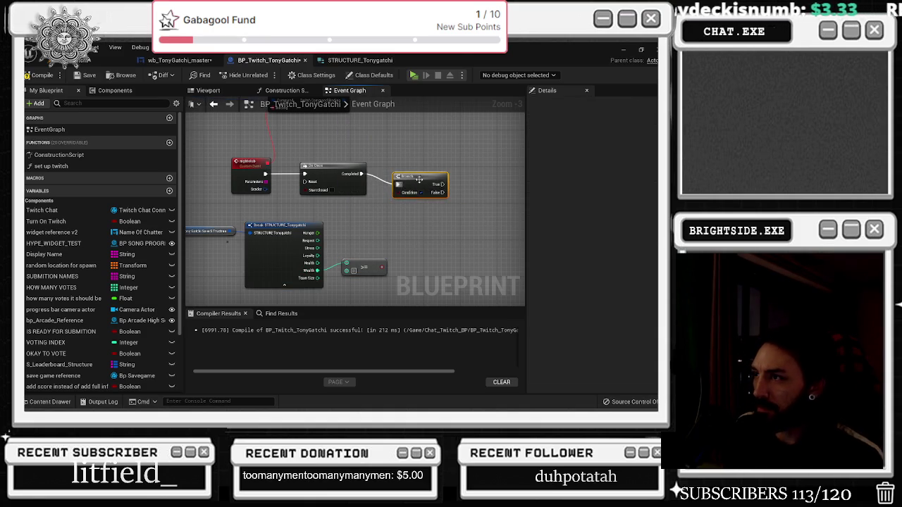
left_click_drag(381, 269, 395, 182)
left_click_drag(365, 262, 375, 277)
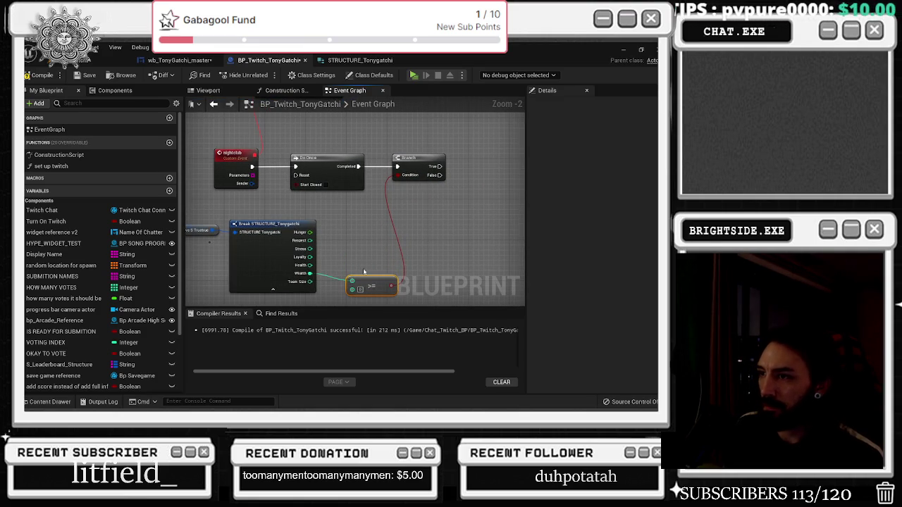
scroll(366, 246, "down", 2)
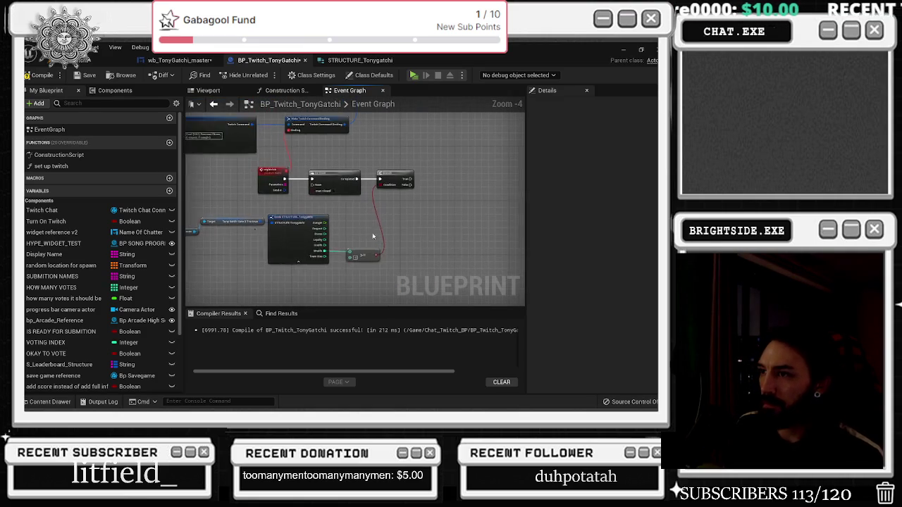
scroll(371, 235, "up", 3)
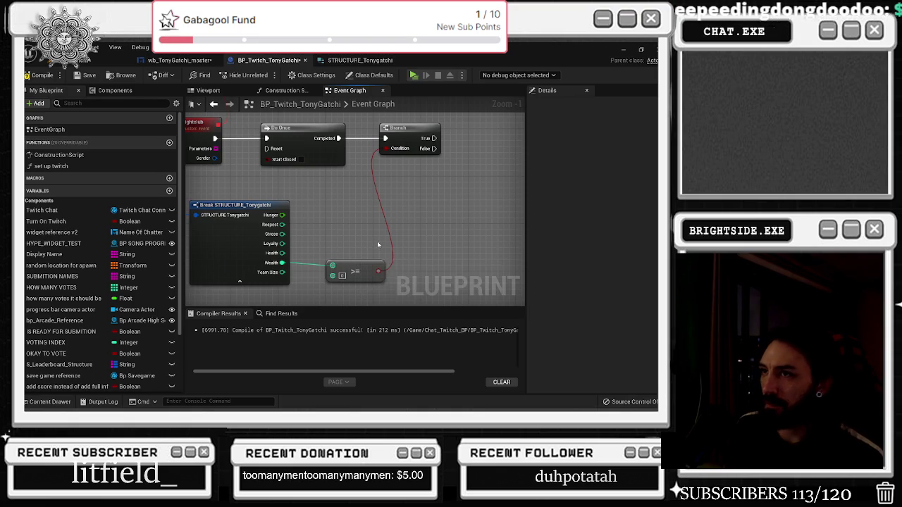
scroll(378, 243, "down", 1)
scroll(378, 253, "down", 5)
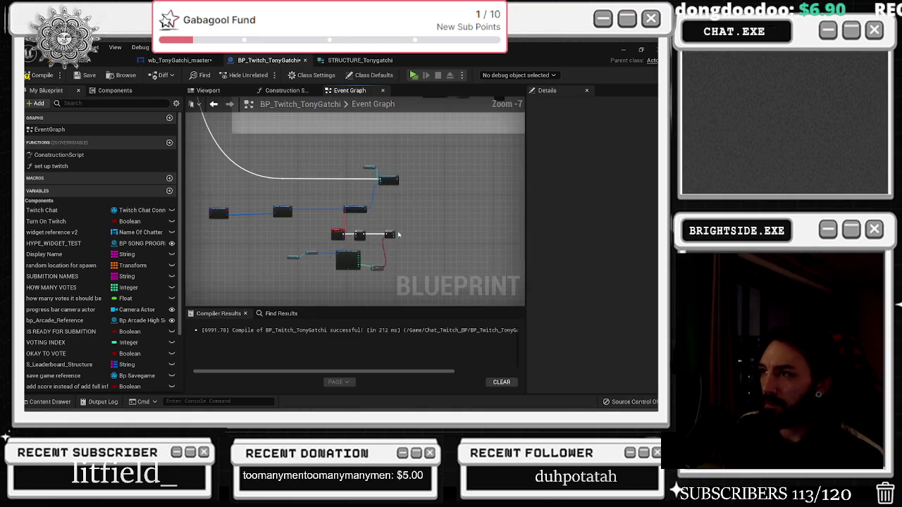
scroll(395, 238, "up", 3)
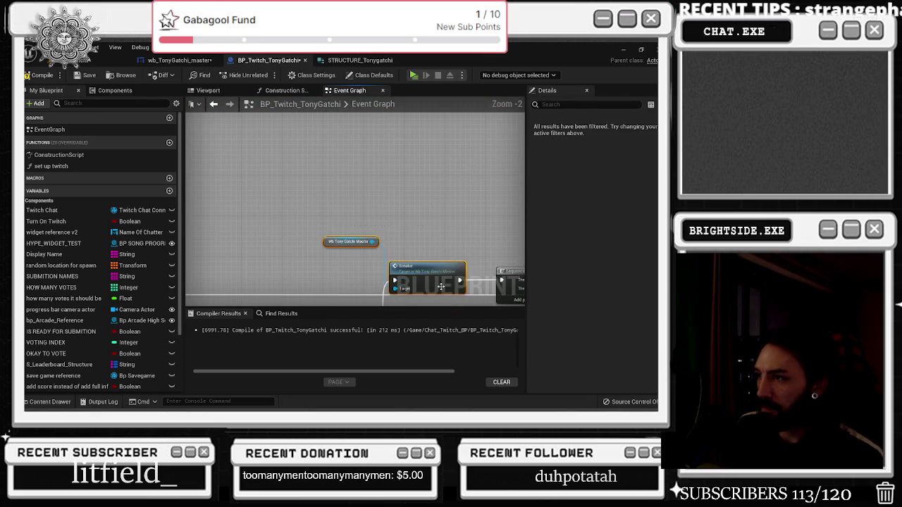
Add a Motel call on the widget, wire Branch True into it, and delete Smoke.
scroll(360, 281, "down", 2)
scroll(360, 235, "up", 5)
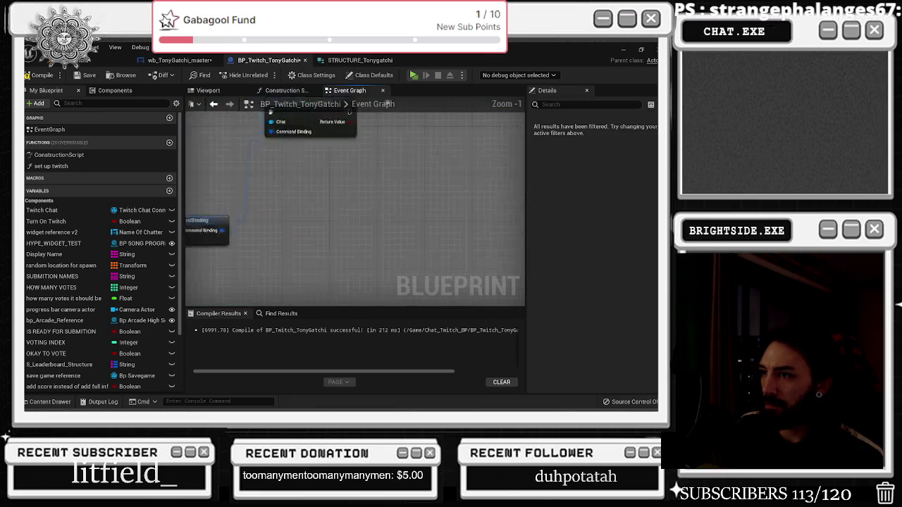
mouse_move(438, 173)
left_mouse_down()
mouse_move(395, 161)
mouse_move(399, 141)
left_mouse_up()
type("motel")
key("Return")
mouse_move(355, 182)
left_mouse_down()
mouse_move(407, 158)
mouse_move(429, 171)
mouse_move(427, 160)
left_mouse_up()
left_click(410, 191)
key("Delete")
left_click(356, 147)
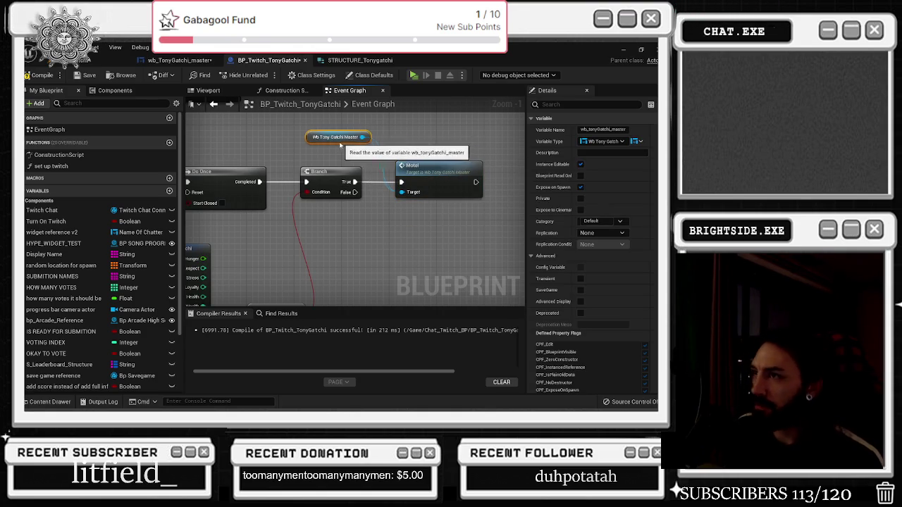
scroll(416, 158, "down", 2)
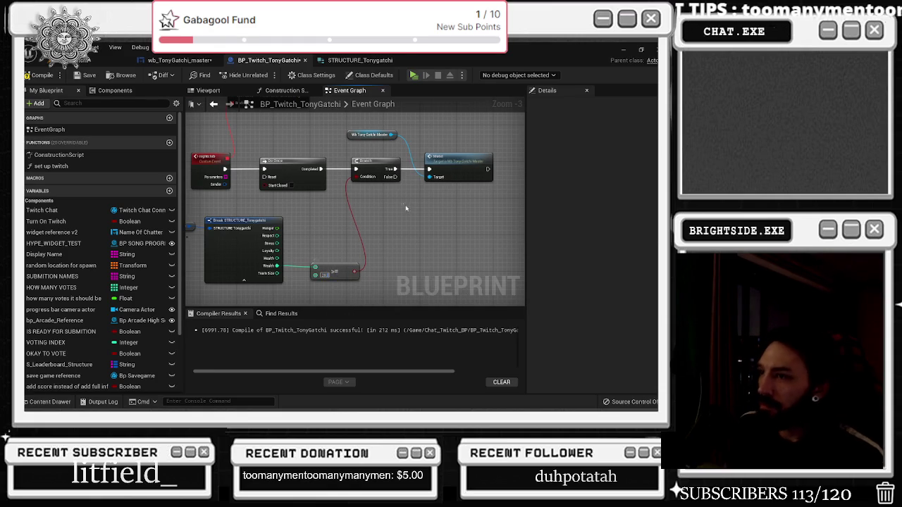
Cut and paste the structure-reading nodes aside, disconnecting them from the >= node.
left_click_drag(301, 215, 358, 222)
left_click(292, 240)
key("ctrl+x")
left_click_drag(514, 169, 316, 167)
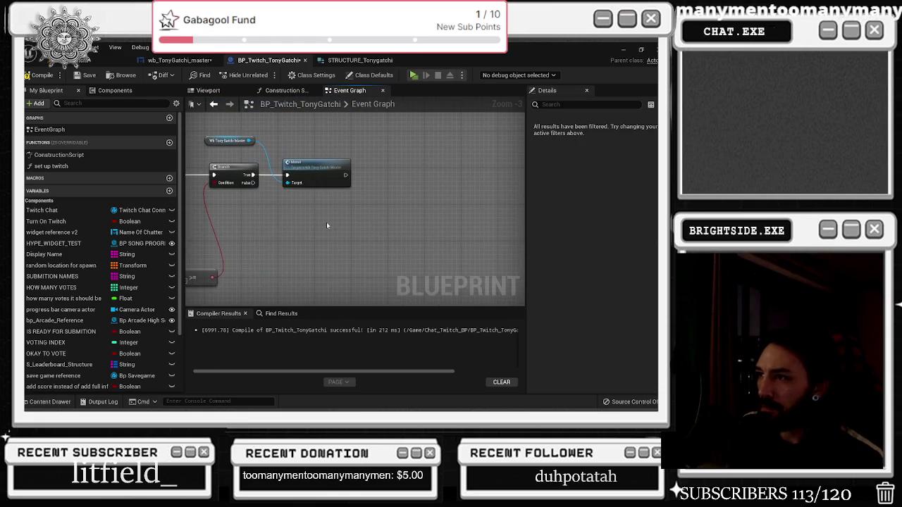
key("ctrl+v")
left_click(382, 214)
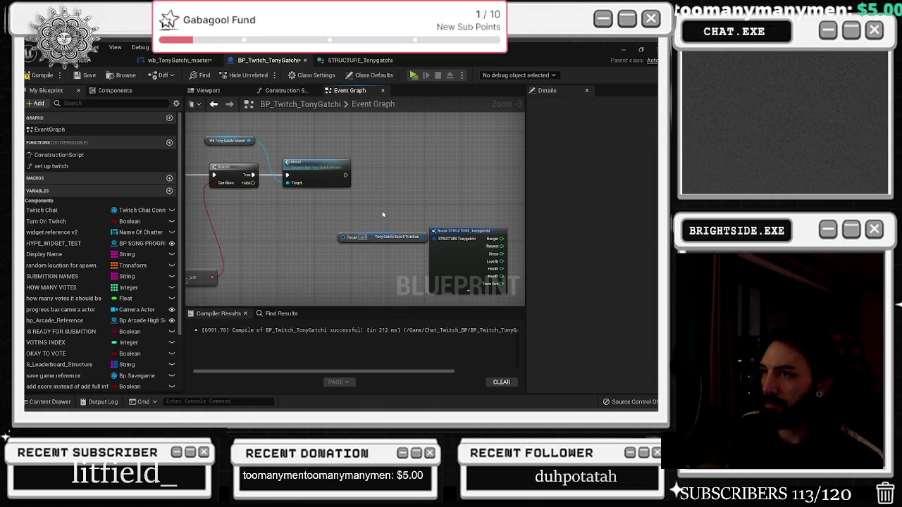
left_click(189, 62)
left_click_drag(262, 126, 442, 206)
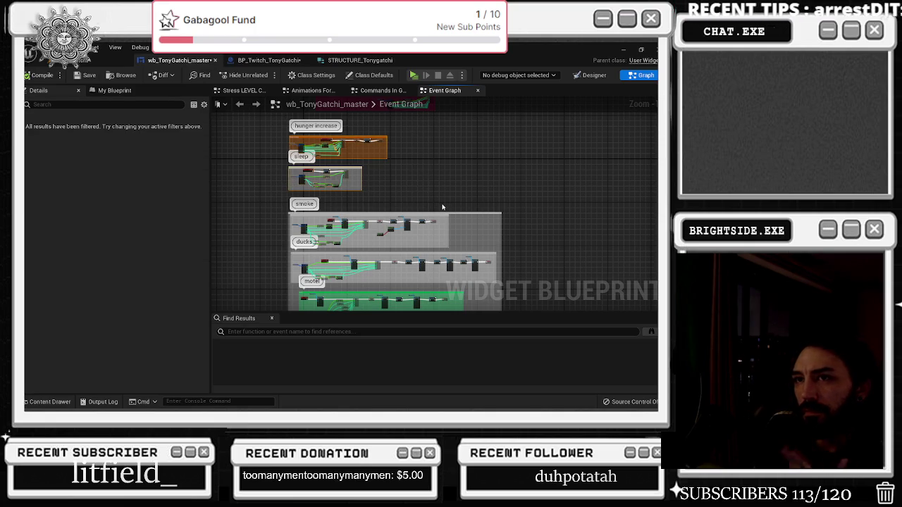
scroll(386, 212, "up", 4)
scroll(435, 238, "up", 5)
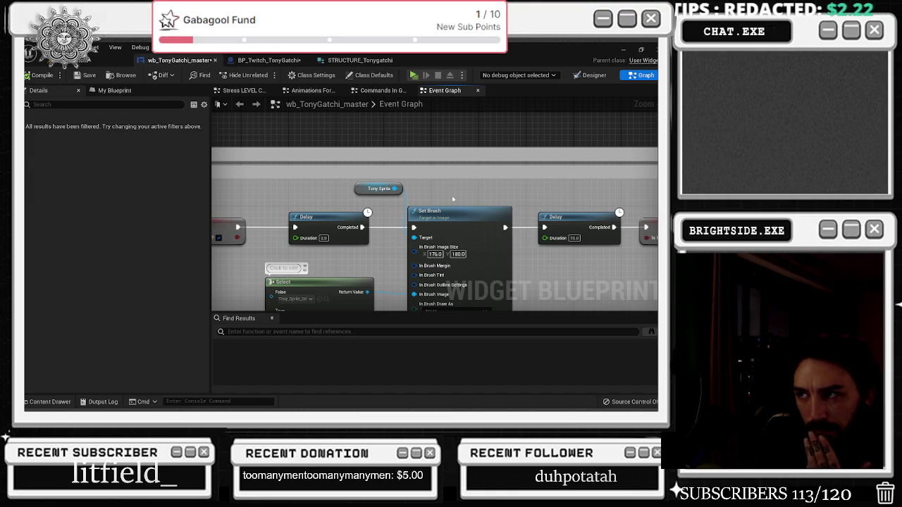
scroll(451, 195, "down", 6)
left_click_drag(450, 167, 572, 154)
scroll(426, 270, "up", 6)
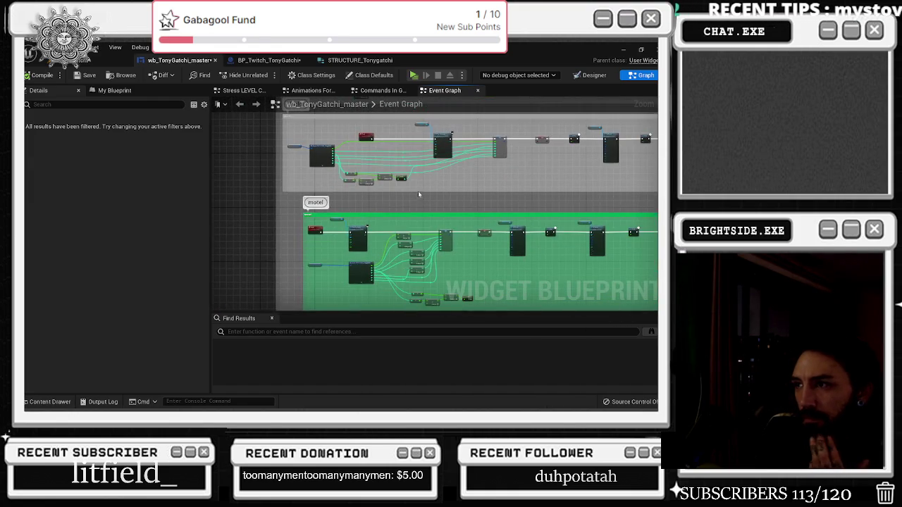
scroll(426, 270, "down", 3)
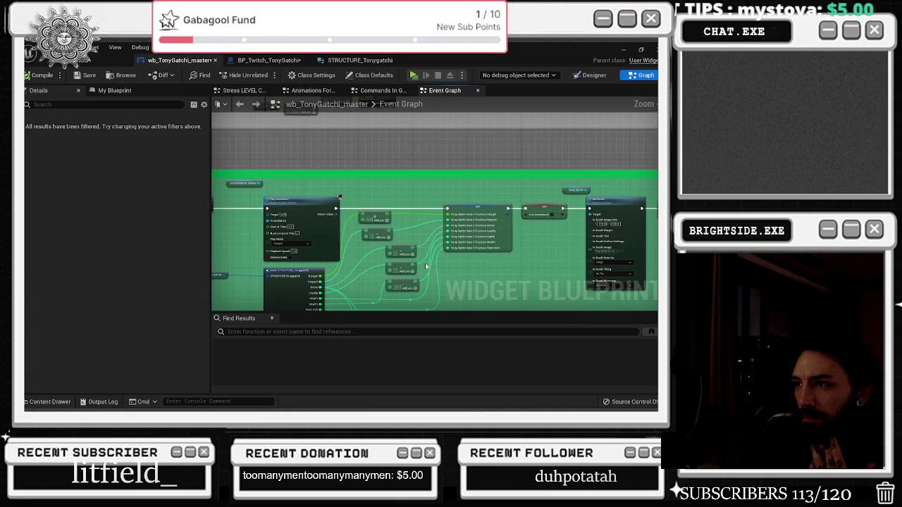
left_click_drag(478, 244, 381, 210)
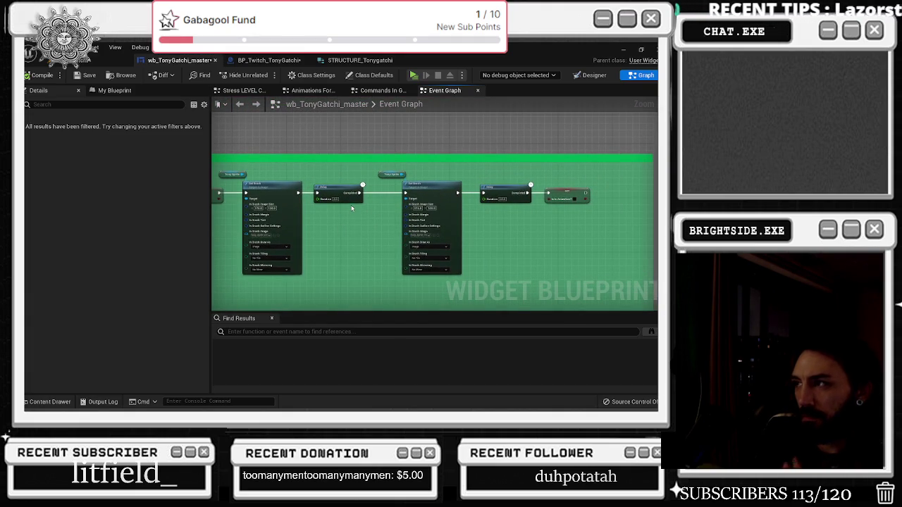
scroll(438, 188, "down", 4)
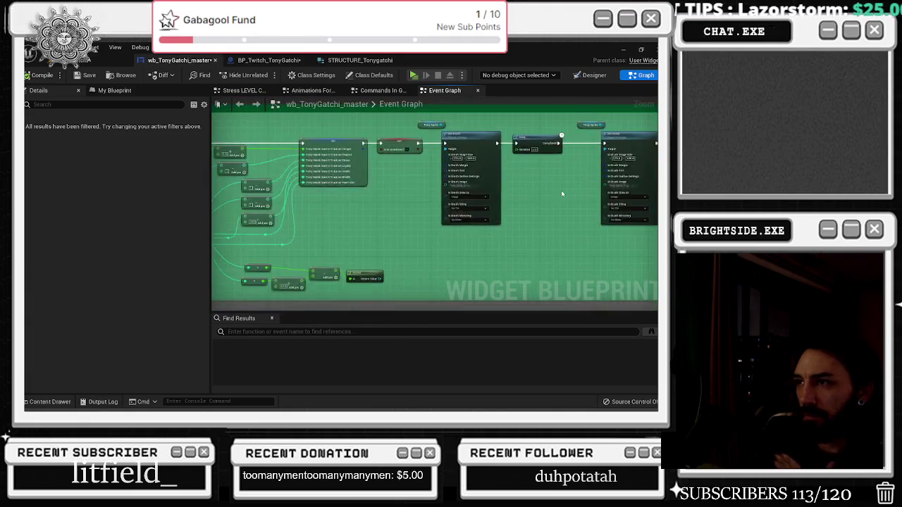
left_click(268, 60)
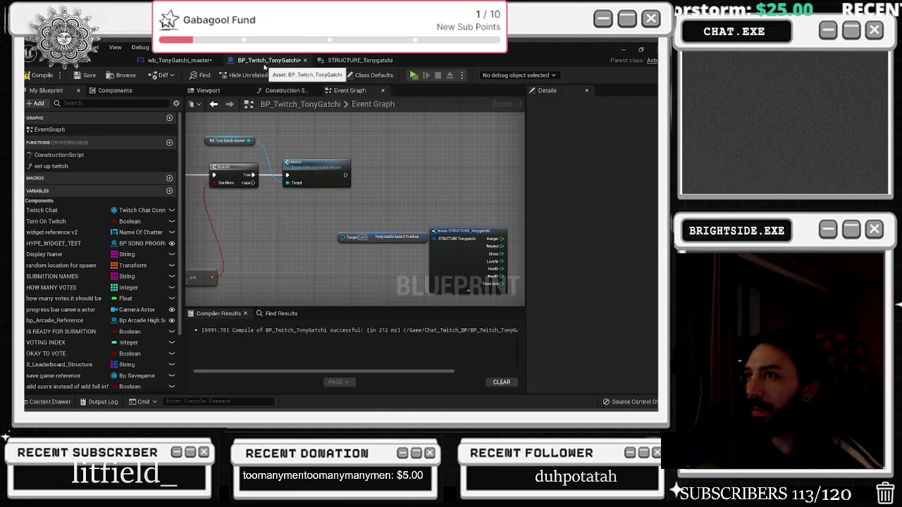
Delete the unused save and structure nodes and add a Delay after Motel.
left_click(463, 256)
key("Delete")
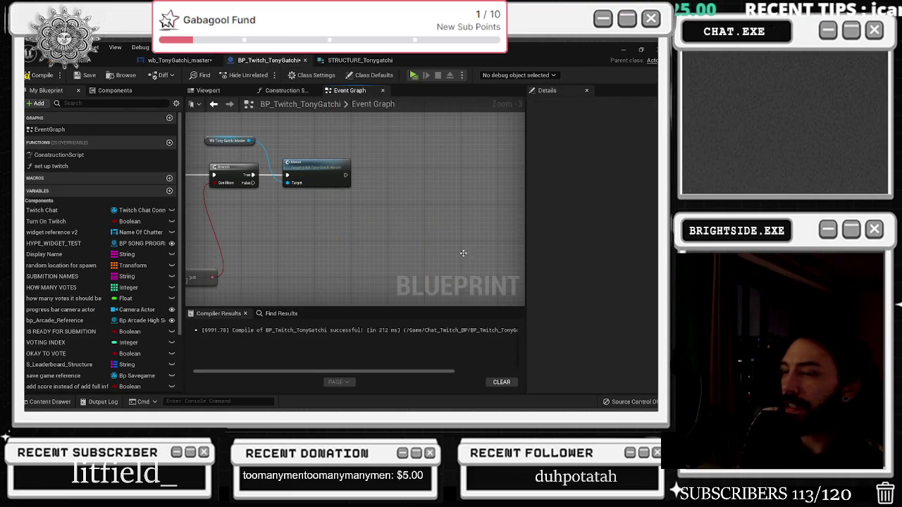
key("ctrl+v")
left_click_drag(374, 222, 381, 222)
left_click_drag(423, 231, 436, 227)
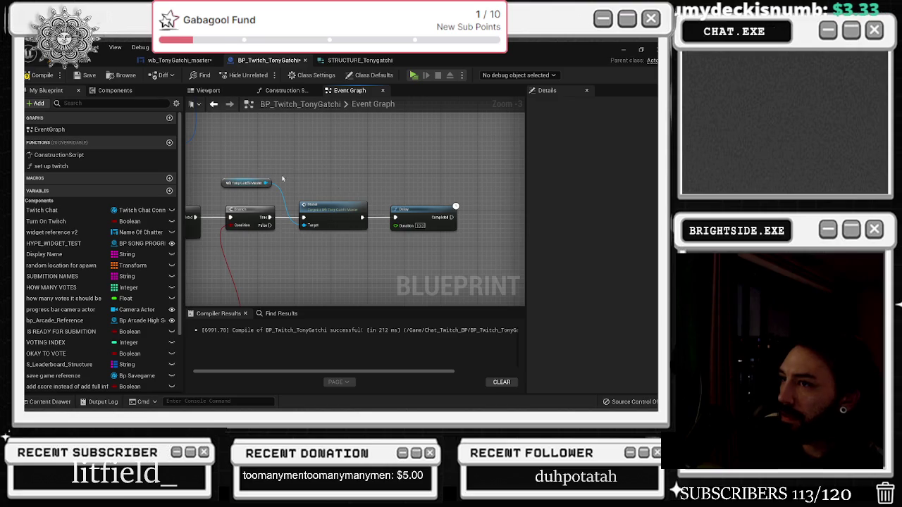
left_click_drag(459, 259, 419, 257)
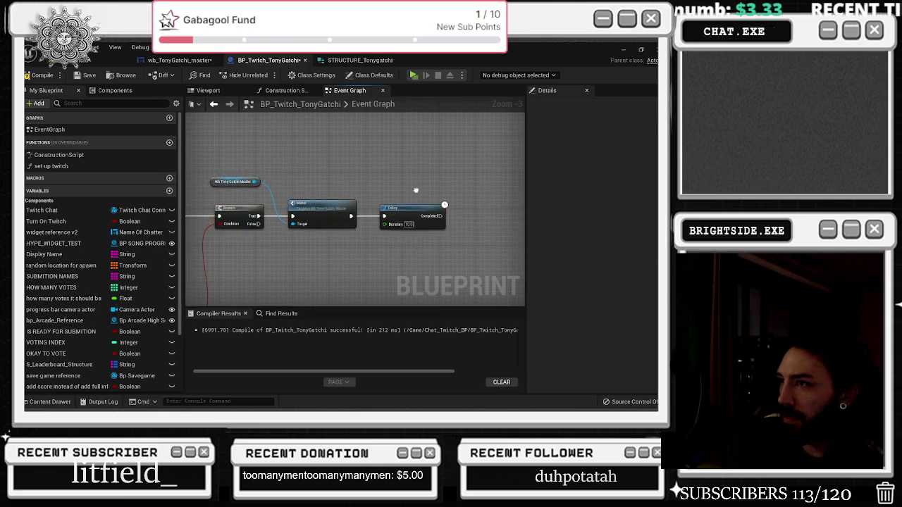
left_click_drag(416, 191, 360, 195)
left_click_drag(409, 208, 460, 215)
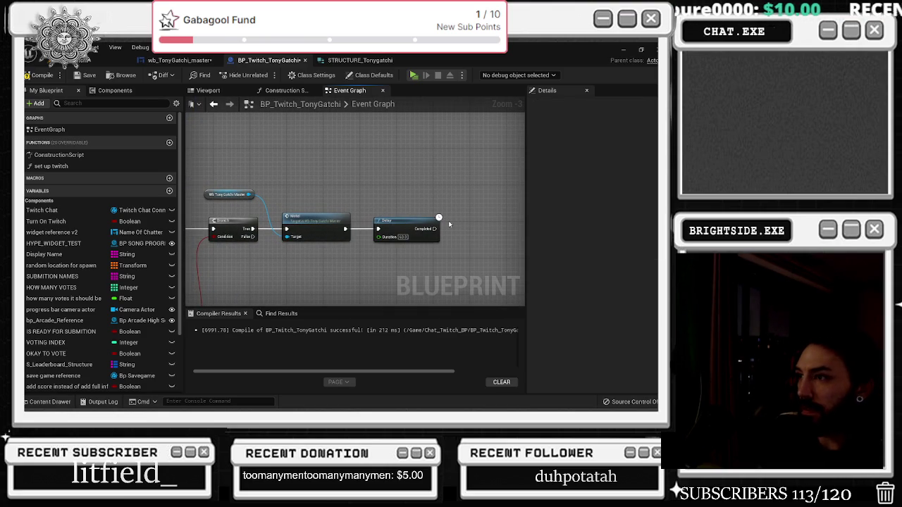
Chain a second 0.2 second Delay after the first Delay.
left_click(451, 219)
left_click_drag(434, 228, 456, 229)
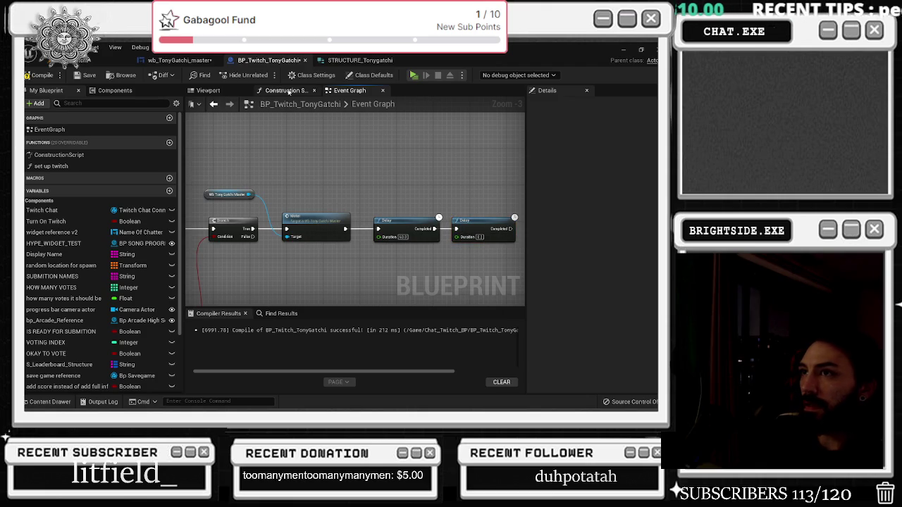
left_click(288, 91)
left_click(349, 90)
left_click(177, 60)
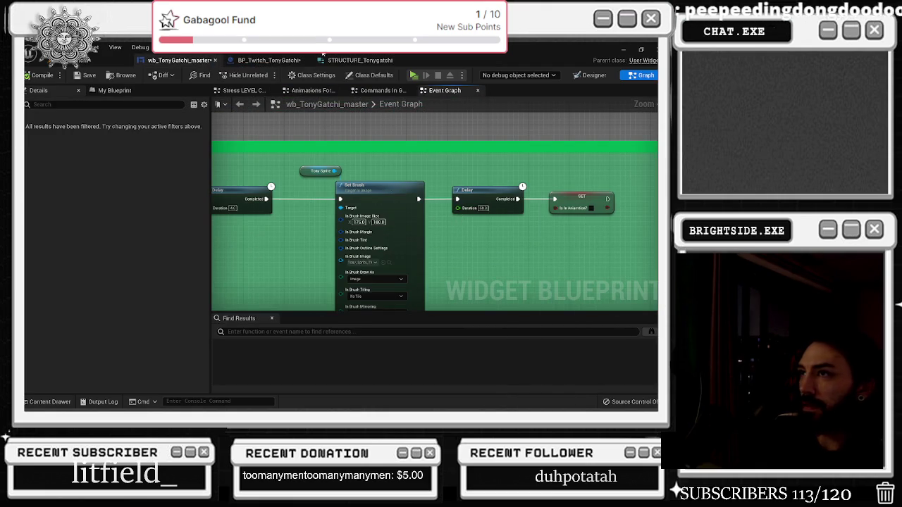
left_click(268, 60)
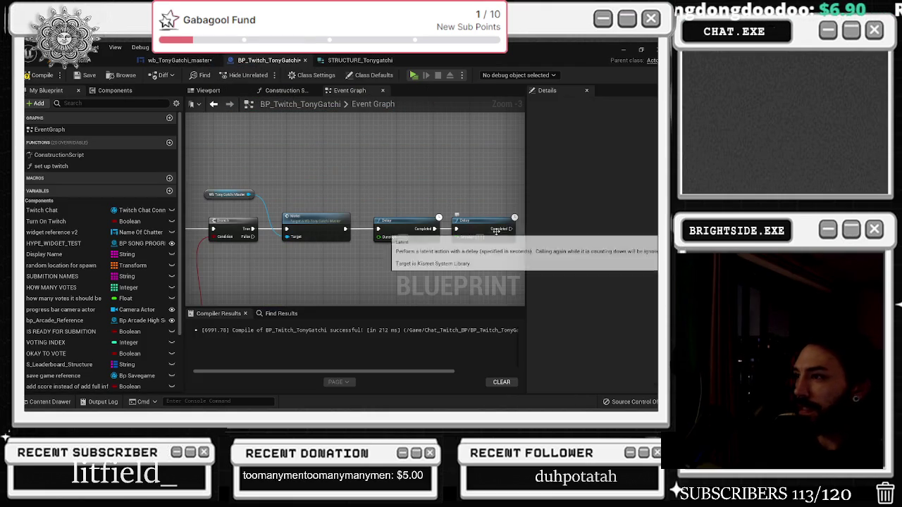
Replace the second Delay with a Sequence and wire the Delay's completion back to Reset.
left_click_drag(474, 219, 504, 221)
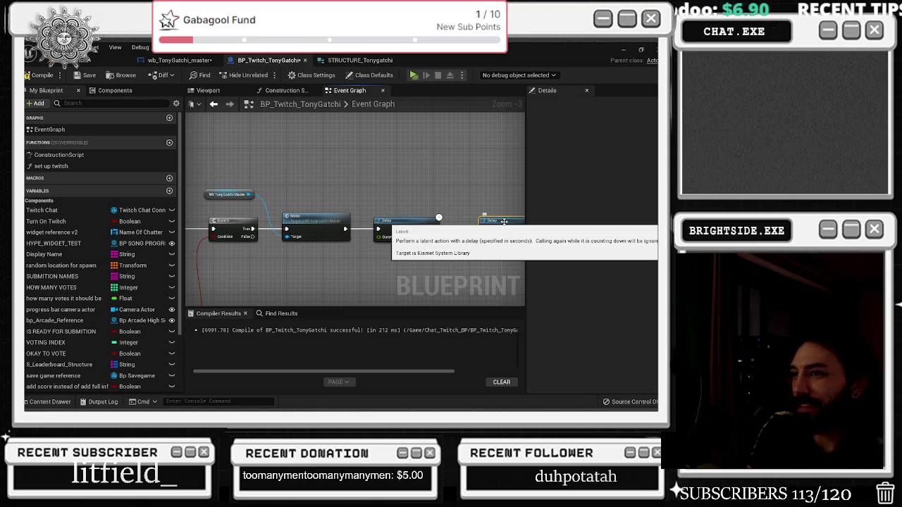
key("Delete")
left_click(470, 217)
mouse_move(472, 227)
left_mouse_down()
mouse_move(499, 237)
mouse_move(258, 247)
mouse_move(322, 253)
mouse_move(271, 237)
left_mouse_up()
scroll(322, 261, "down", 3)
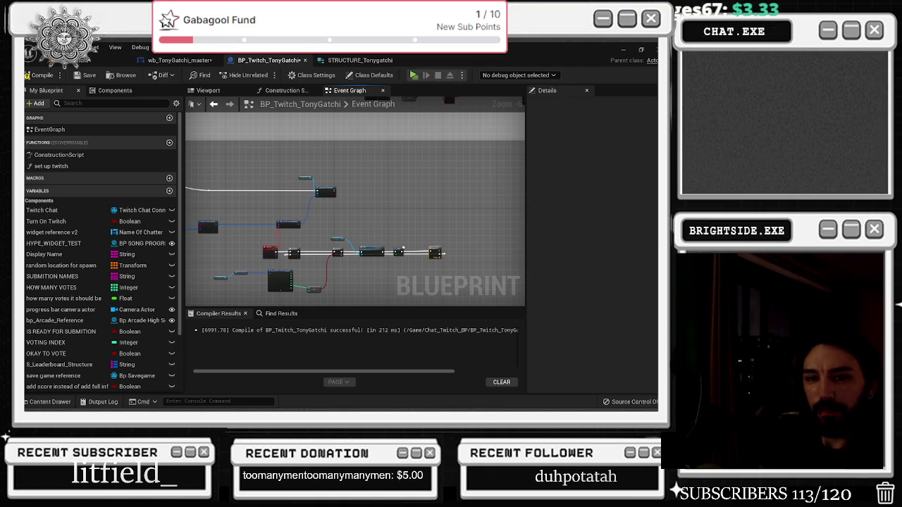
scroll(315, 231, "up", 6)
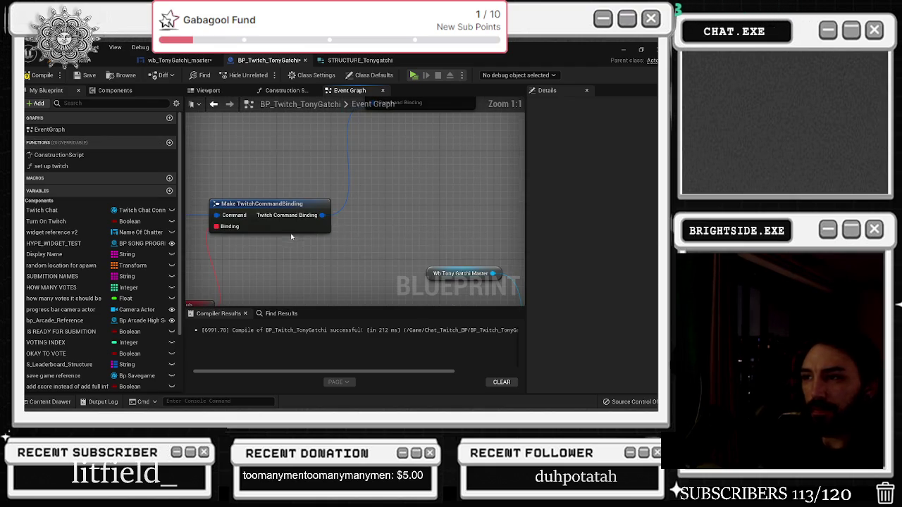
scroll(315, 231, "down", 5)
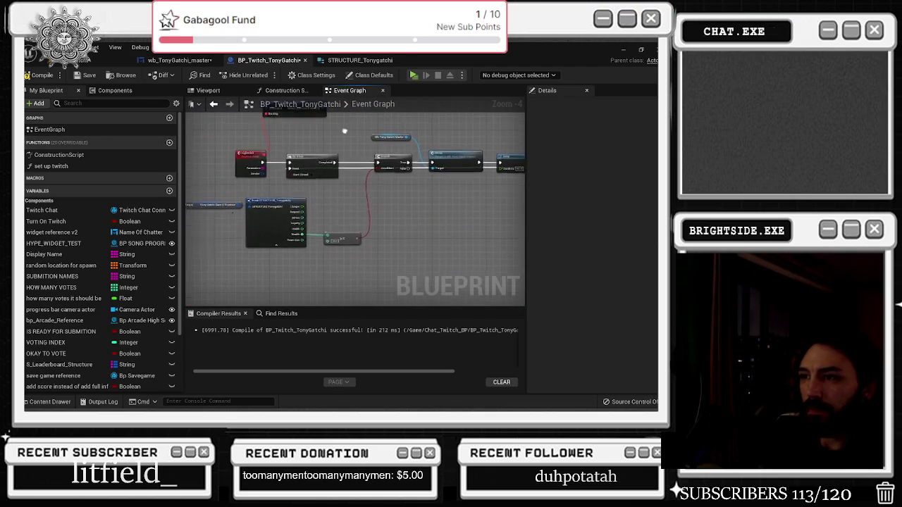
scroll(347, 239, "up", 1)
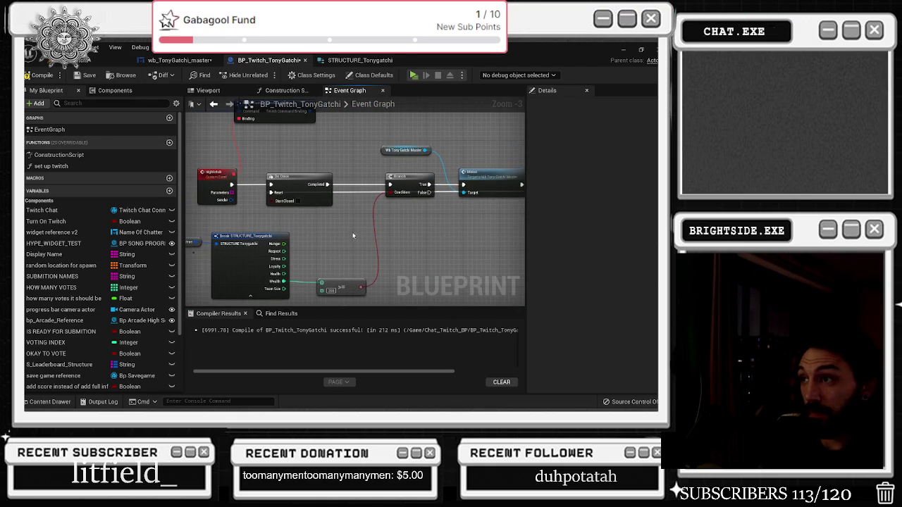
left_click_drag(363, 227, 444, 199)
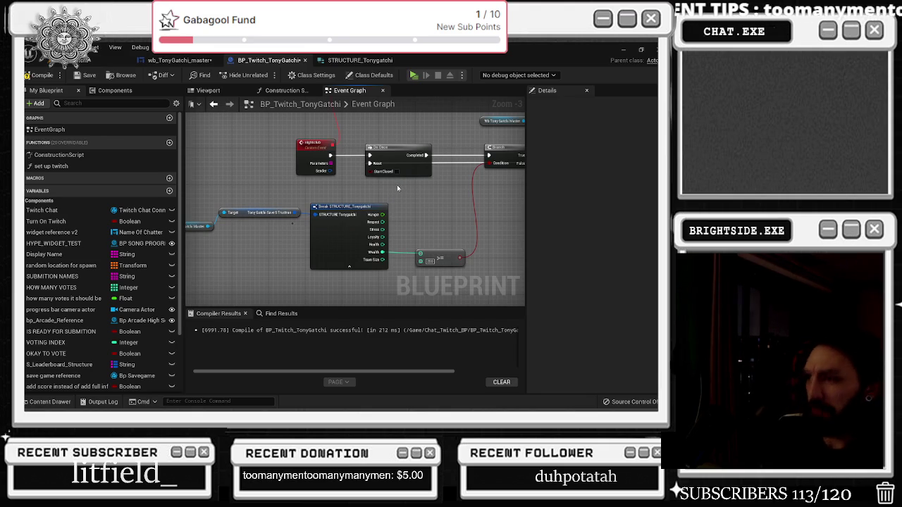
mouse_move(397, 186)
left_mouse_down()
mouse_move(282, 218)
mouse_move(241, 208)
left_mouse_up()
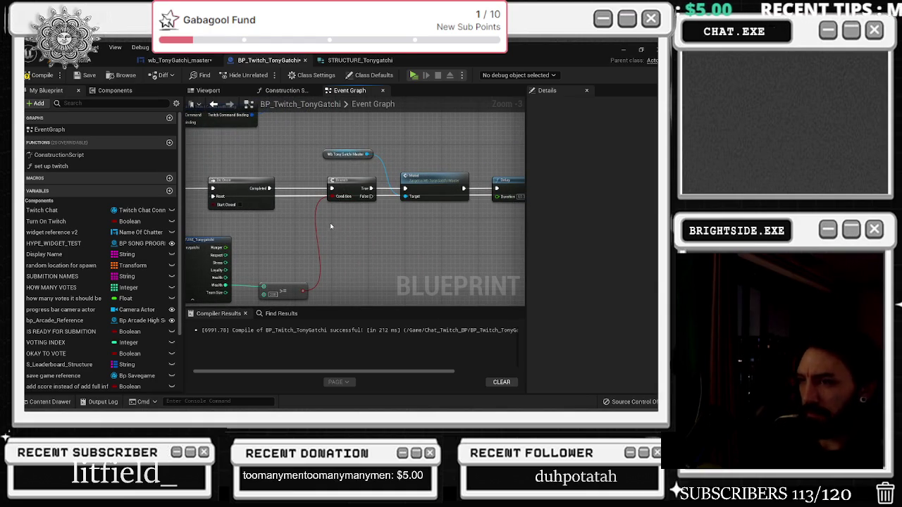
mouse_move(352, 224)
left_mouse_down()
mouse_move(331, 212)
mouse_move(291, 261)
left_mouse_up()
scroll(331, 212, "down", 1)
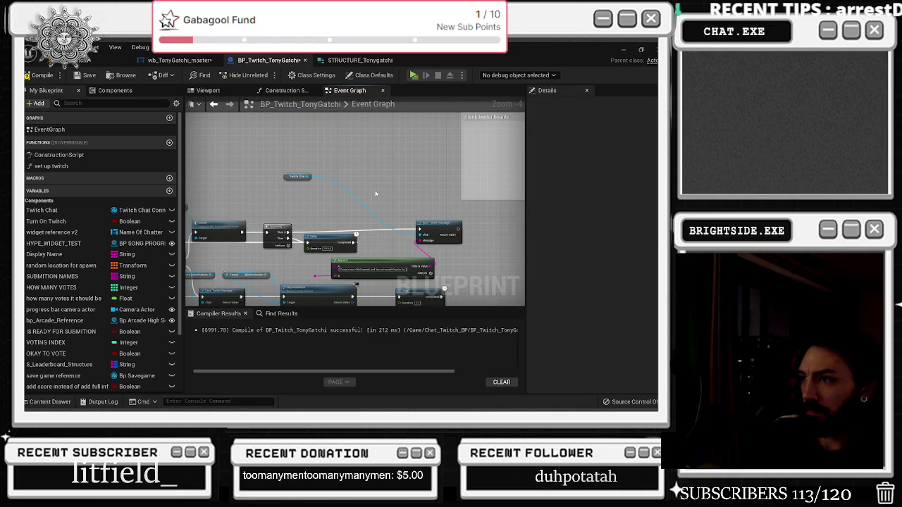
Move Twitch Chat and Send Twitch Message beside the Sequence, then open the Motel event.
mouse_move(299, 160)
left_mouse_down()
mouse_move(474, 239)
mouse_move(281, 210)
mouse_move(362, 217)
left_mouse_up()
scroll(471, 236, "up", 1)
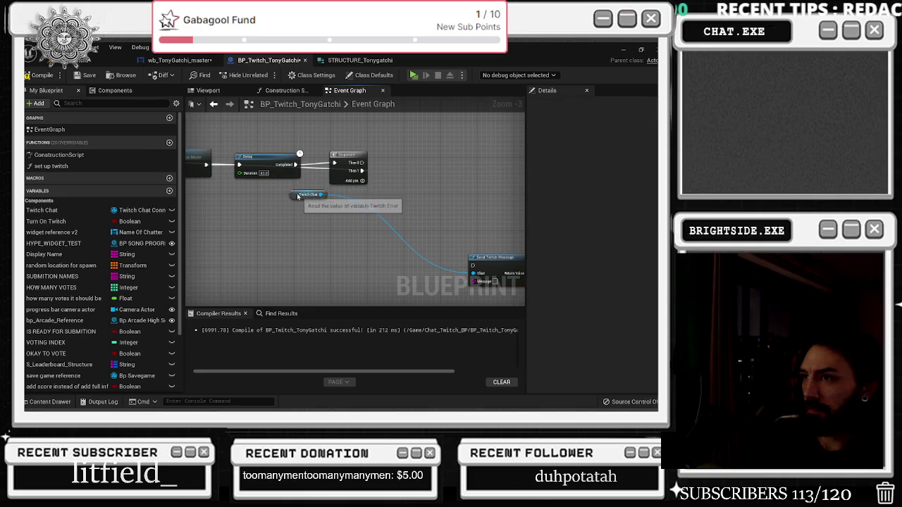
left_click_drag(298, 200, 325, 121)
mouse_move(487, 258)
left_mouse_down()
mouse_move(407, 153)
mouse_move(395, 161)
mouse_move(441, 168)
left_mouse_up()
mouse_move(328, 120)
left_mouse_down()
mouse_move(365, 154)
mouse_move(417, 172)
mouse_move(402, 195)
mouse_move(423, 196)
left_mouse_up()
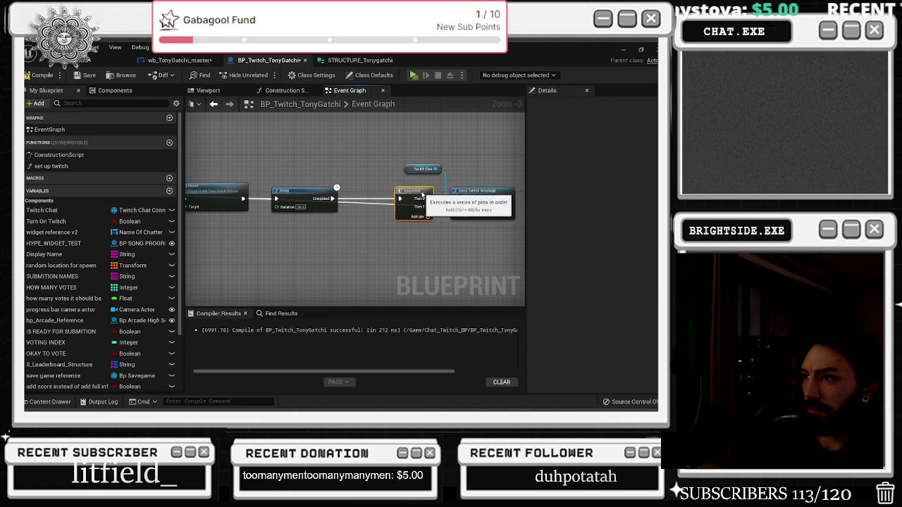
left_click_drag(359, 232, 442, 227)
double_click(296, 188)
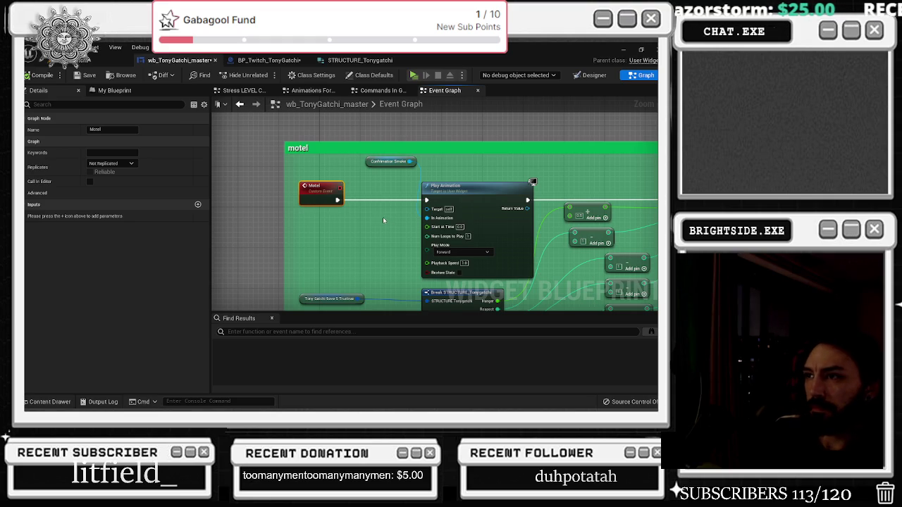
Delete the Sequence node following the Motel event in the widget's motel block.
scroll(382, 217, "down", 2)
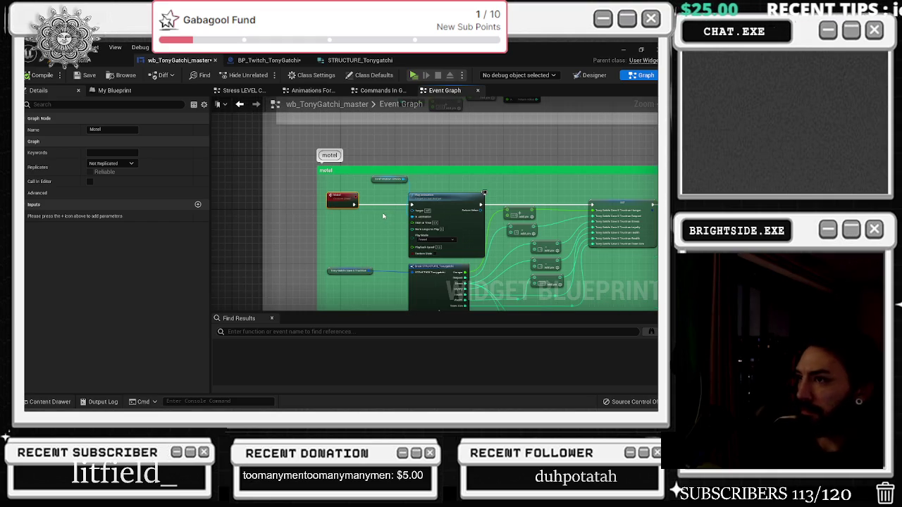
mouse_move(382, 217)
left_mouse_down()
mouse_move(368, 220)
mouse_move(358, 202)
mouse_move(651, 180)
left_mouse_up()
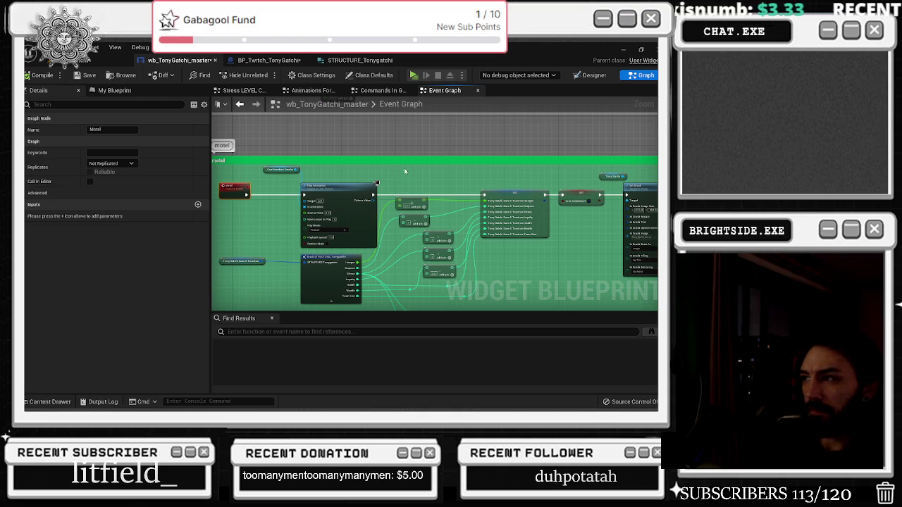
scroll(409, 171, "down", 4)
scroll(416, 171, "up", 2)
scroll(422, 171, "down", 1)
scroll(422, 171, "up", 3)
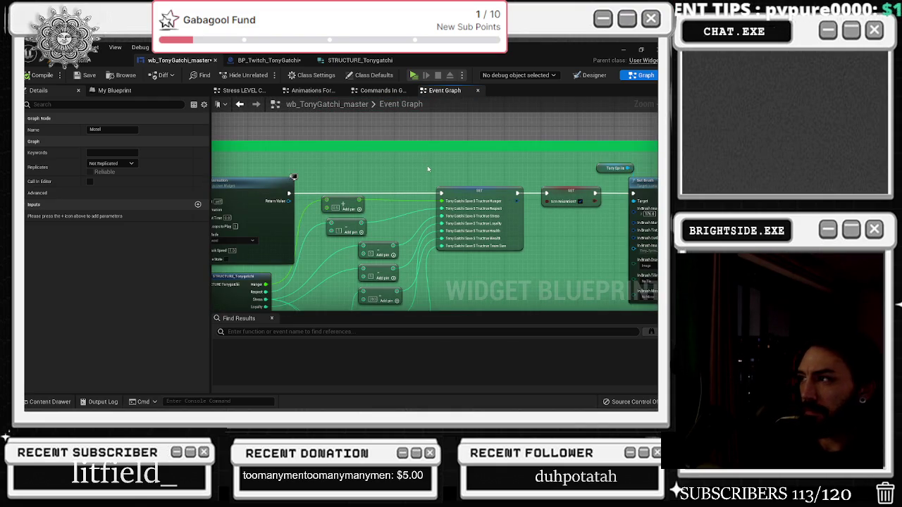
scroll(428, 169, "down", 2)
left_click_drag(310, 134, 269, 186)
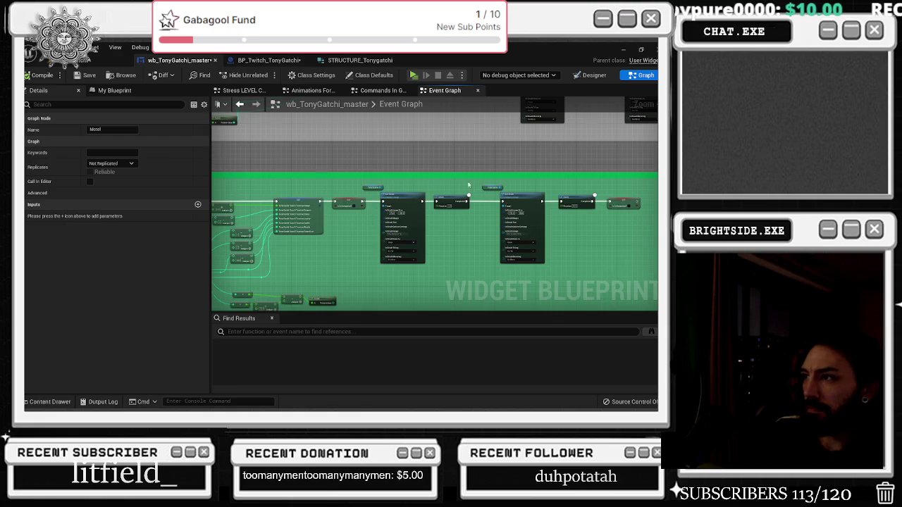
scroll(459, 184, "up", 2)
scroll(492, 184, "down", 4)
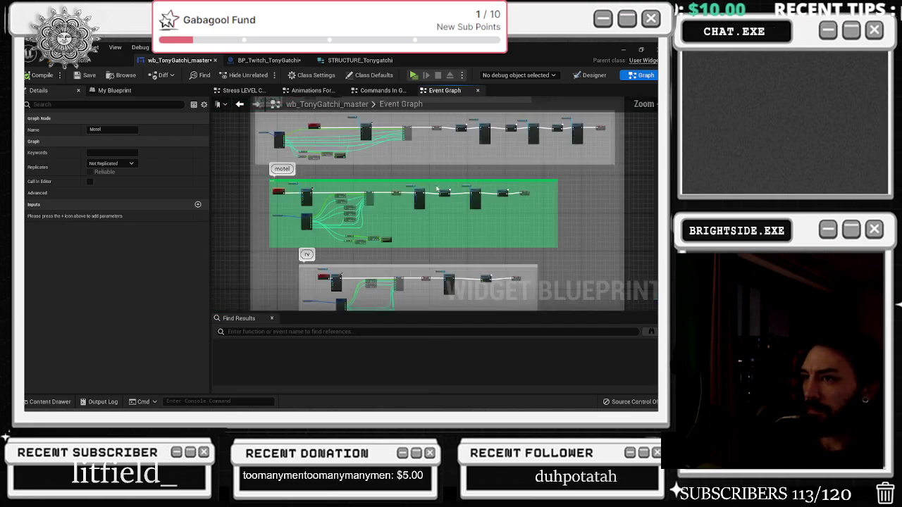
left_click_drag(317, 185, 388, 199)
scroll(387, 200, "up", 2)
scroll(388, 199, "up", 2)
left_click(389, 190)
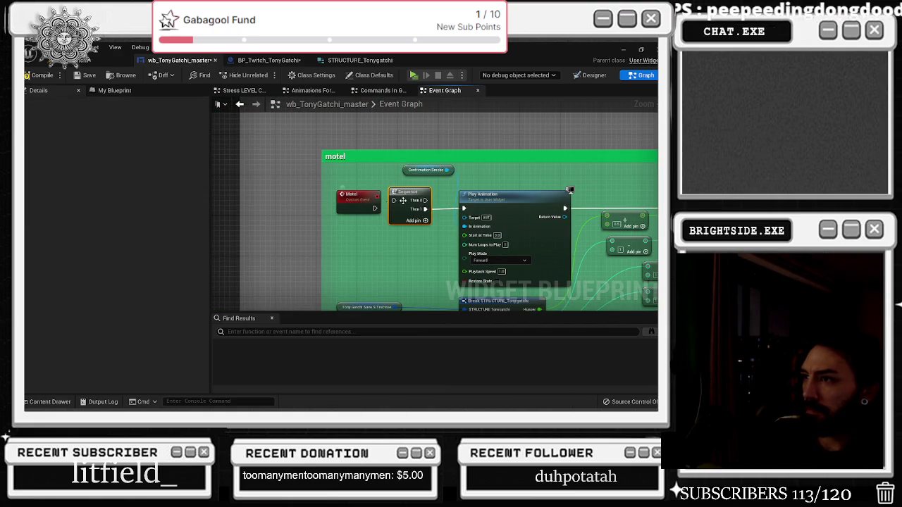
key("Delete")
Add a Switch on Int driven by a Motel Selection input, with outputs 0 and 1.
left_click_drag(374, 208, 394, 207)
type("switch on int")
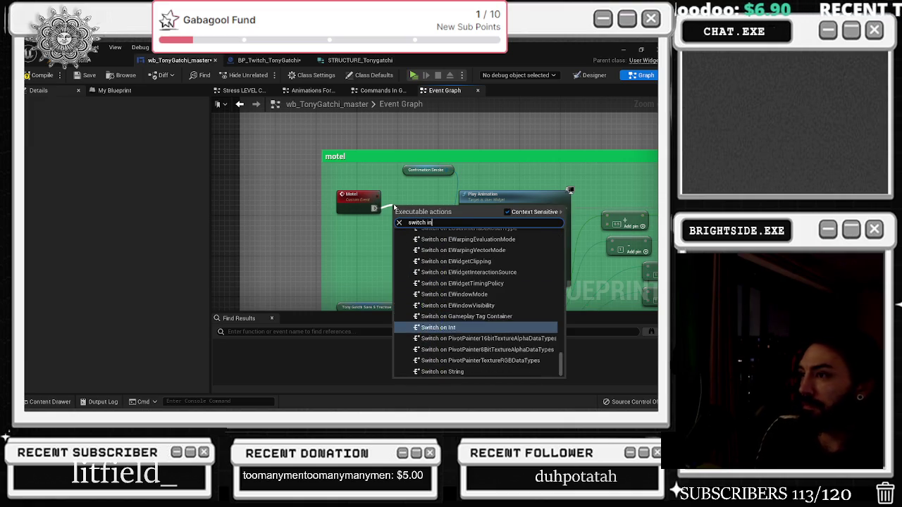
key("Return")
mouse_move(395, 208)
left_mouse_down()
mouse_move(389, 194)
mouse_move(362, 211)
left_mouse_up()
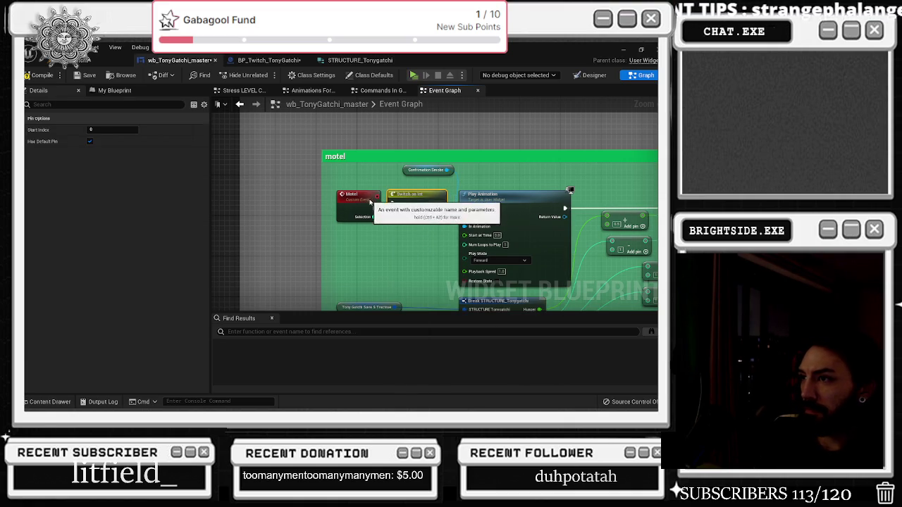
left_click(440, 222)
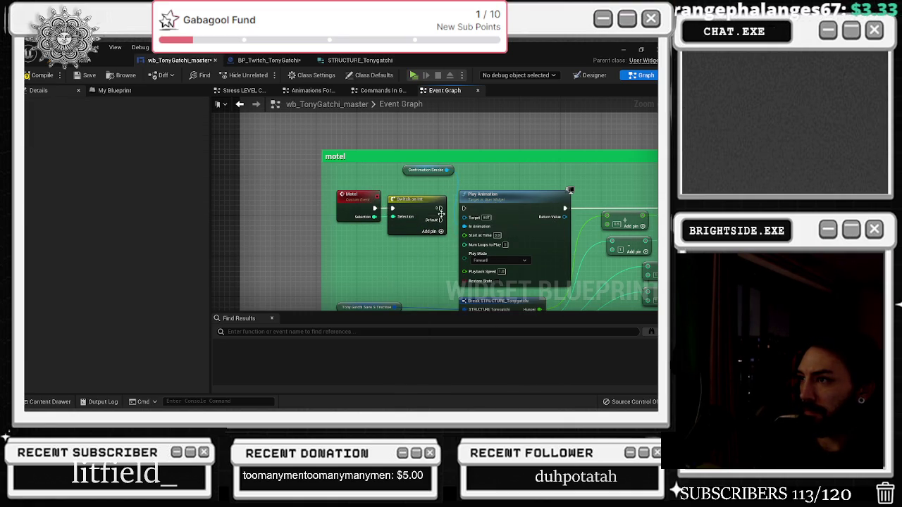
left_click_drag(438, 208, 432, 213)
left_click(440, 231)
right_click(439, 207)
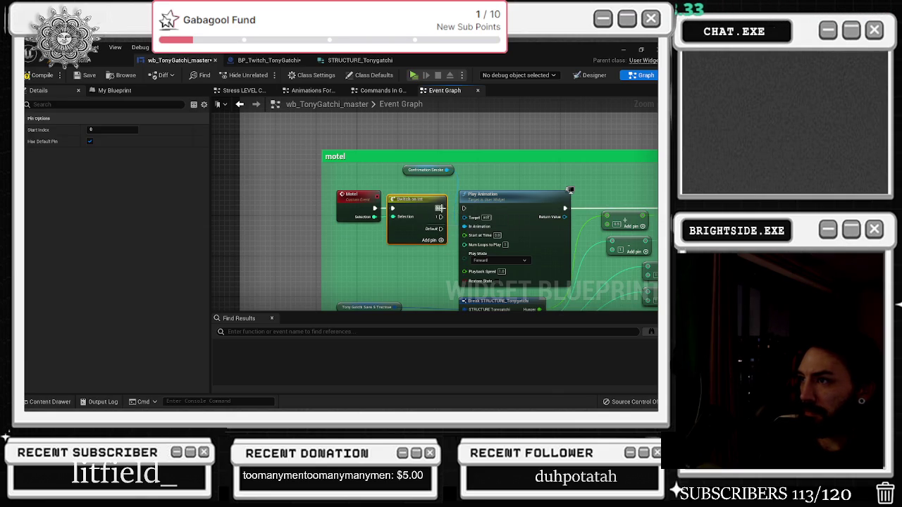
left_click_drag(439, 208, 464, 209)
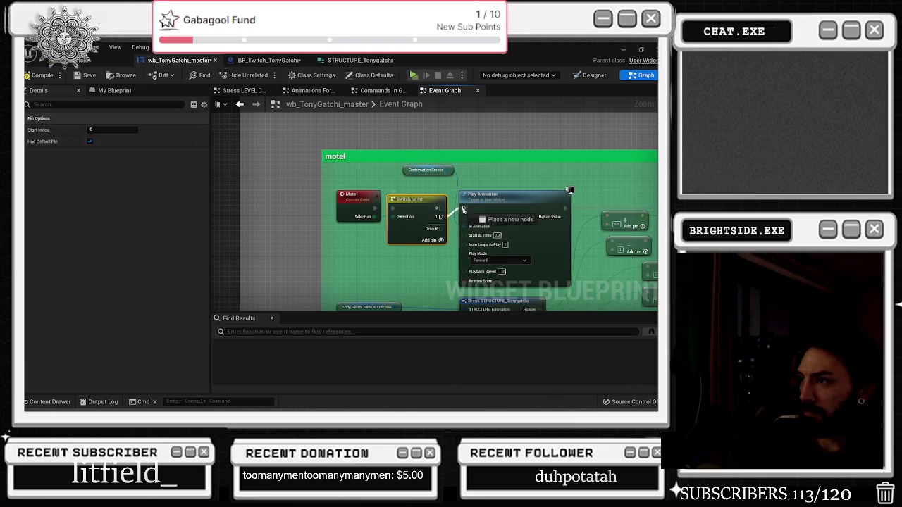
left_click_drag(407, 209, 397, 198)
left_click(336, 131)
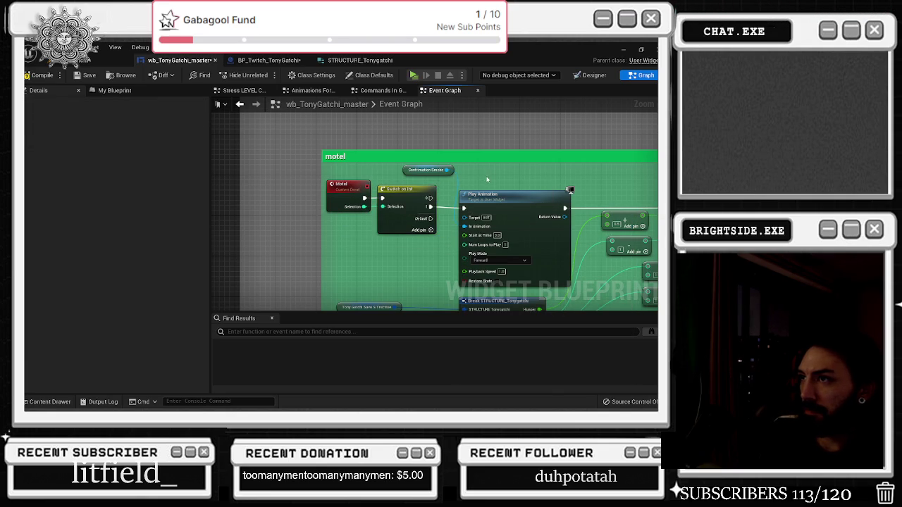
left_click(275, 61)
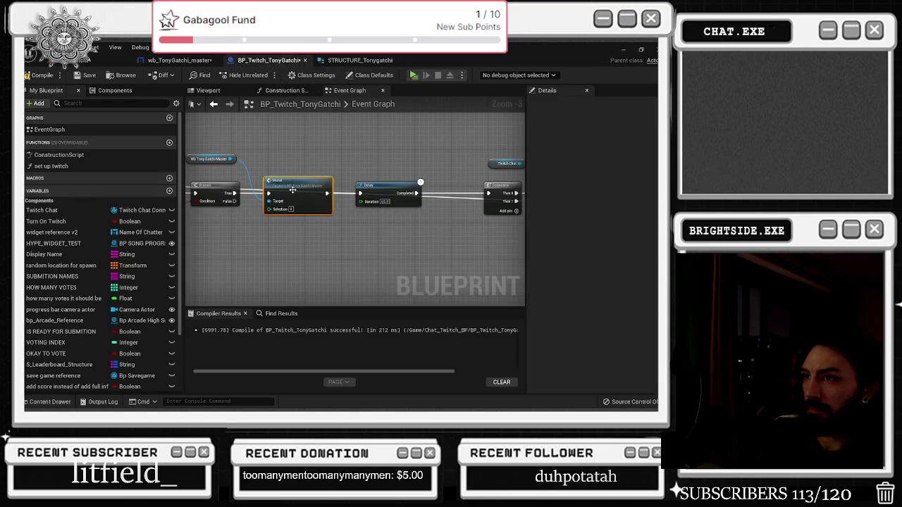
Search for a random integer or bool source for Motel's Selection input, then cancel.
left_click_drag(268, 210, 240, 241)
type("random with")
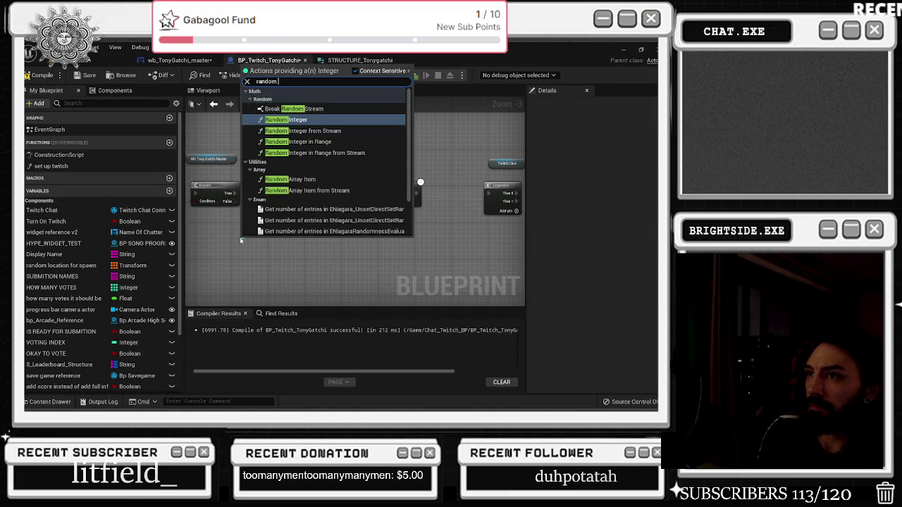
key("BackSpace")
key("BackSpace")
key("BackSpace")
key("Down")
key("Down")
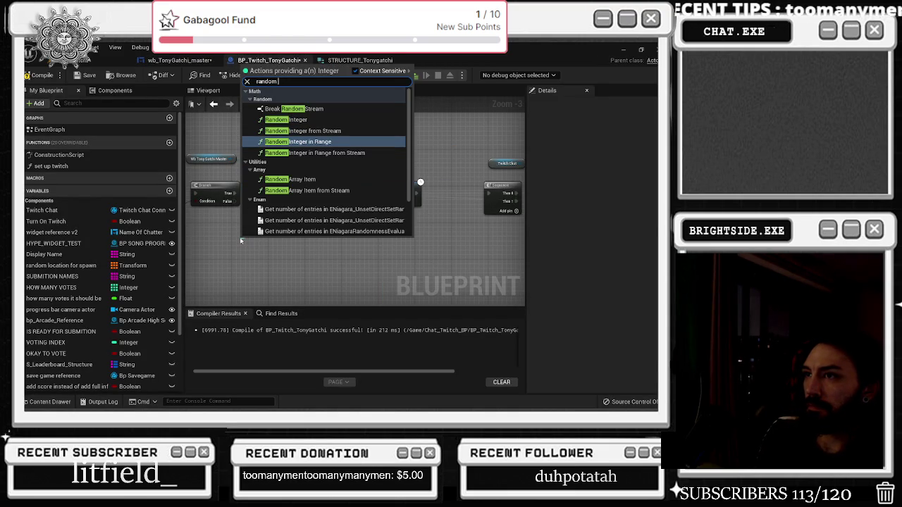
key("BackSpace")
key("BackSpace")
key("BackSpace")
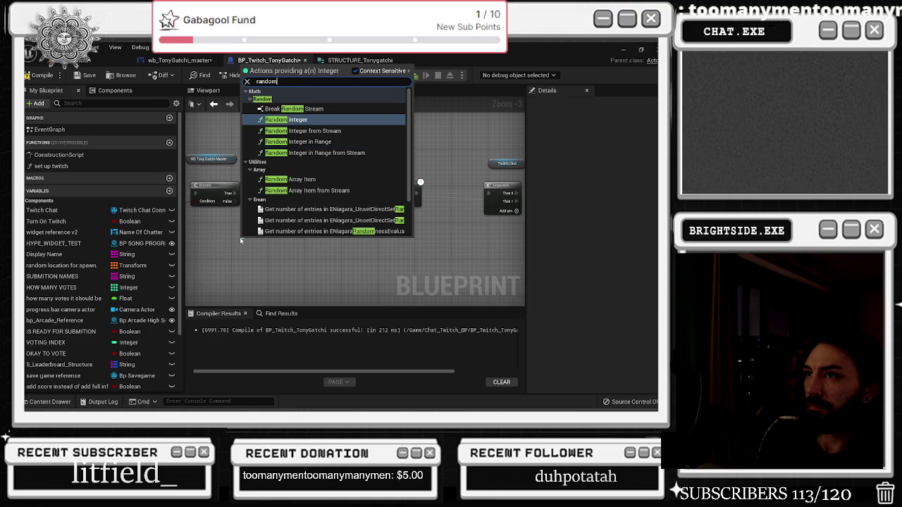
type("bool")
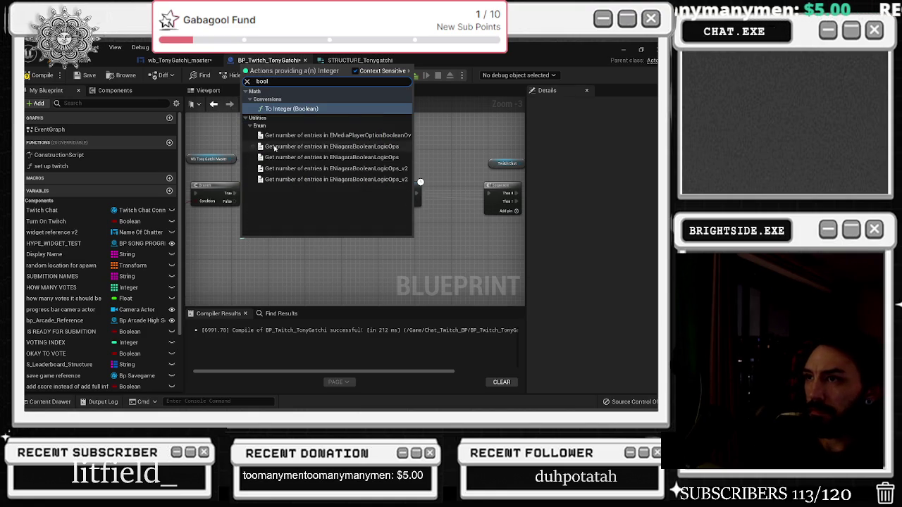
left_click(241, 233)
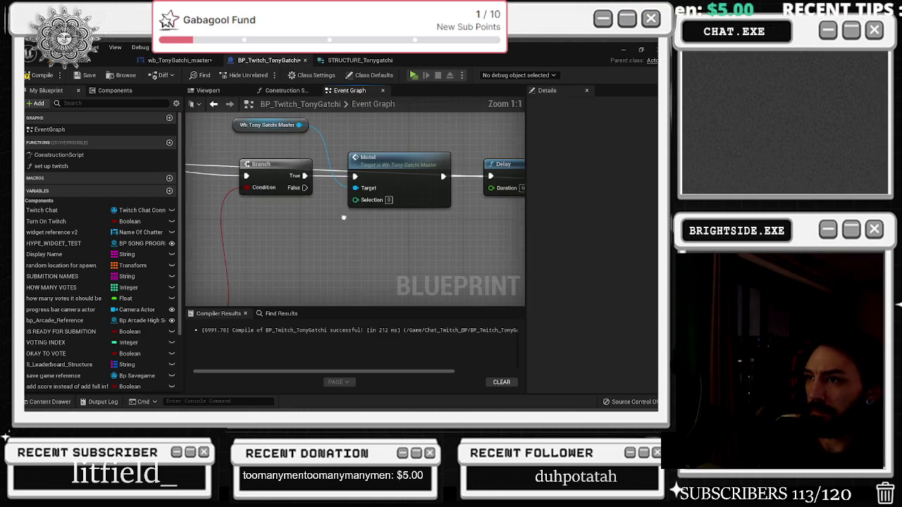
Replace Switch on Int with a Branch, make Motel's input a Boolean Condition, and wire to Play Animation.
double_click(387, 168)
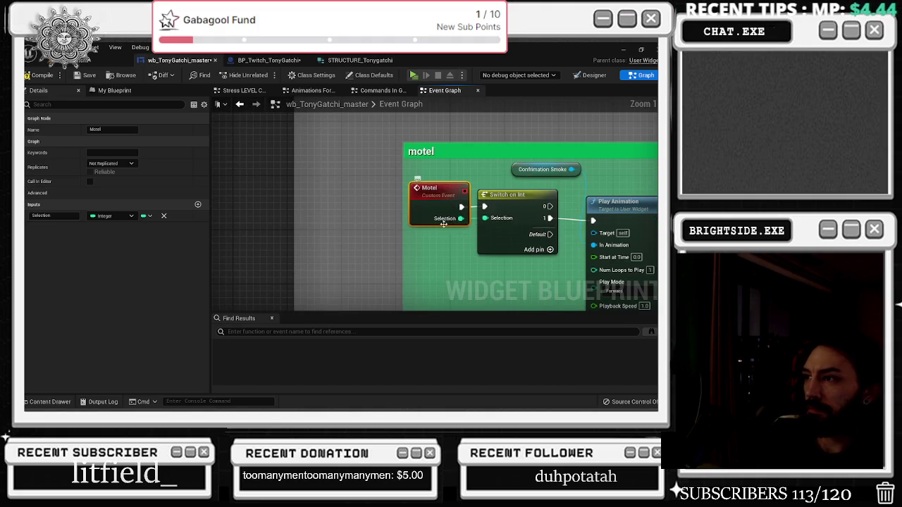
left_click_drag(459, 225, 367, 224)
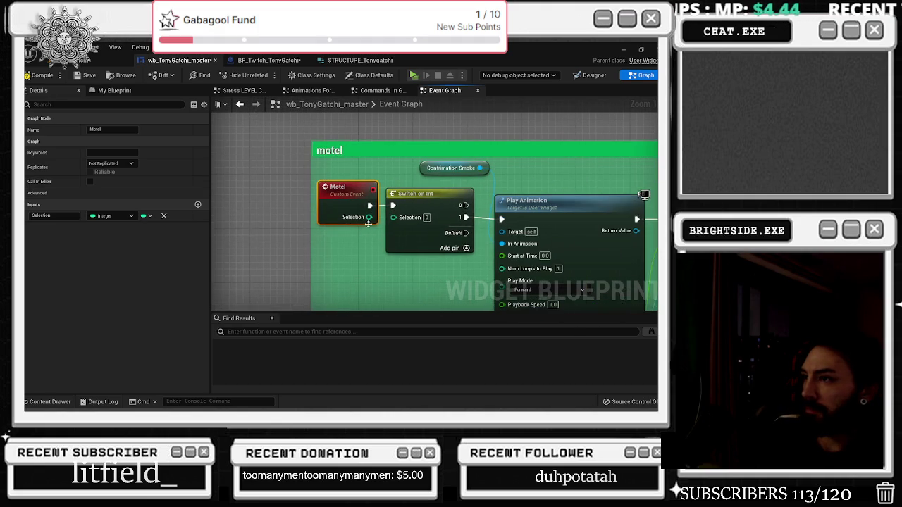
right_click(370, 229)
type("swith")
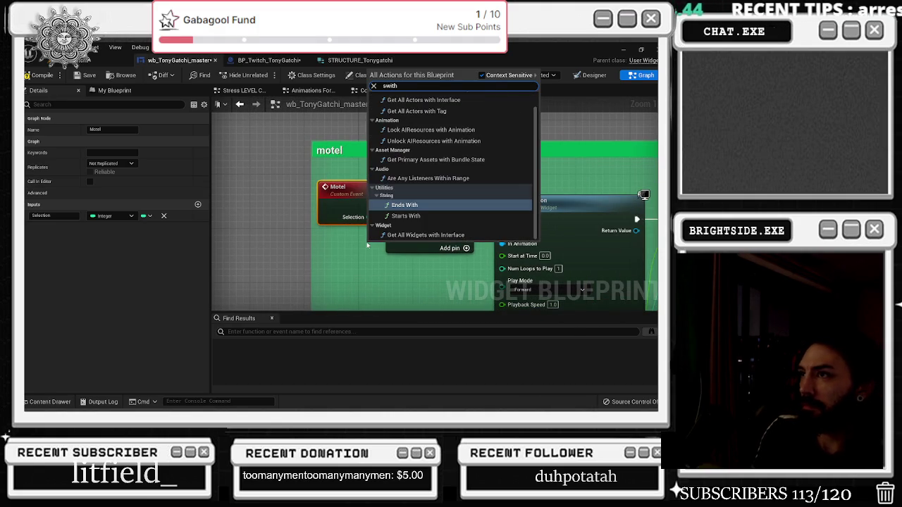
key("BackSpace")
type("ch on boo")
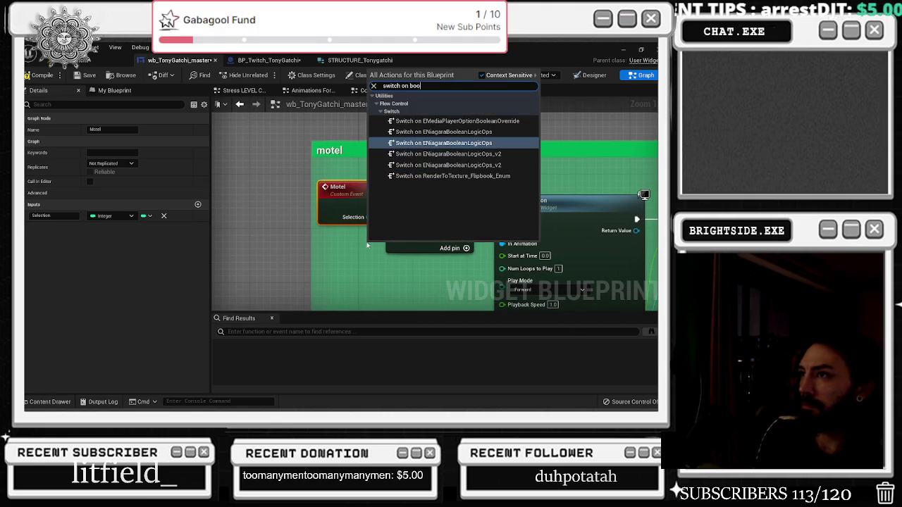
type("switch boo")
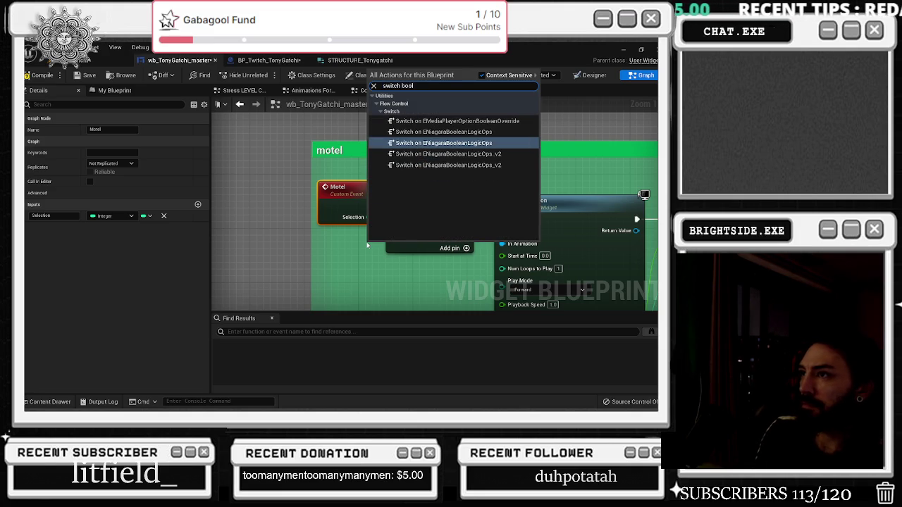
type("switch int")
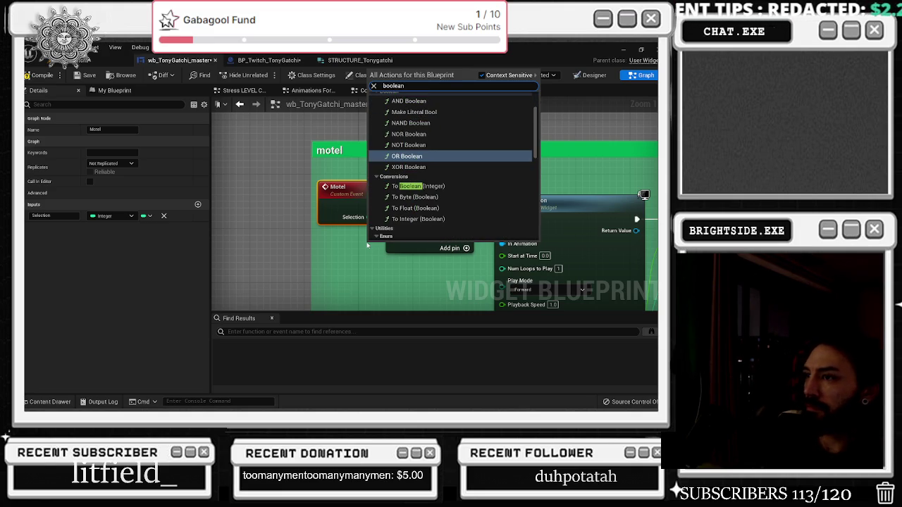
key("Return")
left_click(372, 260)
left_click(404, 205)
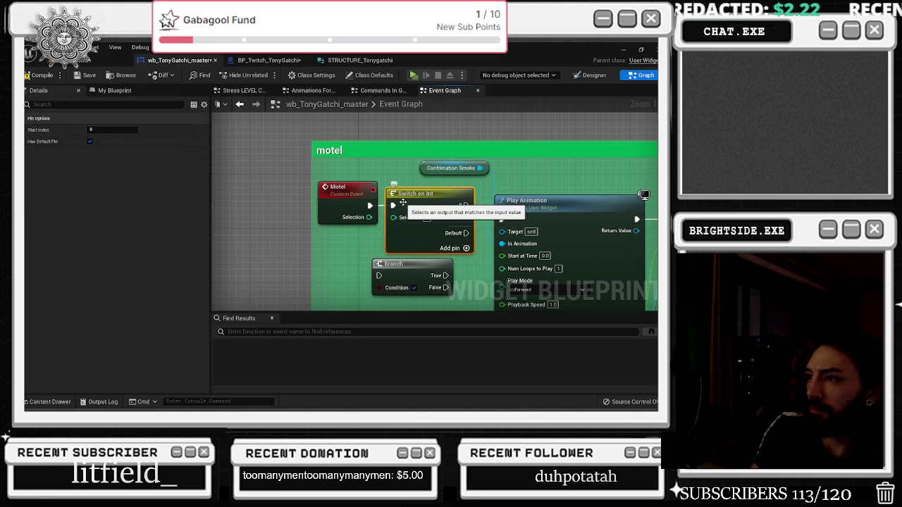
key("Delete")
mouse_move(400, 264)
left_mouse_down()
mouse_move(407, 201)
mouse_move(370, 208)
mouse_move(386, 212)
mouse_move(417, 194)
left_mouse_up()
left_click(341, 187)
left_click(164, 217)
mouse_move(458, 217)
left_mouse_down()
mouse_move(486, 226)
mouse_move(502, 219)
left_mouse_up()
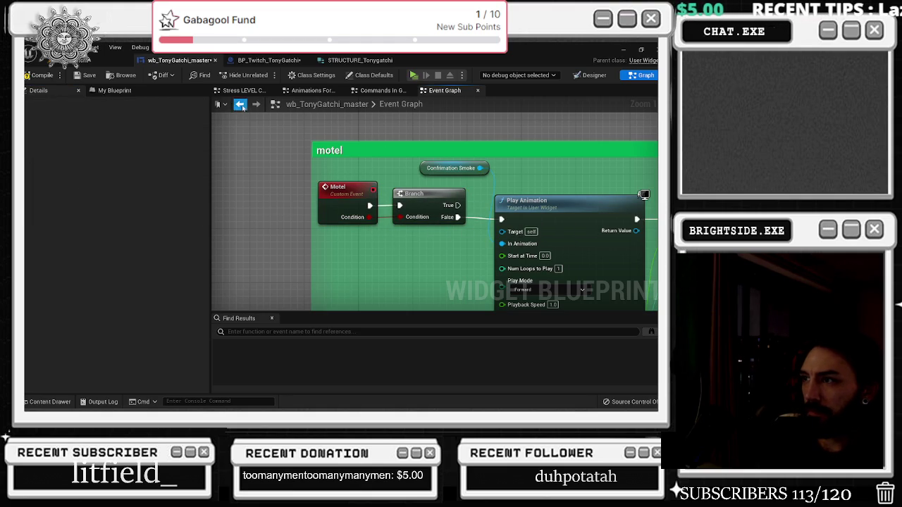
scroll(363, 184, "down", 2)
Feed Motel's Condition from a Random Bool with Weight node in BP_Twitch_TonyGatchi.
left_click(268, 60)
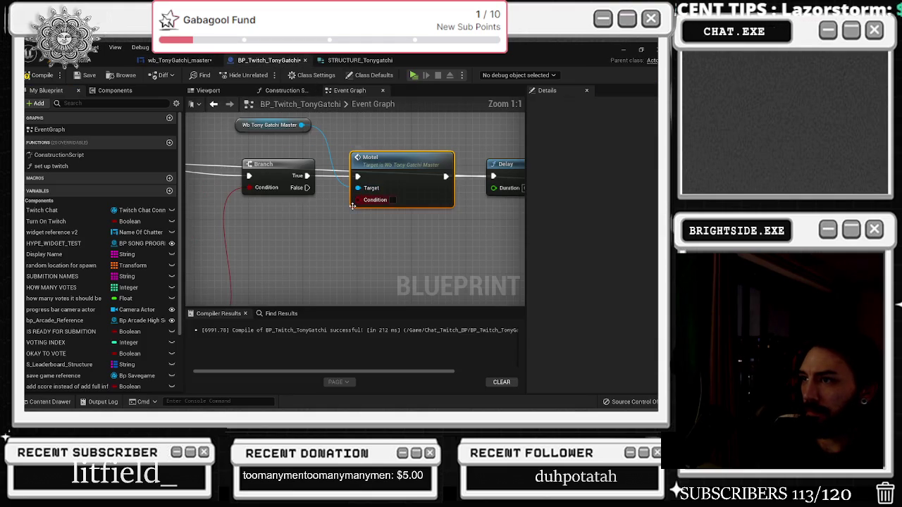
left_click_drag(364, 201, 293, 245)
type("random")
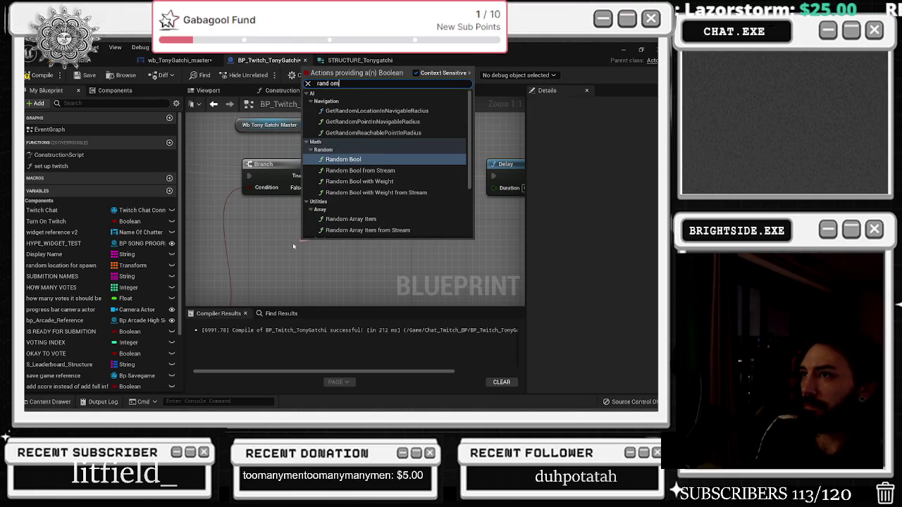
type(" bool with")
key("Return")
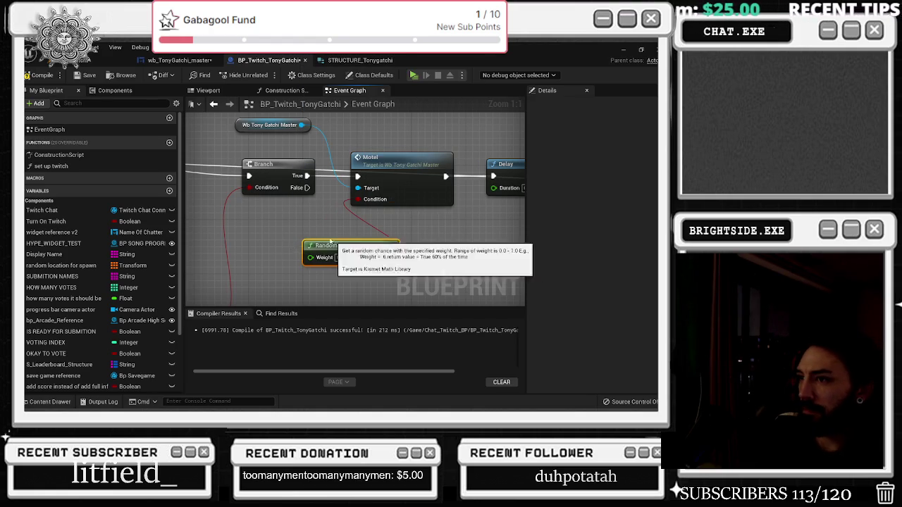
left_click_drag(358, 229, 339, 222)
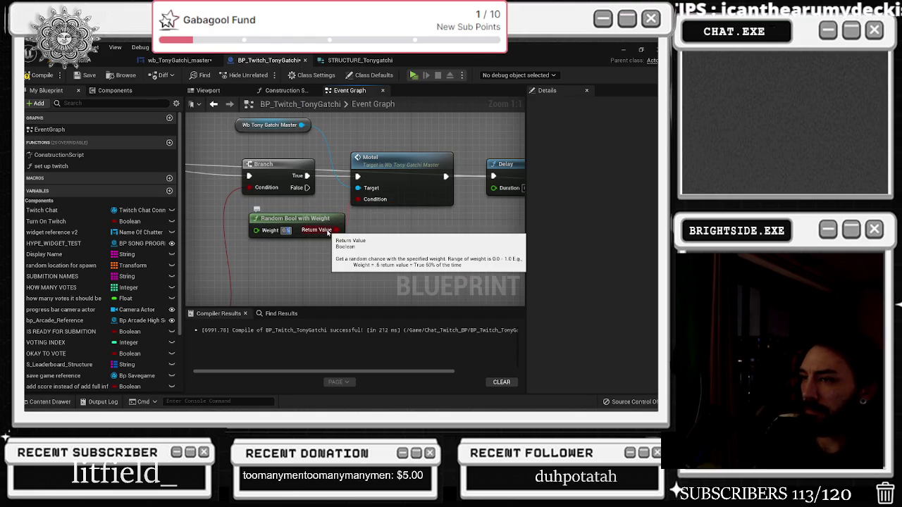
double_click(401, 174)
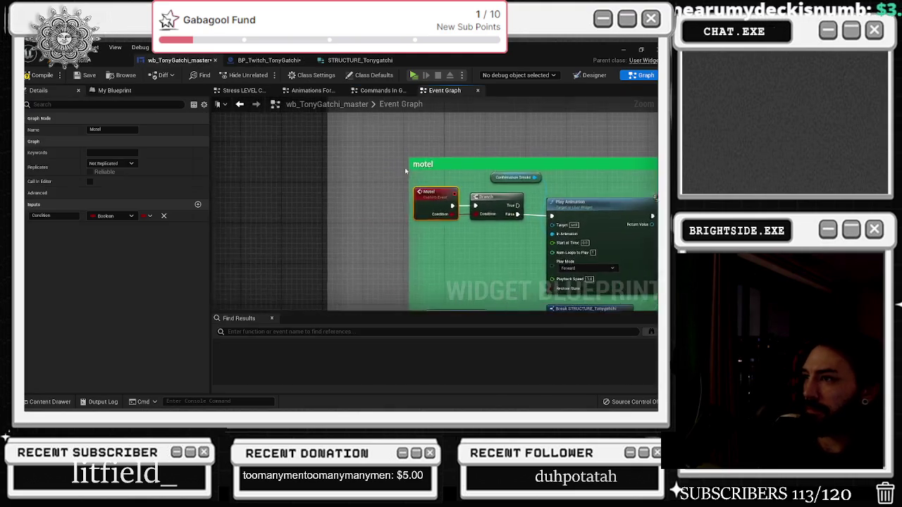
Lift the Branch out from directly after the Motel event and reposition the Motel event.
scroll(370, 200, "down", 3)
mouse_move(370, 199)
left_mouse_down()
mouse_move(329, 211)
mouse_move(331, 195)
left_mouse_up()
scroll(375, 234, "up", 5)
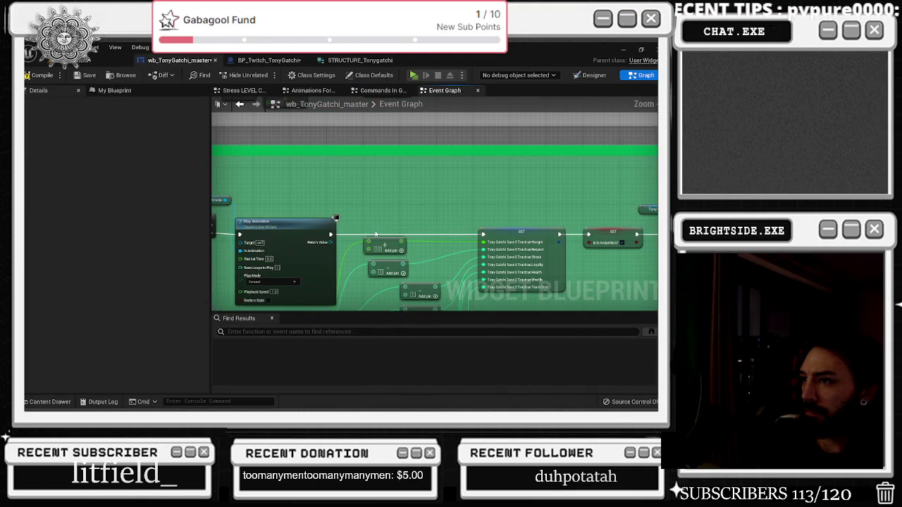
scroll(375, 234, "down", 3)
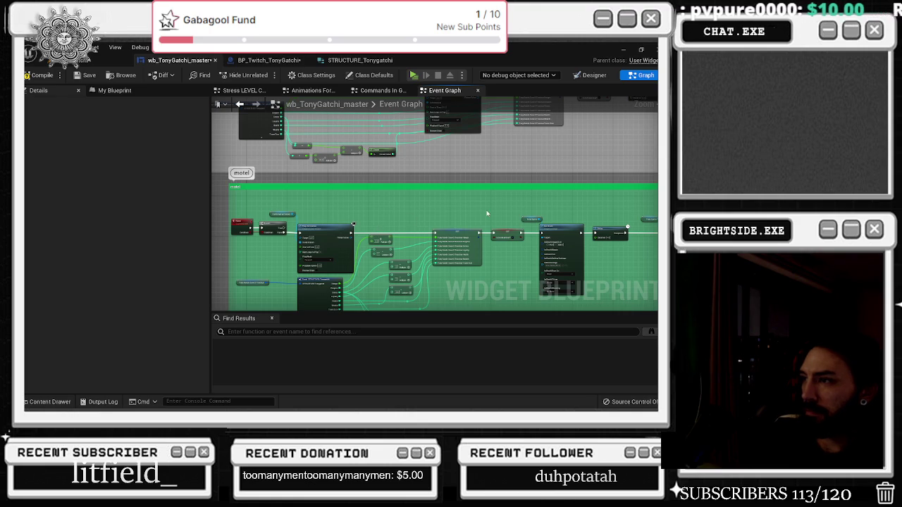
scroll(428, 190, "down", 2)
scroll(515, 189, "up", 2)
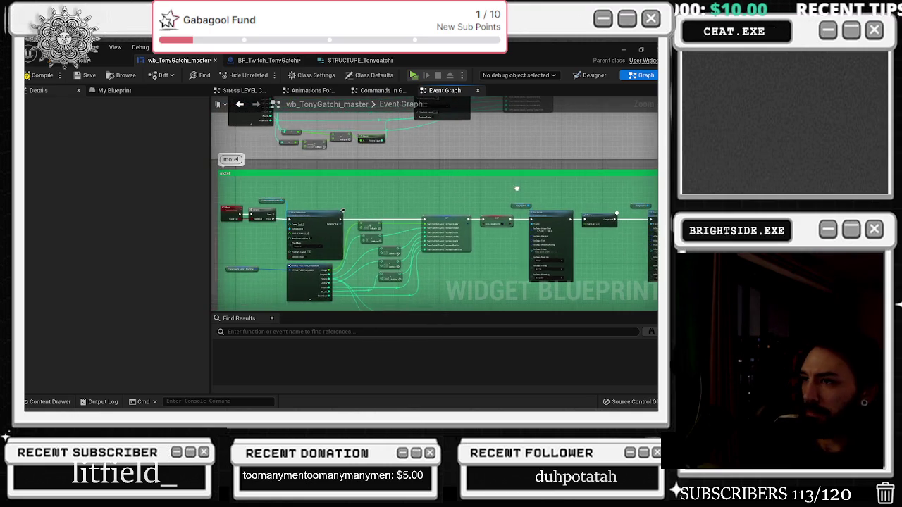
scroll(295, 212, "up", 3)
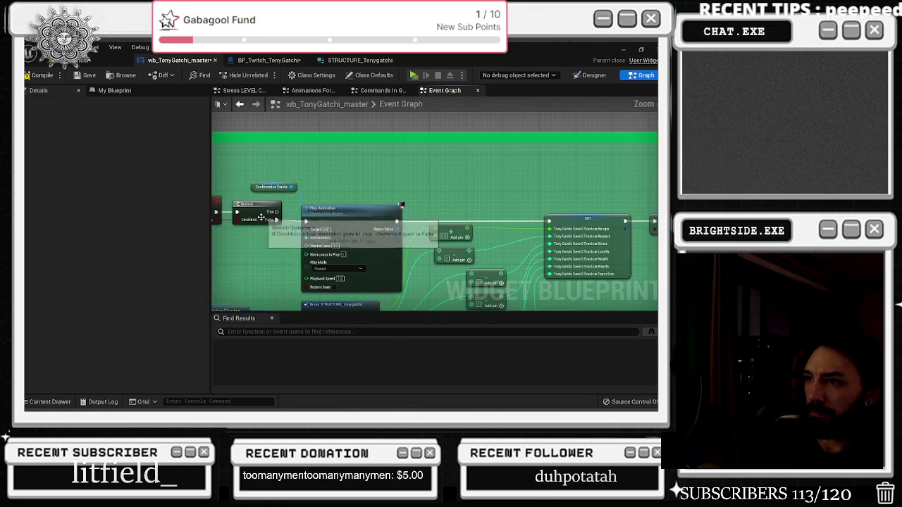
left_click_drag(255, 252, 285, 237)
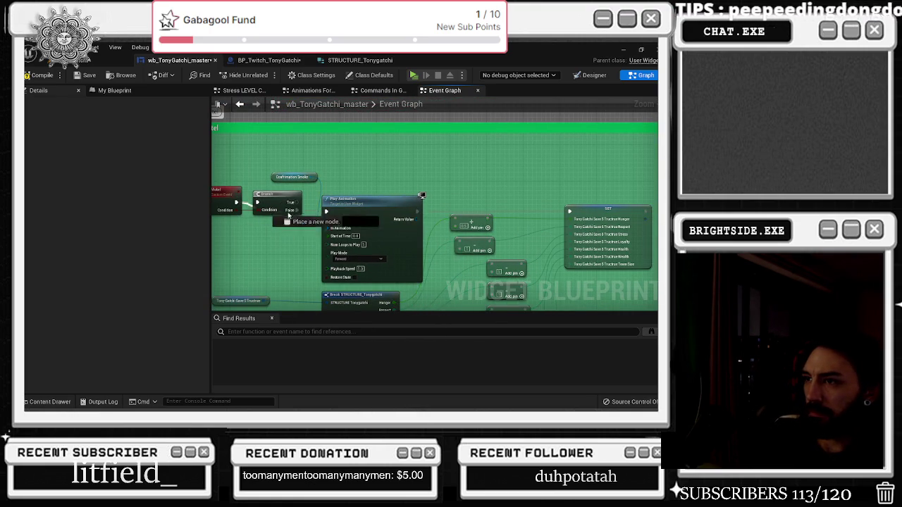
mouse_move(284, 201)
left_mouse_down()
mouse_move(463, 174)
mouse_move(459, 164)
left_mouse_up()
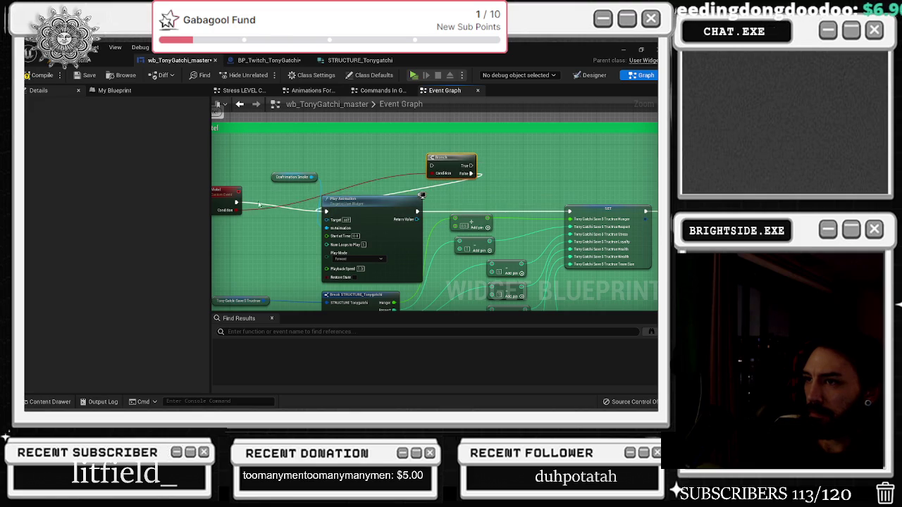
left_click(228, 194)
left_click_drag(236, 200, 240, 205)
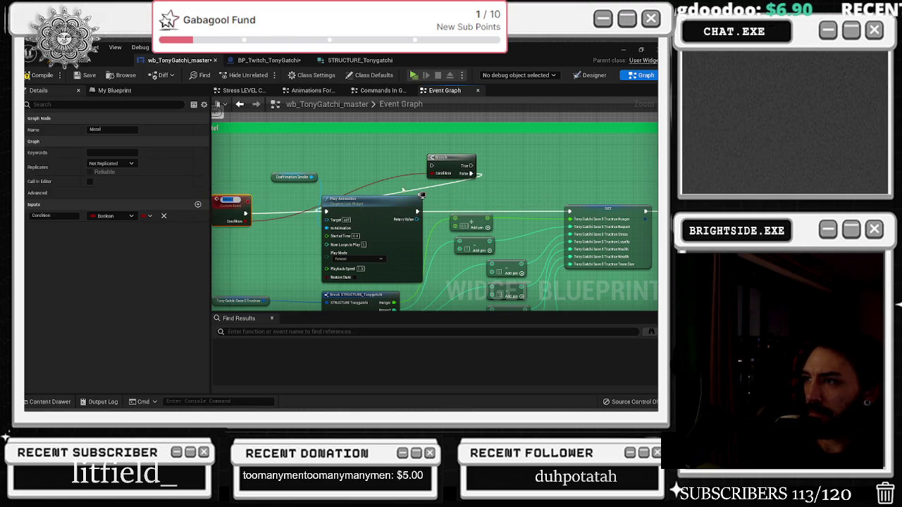
left_click(395, 184)
Insert the Branch into the Set Brush–Delay wire and line up Delay and SET after it.
mouse_move(467, 177)
left_mouse_down()
mouse_move(377, 179)
mouse_move(552, 215)
mouse_move(311, 188)
left_mouse_up()
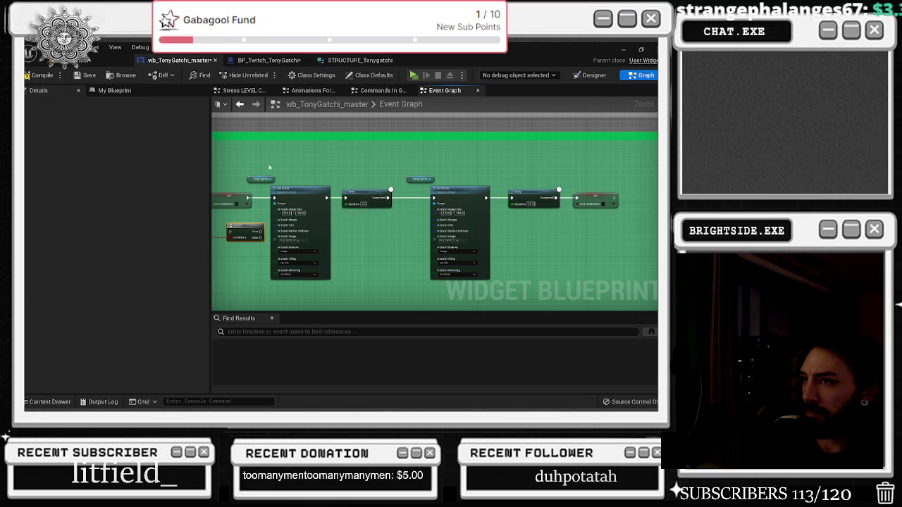
mouse_move(275, 217)
left_mouse_down()
mouse_move(373, 257)
mouse_move(268, 269)
mouse_move(347, 265)
left_mouse_up()
scroll(373, 257, "up", 2)
mouse_move(511, 243)
left_mouse_down()
mouse_move(393, 214)
mouse_move(557, 213)
left_mouse_up()
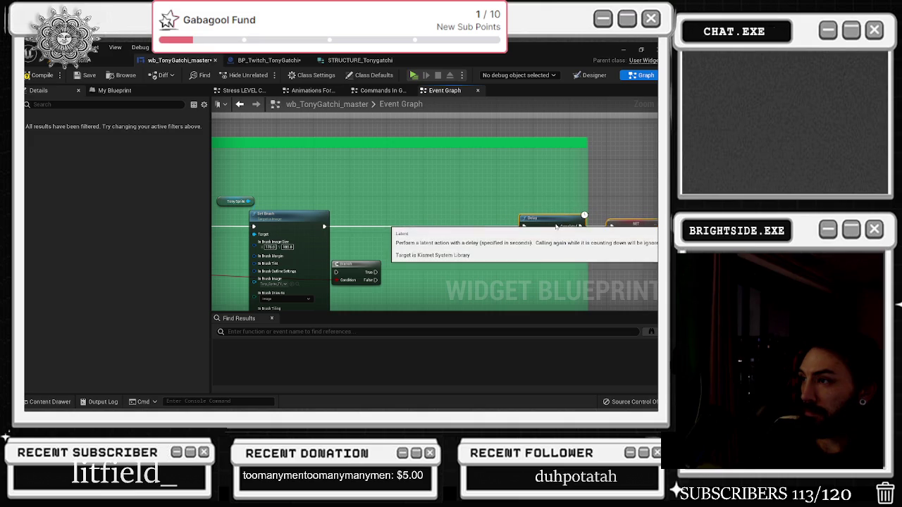
mouse_move(346, 264)
left_mouse_down()
mouse_move(372, 221)
mouse_move(350, 227)
mouse_move(537, 226)
left_mouse_up()
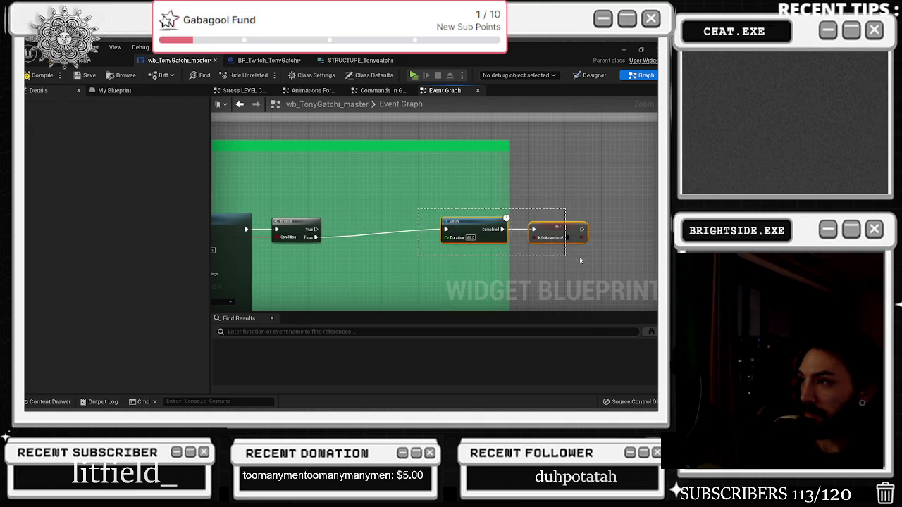
mouse_move(456, 221)
left_mouse_down()
mouse_move(582, 244)
mouse_move(424, 242)
mouse_move(377, 273)
left_mouse_up()
left_click(582, 245)
mouse_move(578, 210)
left_mouse_down()
mouse_move(545, 228)
mouse_move(413, 244)
left_mouse_up()
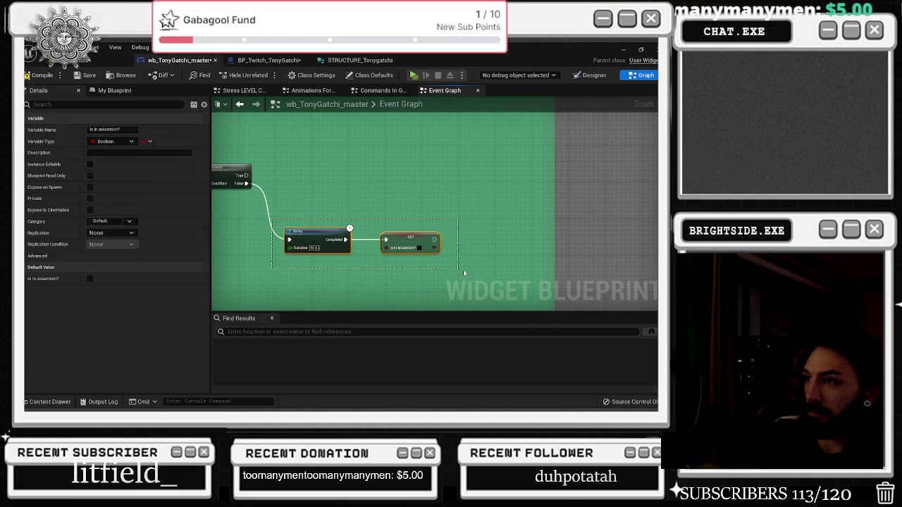
Comment the Delay and SET nodes as 'not caught' and discard the pasted Twitch chat nodes.
left_click_drag(457, 272, 469, 270)
type("cnot caught")
key("Return")
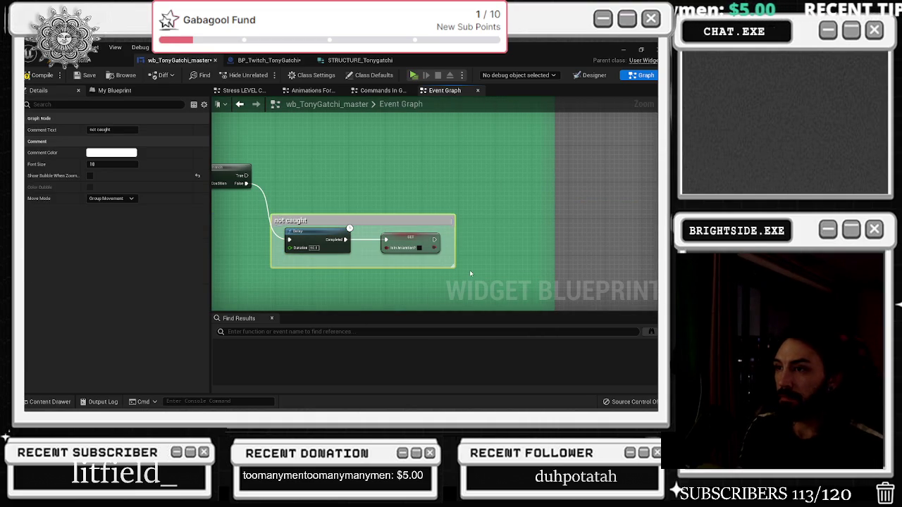
left_click_drag(348, 189, 397, 222)
left_click(336, 167)
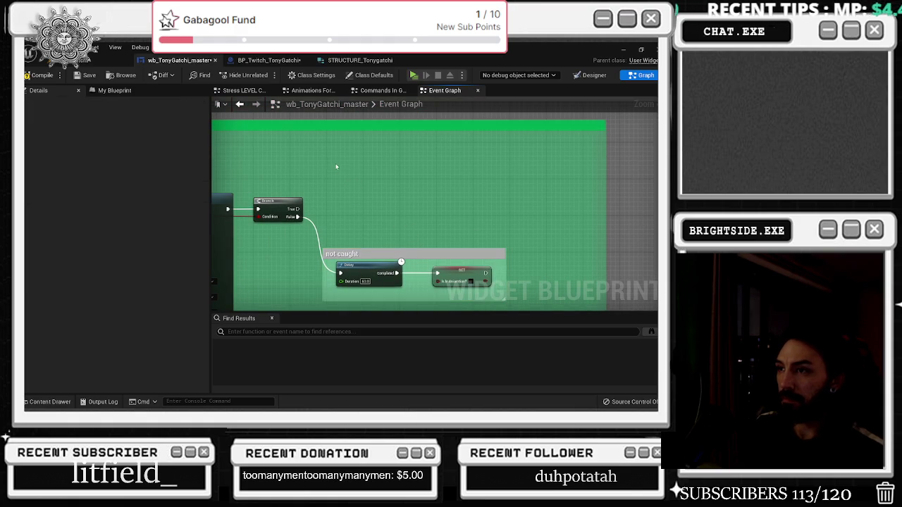
key("ctrl+v")
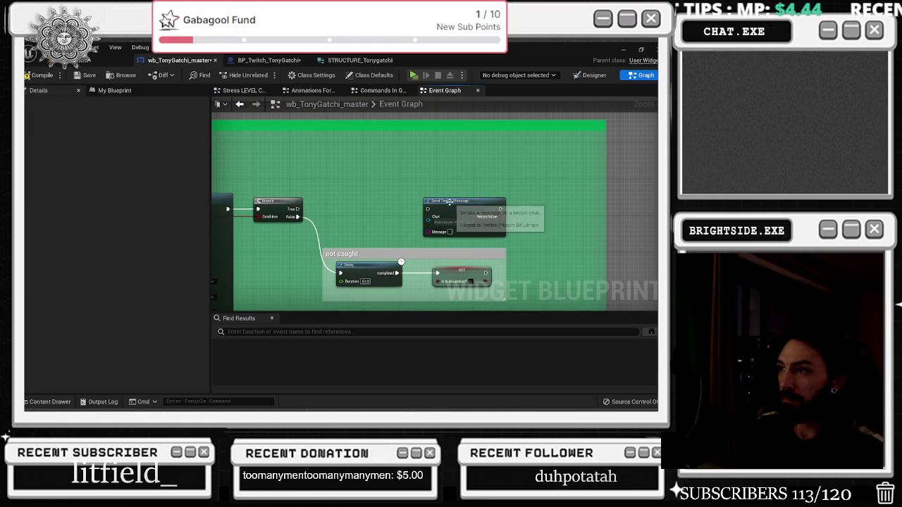
key("ctrl+z")
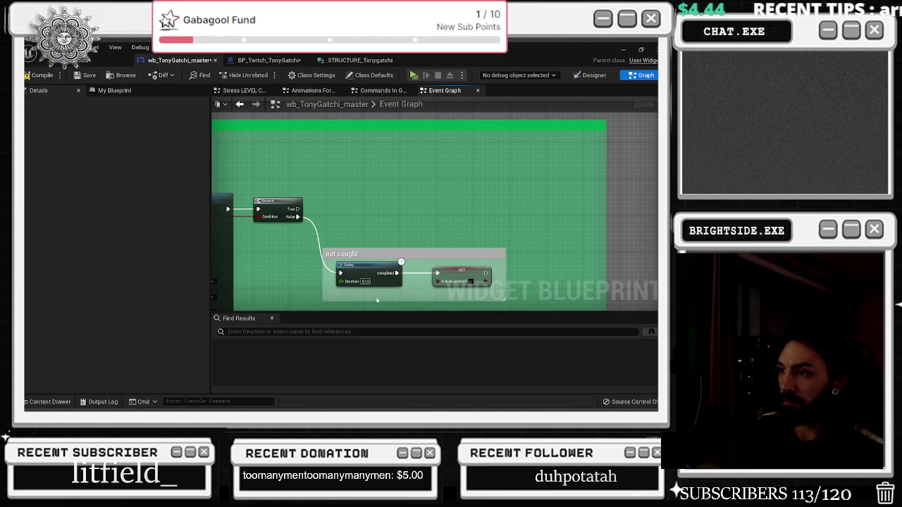
Add a Delay and a copied Is In Animation? setter above the group, wired from Branch True.
left_click(434, 165)
left_click_drag(446, 167, 344, 157)
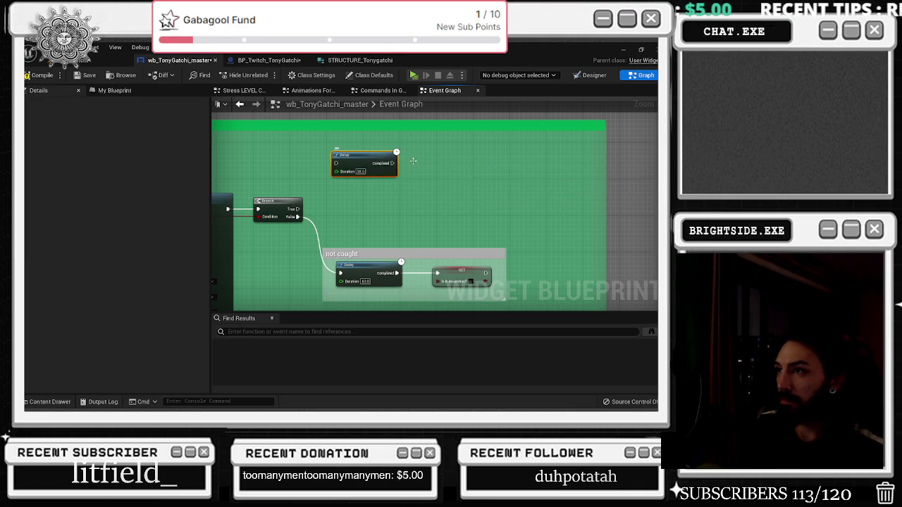
key("ctrl+v")
left_click(464, 271)
key("ctrl+v")
left_click_drag(548, 172, 570, 172)
left_click_drag(356, 155, 342, 155)
mouse_move(631, 144)
left_mouse_down()
mouse_move(485, 185)
mouse_move(520, 156)
left_mouse_up()
left_click(480, 183)
left_click_drag(298, 210, 323, 165)
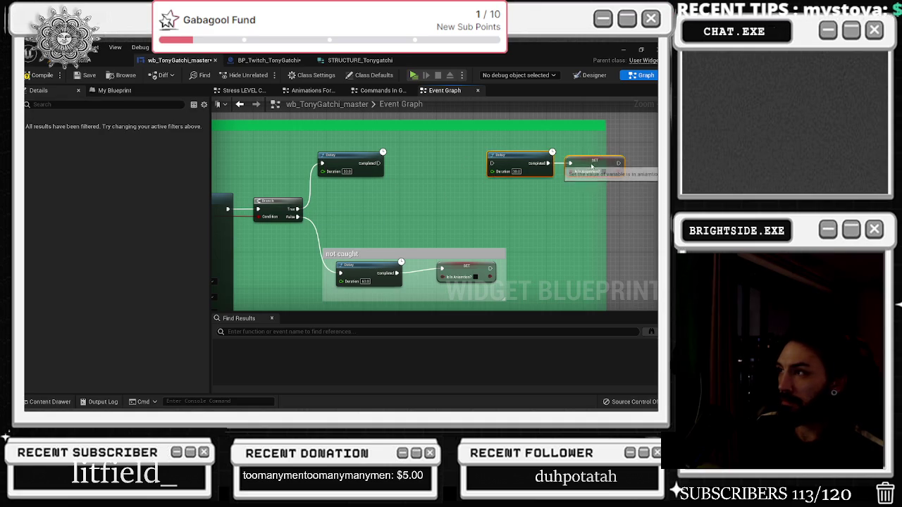
mouse_move(630, 193)
left_mouse_down()
mouse_move(530, 207)
mouse_move(561, 214)
mouse_move(550, 246)
left_mouse_up()
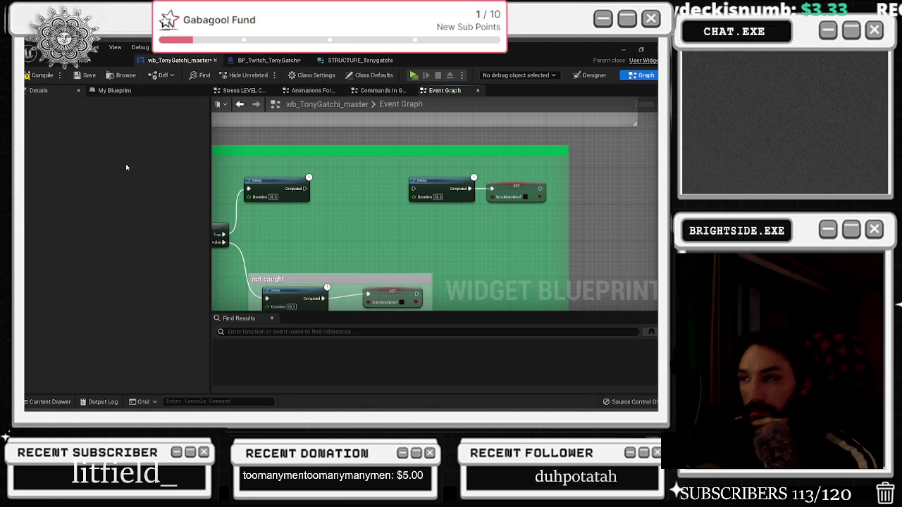
Paste the Tony Sprite Set Brush after the upper Delay and widen the green comment around it.
left_click_drag(346, 201, 511, 213)
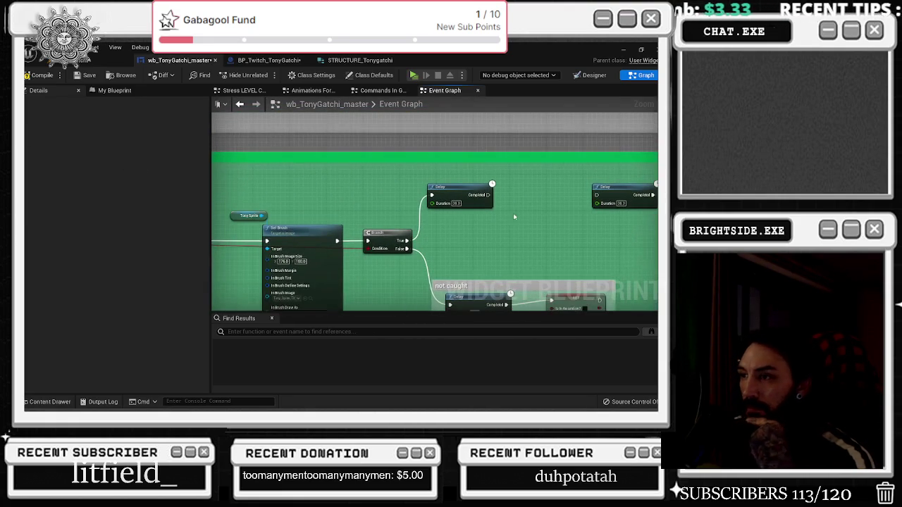
left_click(306, 233)
left_click_drag(444, 234, 345, 230)
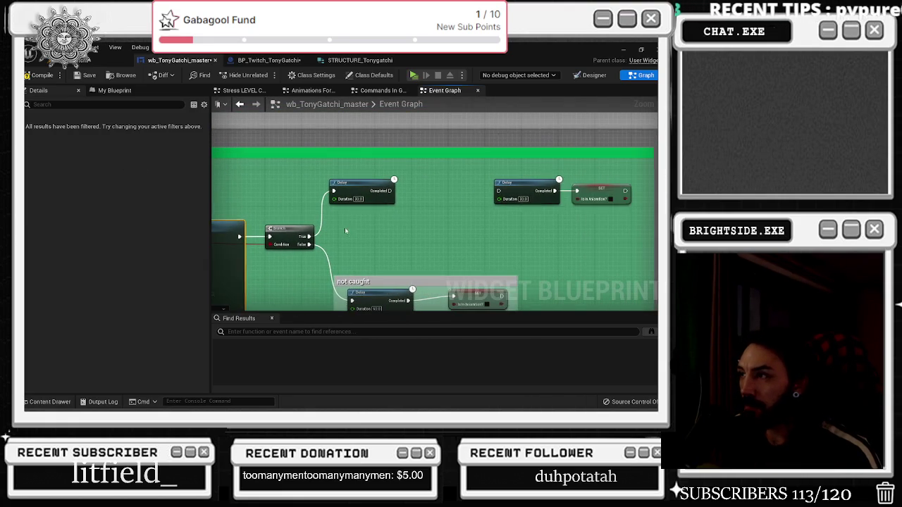
right_click(409, 185)
right_click(399, 180)
left_click(422, 185)
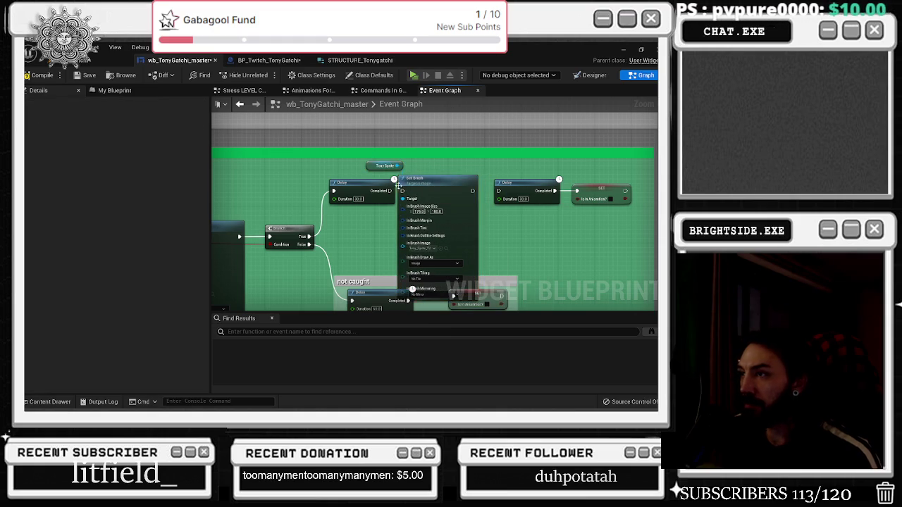
left_click_drag(439, 179, 434, 276)
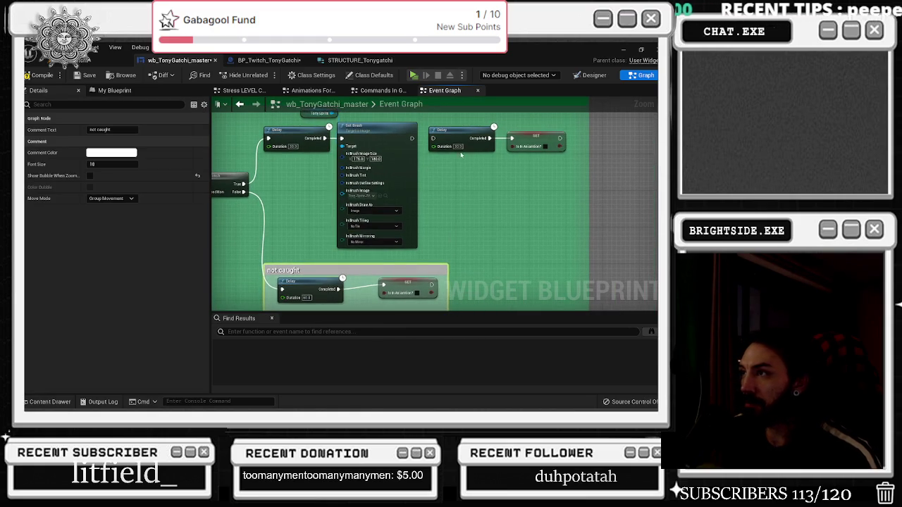
left_click_drag(467, 172, 385, 197)
left_click_drag(388, 157, 506, 156)
right_click(417, 186)
left_click(362, 172)
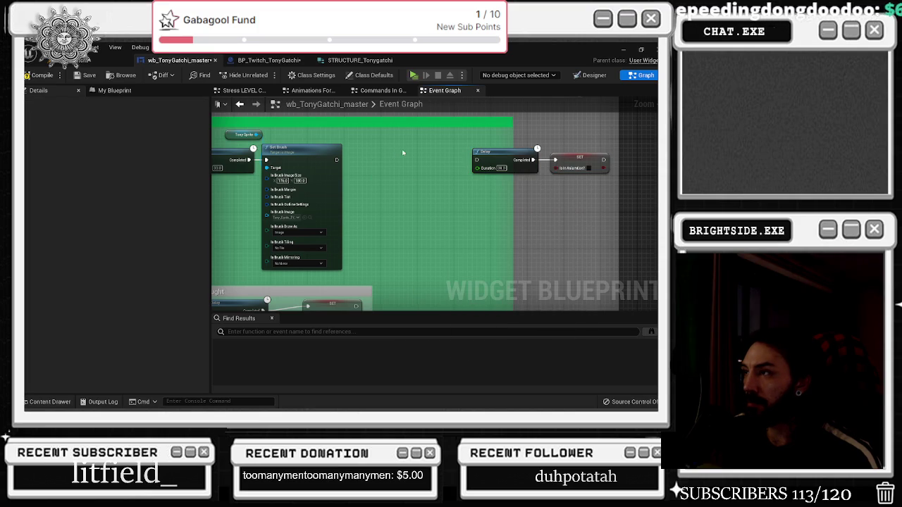
left_click_drag(420, 160, 515, 161)
left_click_drag(361, 216, 444, 210)
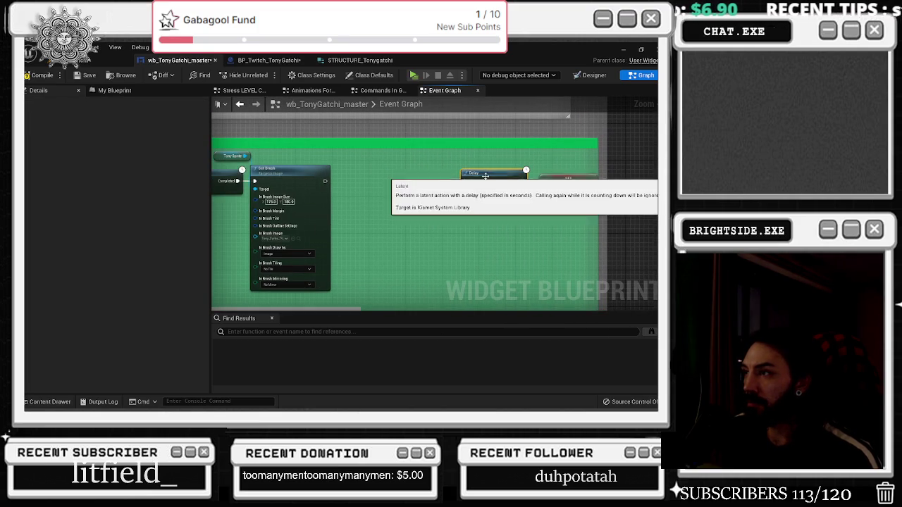
Add a 10-second Delay after the Set Brush node, shifting the last Delay and setter right.
key("ctrl+v")
left_click_drag(360, 185, 356, 181)
left_click(371, 190)
type("10")
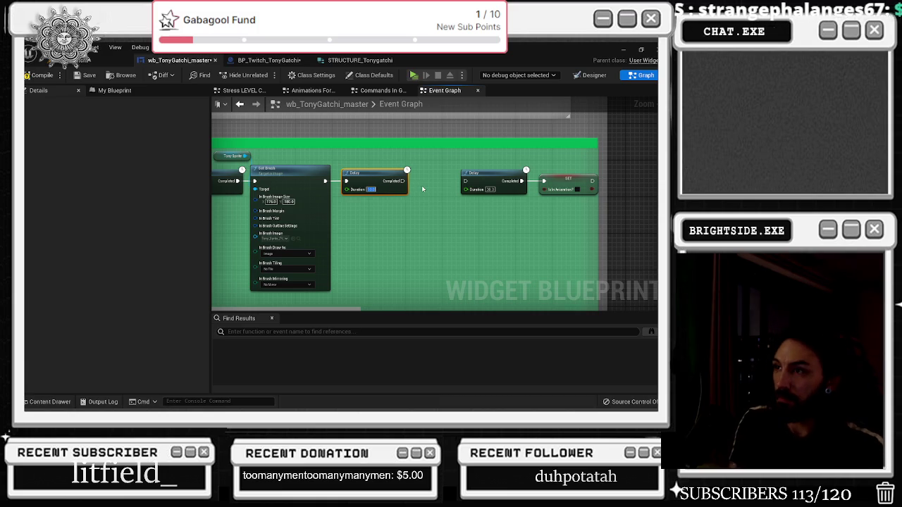
left_click(489, 188)
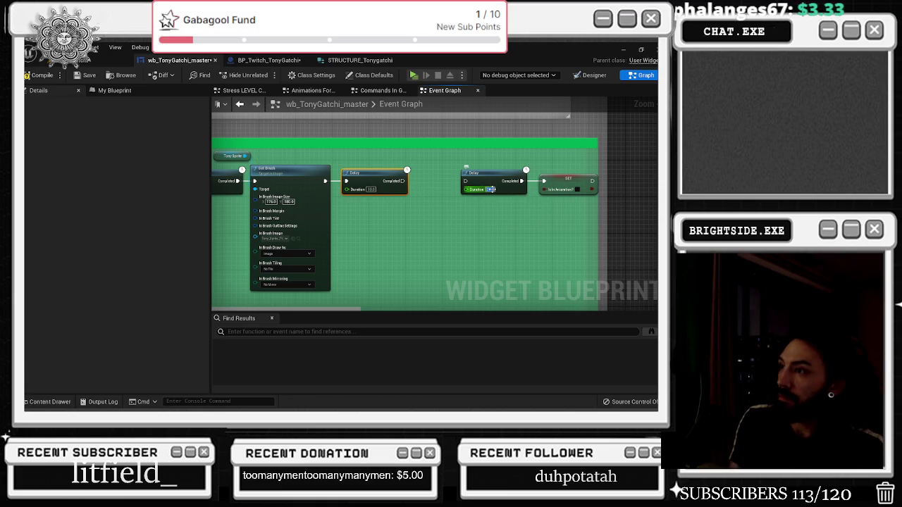
mouse_move(454, 159)
left_mouse_down()
mouse_move(603, 204)
mouse_move(600, 185)
mouse_move(477, 205)
left_mouse_up()
mouse_move(252, 247)
left_mouse_down()
mouse_move(337, 228)
mouse_move(570, 210)
left_mouse_up()
Assign the family sprite from the Tonygatchi sprite assets as the Set Brush image.
left_click(501, 224)
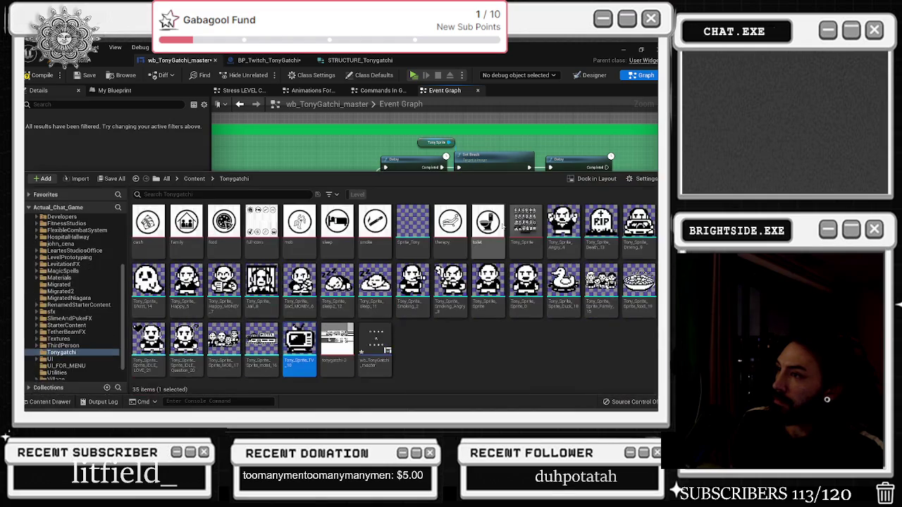
left_click(357, 103)
left_click_drag(357, 159, 342, 250)
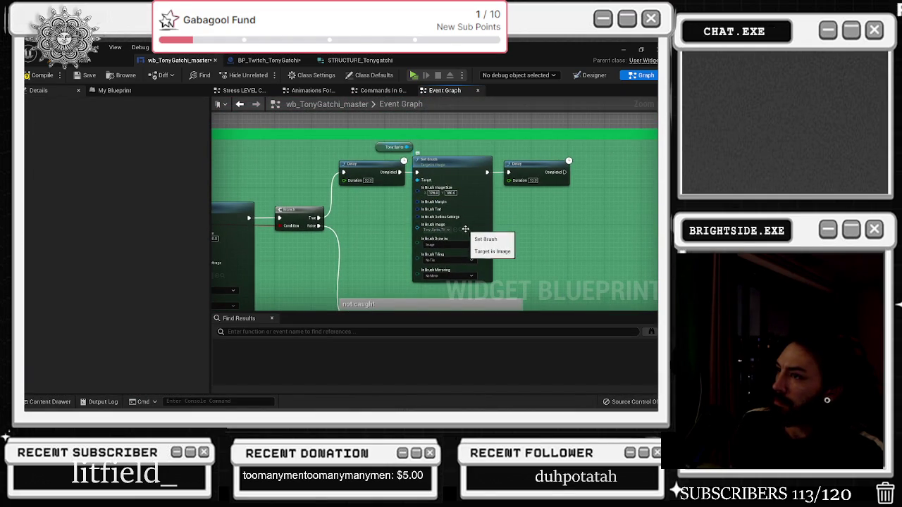
left_click(467, 229)
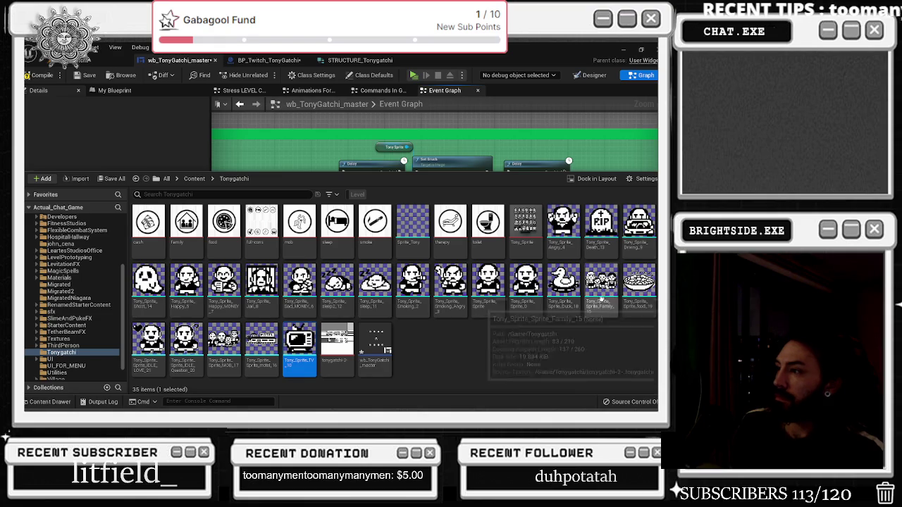
left_click(601, 285)
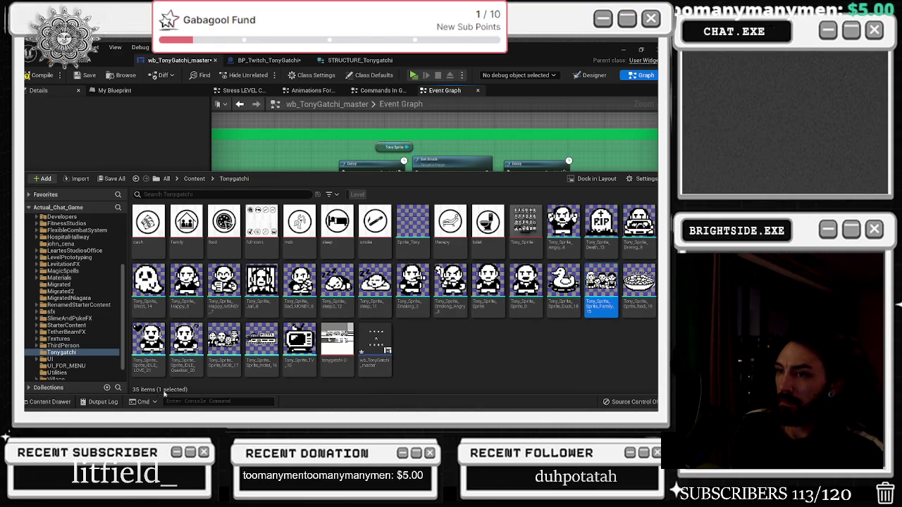
left_click(49, 402)
left_click(455, 230)
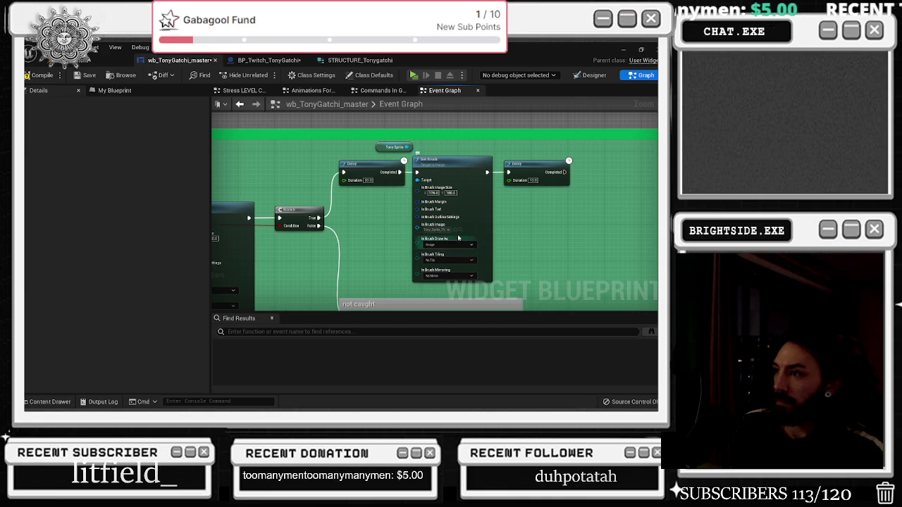
left_click_drag(457, 232, 330, 237)
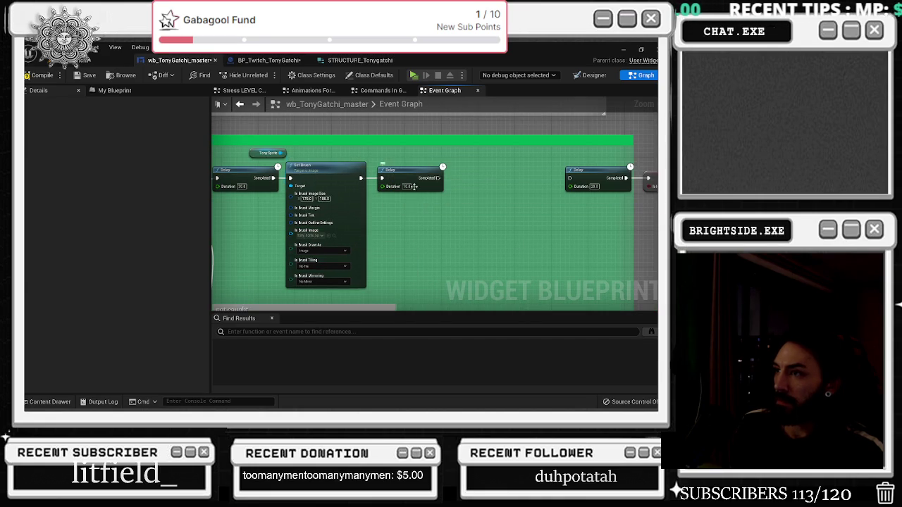
left_click(49, 402)
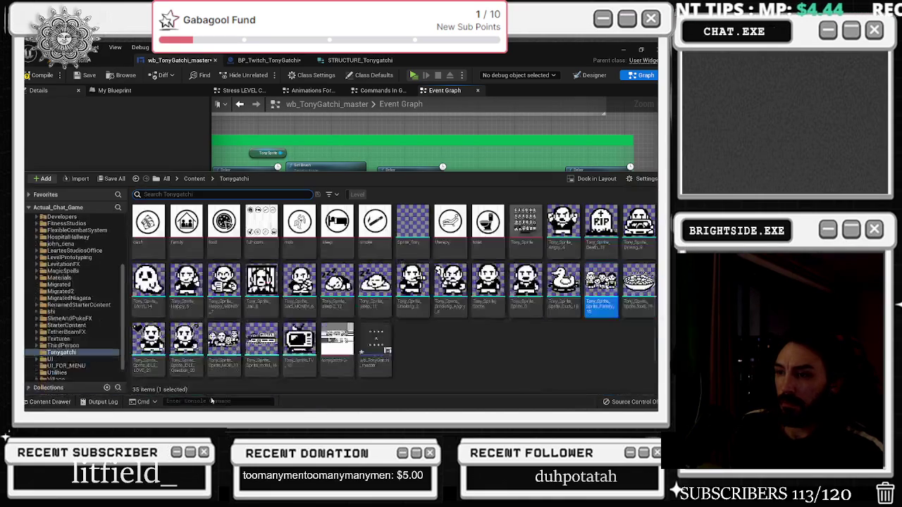
left_click(49, 402)
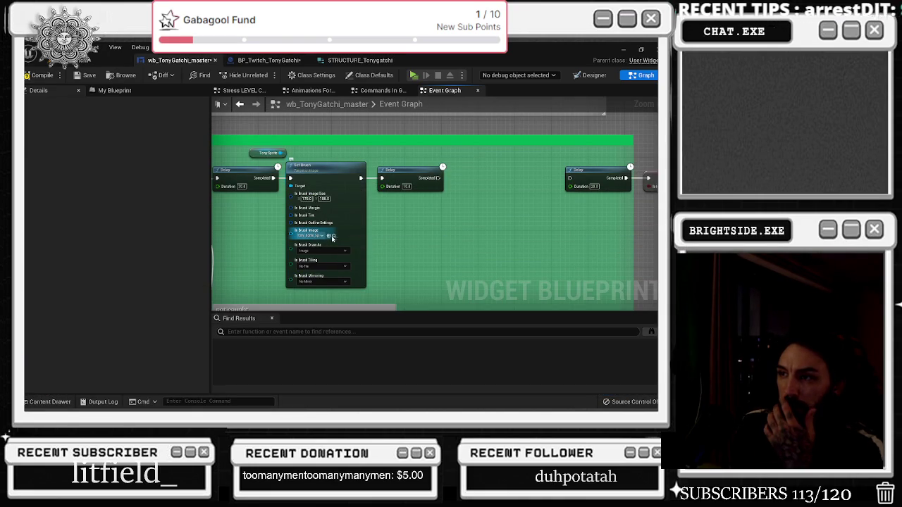
Copy the Tony Sprite getter and Set Brush after the middle Delay and choose its sprite.
left_click_drag(282, 145, 310, 169)
key("ctrl+c")
key("ctrl+v")
left_click_drag(487, 166, 469, 166)
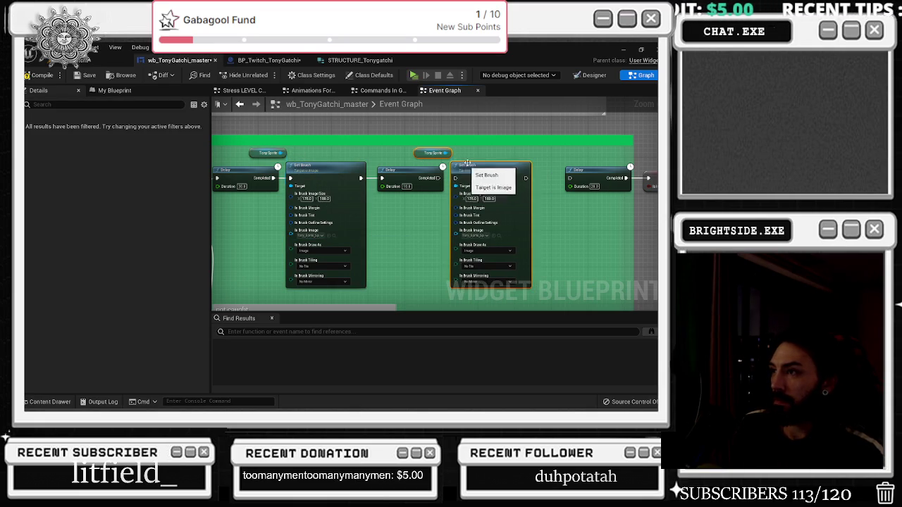
left_click(49, 402)
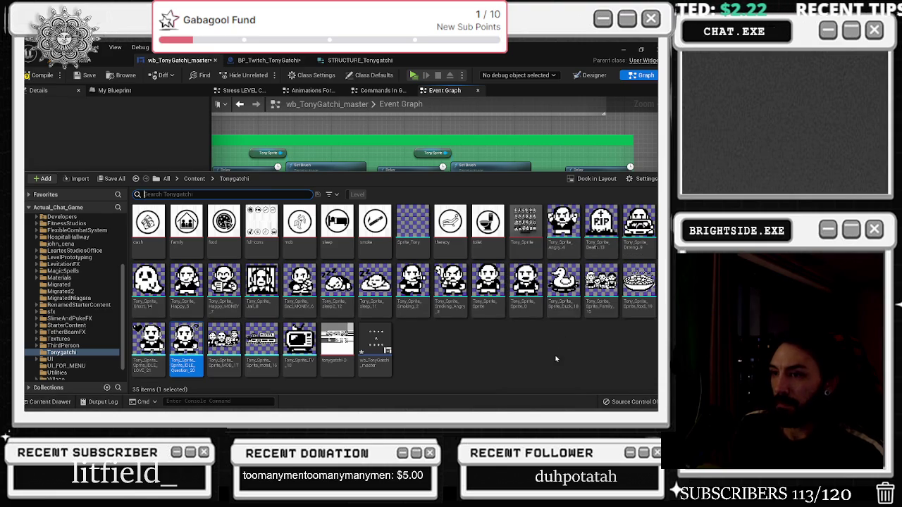
left_click(600, 282)
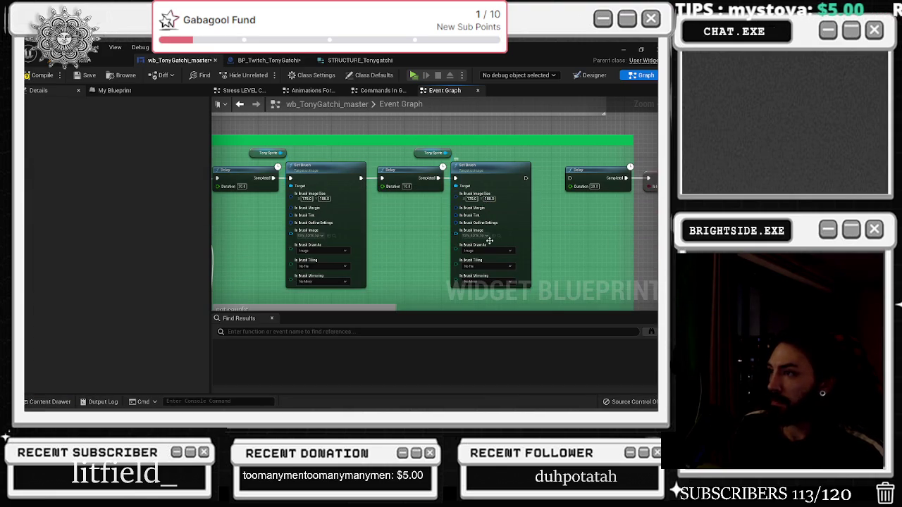
left_click_drag(495, 237, 444, 258)
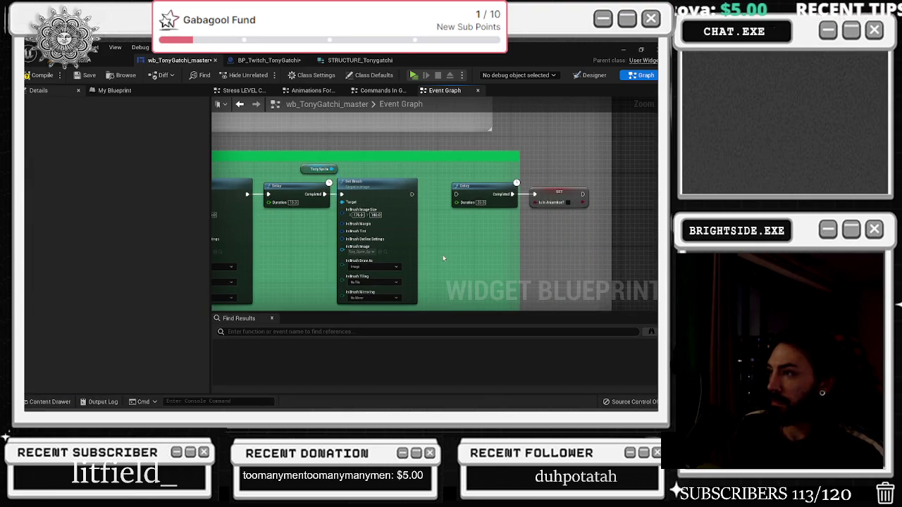
Widen the green comment box and set the Delay duration to 10.
left_click_drag(521, 177, 611, 177)
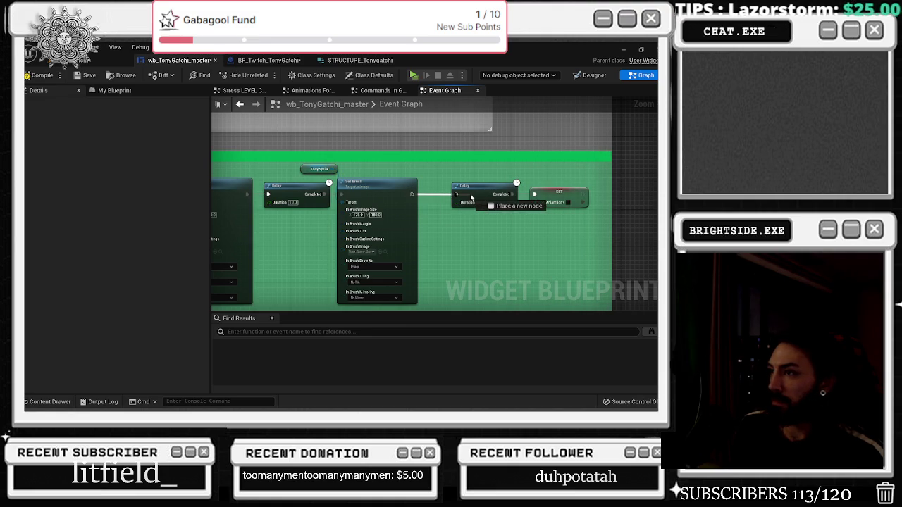
scroll(500, 182, "down", 2)
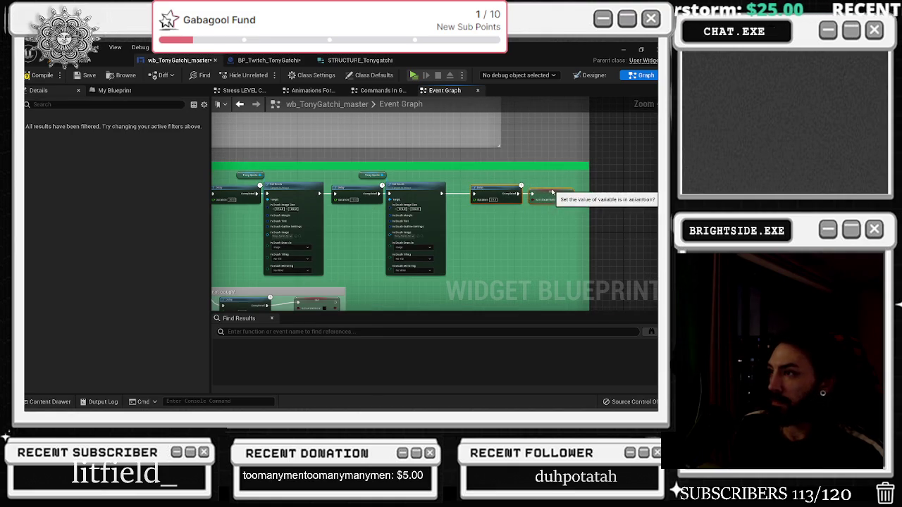
mouse_move(542, 179)
left_mouse_down()
mouse_move(398, 194)
mouse_move(559, 217)
left_mouse_up()
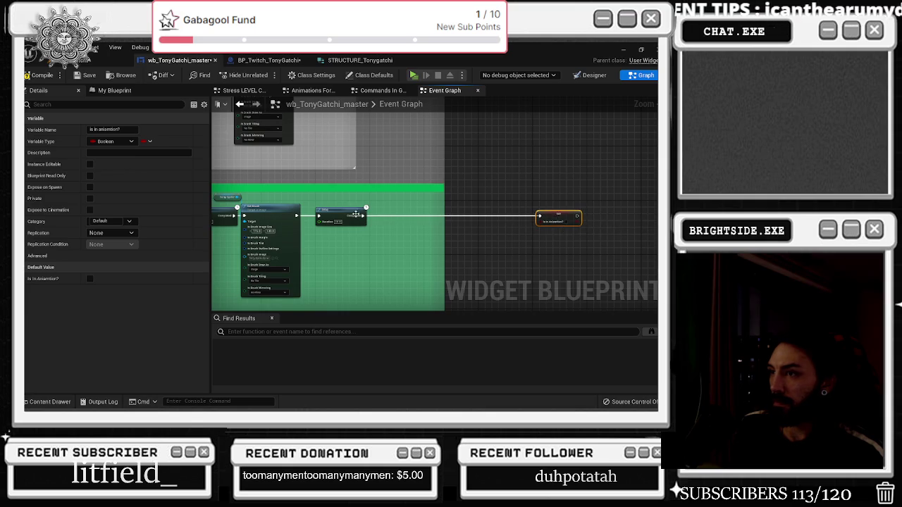
scroll(360, 221, "up", 2)
left_click(325, 227)
type("10")
left_click_drag(318, 206, 304, 206)
Duplicate the Delay, paste a Tony Sprite and Set Brush pair between the Delays, and wire it onward.
key("ctrl+c")
key("ctrl+v")
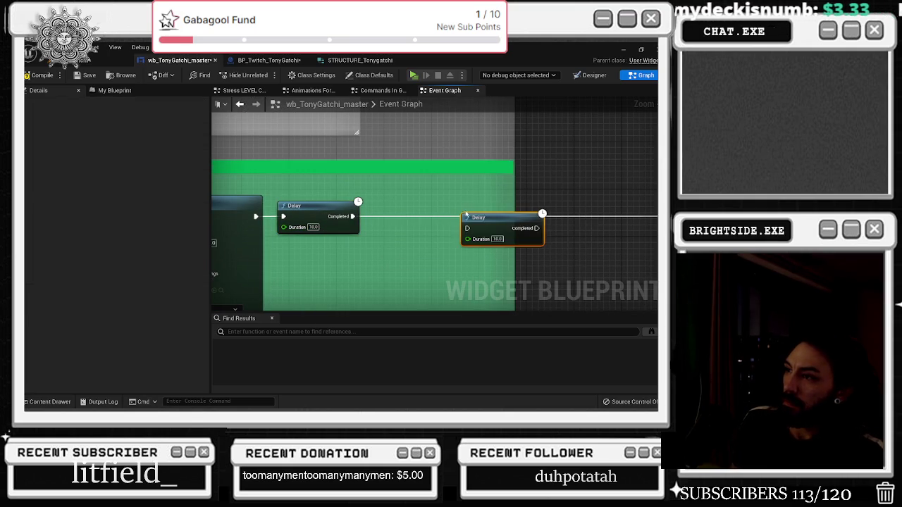
left_click_drag(302, 170, 282, 191)
key("ctrl+c")
key("ctrl+v")
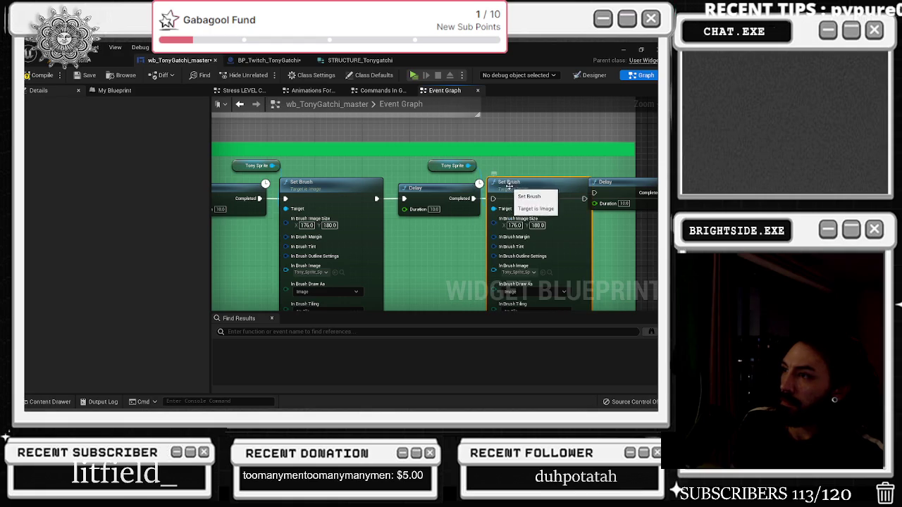
left_click_drag(606, 182, 625, 182)
right_click(492, 201)
left_click_drag(493, 202, 336, 203)
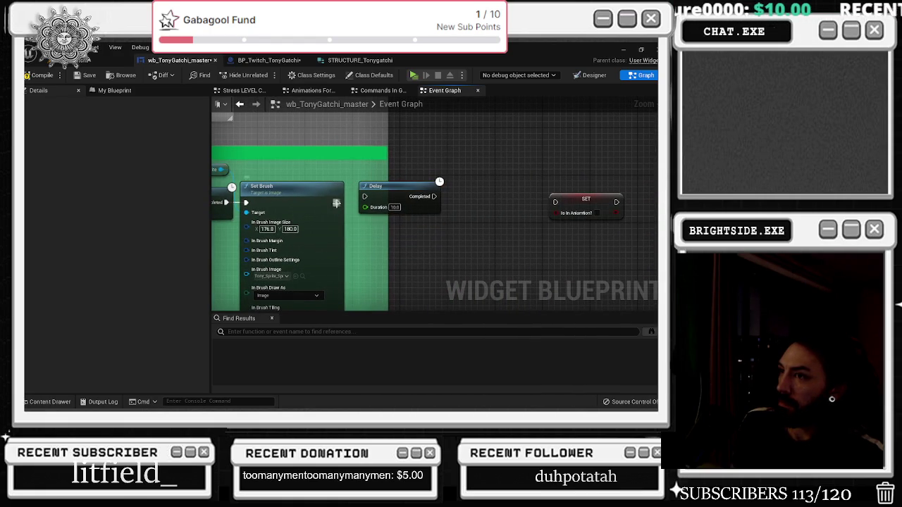
mouse_move(395, 192)
left_mouse_down()
mouse_move(529, 210)
mouse_move(554, 202)
mouse_move(510, 193)
left_mouse_up()
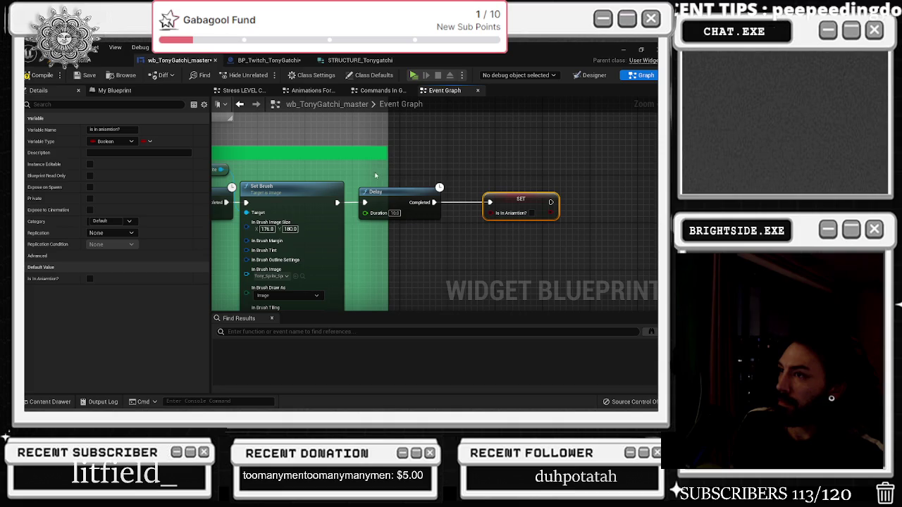
left_click_drag(386, 171, 560, 171)
Assign Tony_Sprite_Angry_4 from the asset drawer as the pasted brush image.
scroll(539, 204, "down", 3)
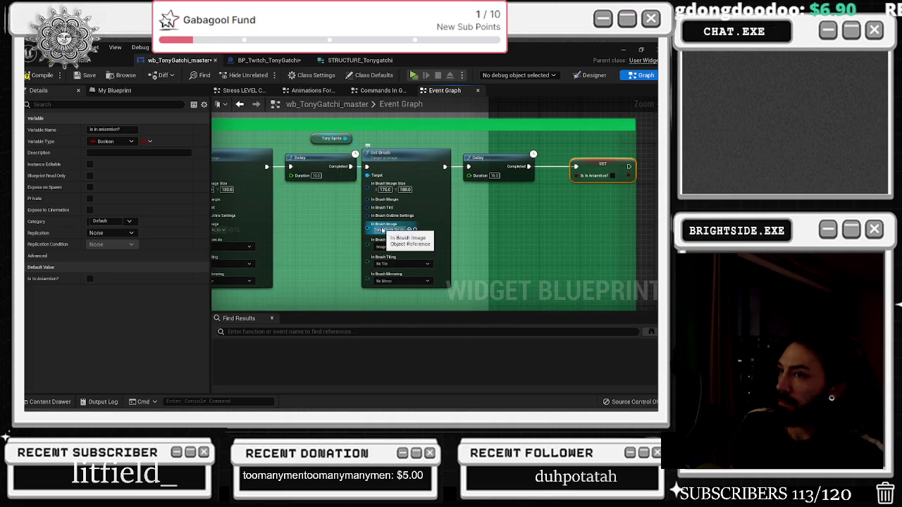
left_click(236, 230)
left_click(320, 225)
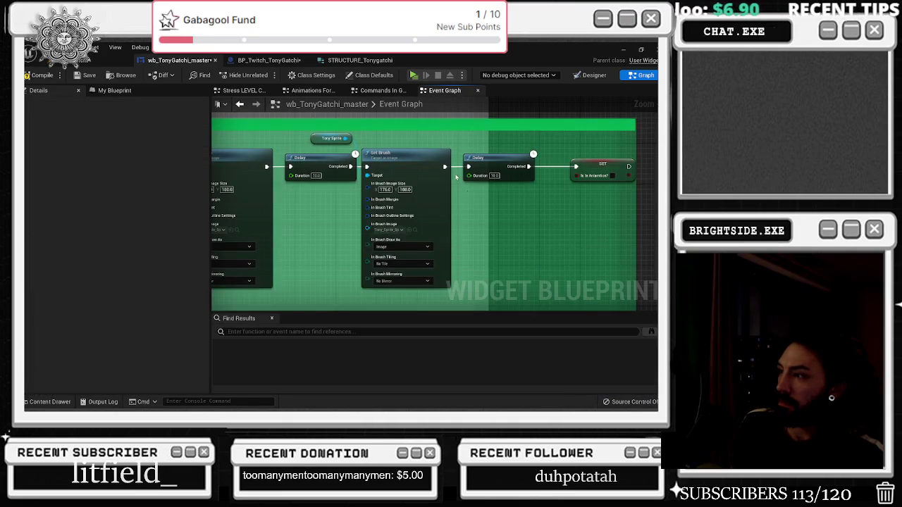
left_click(414, 230)
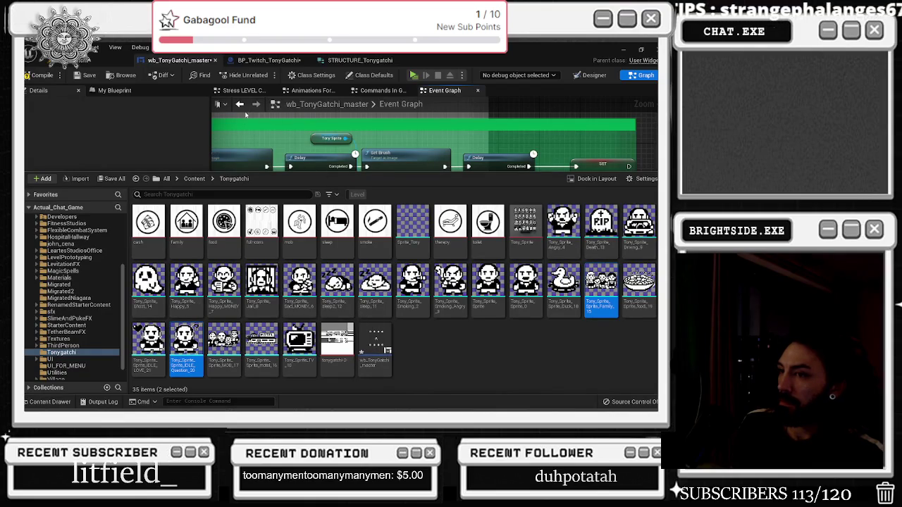
key("ctrl+space")
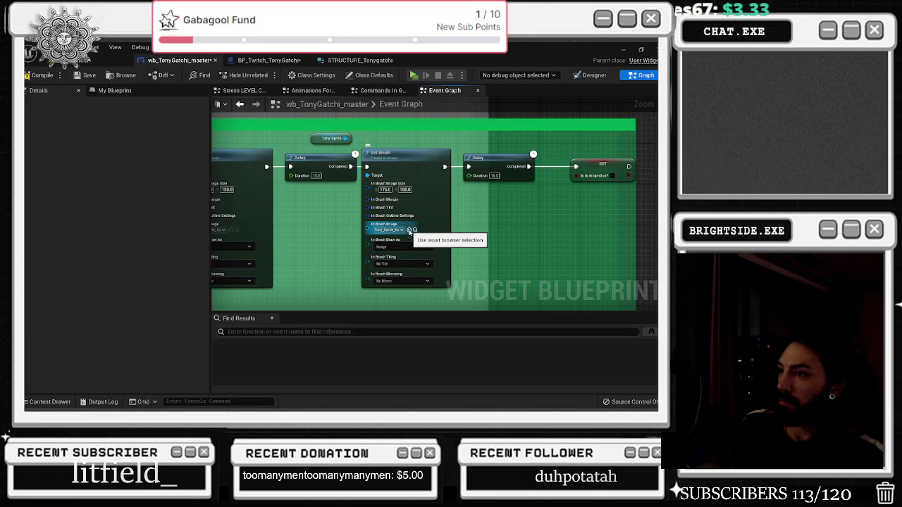
key("ctrl+space")
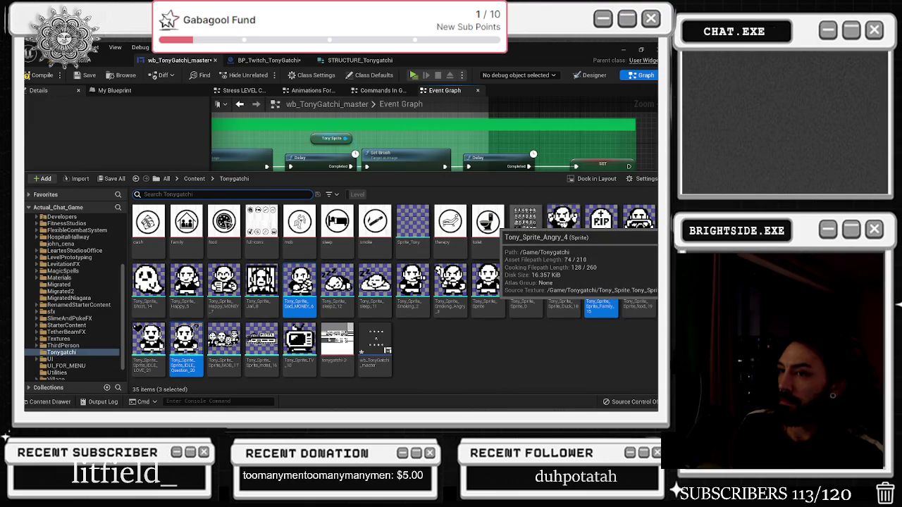
left_click(564, 222, "ctrl")
left_click(396, 171)
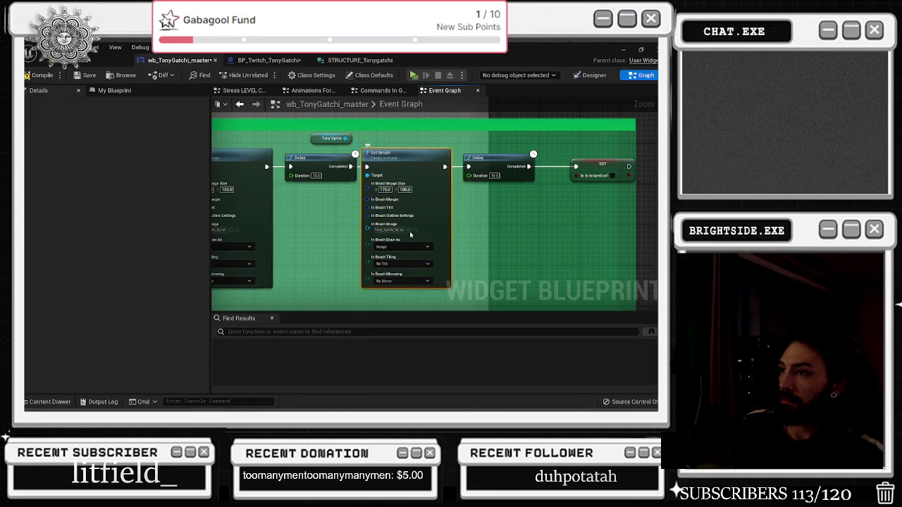
scroll(471, 203, "down", 2)
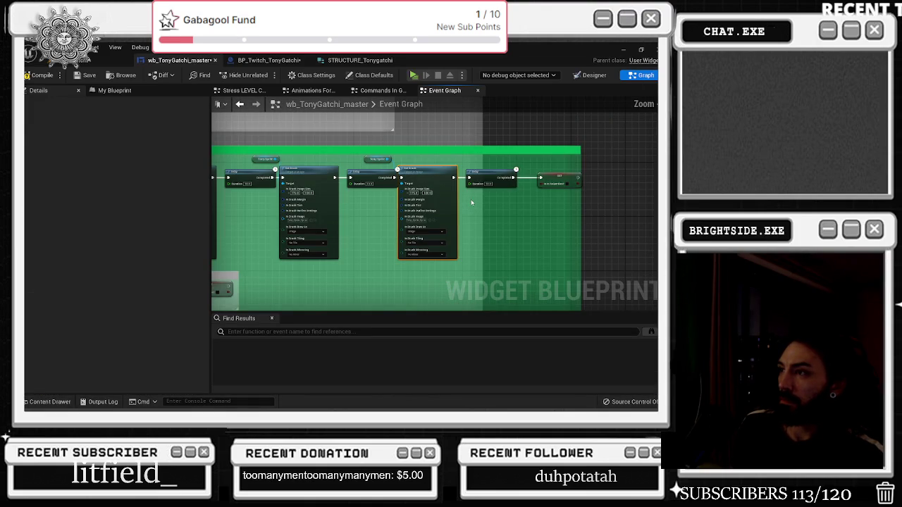
Move the SET node right and paste a new Delay connected into it.
scroll(496, 194, "down", 1)
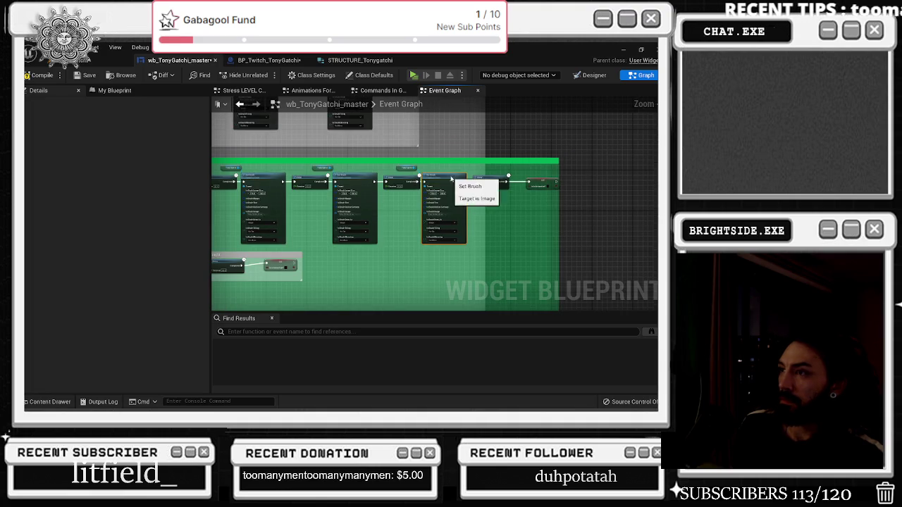
scroll(400, 216, "down", 1)
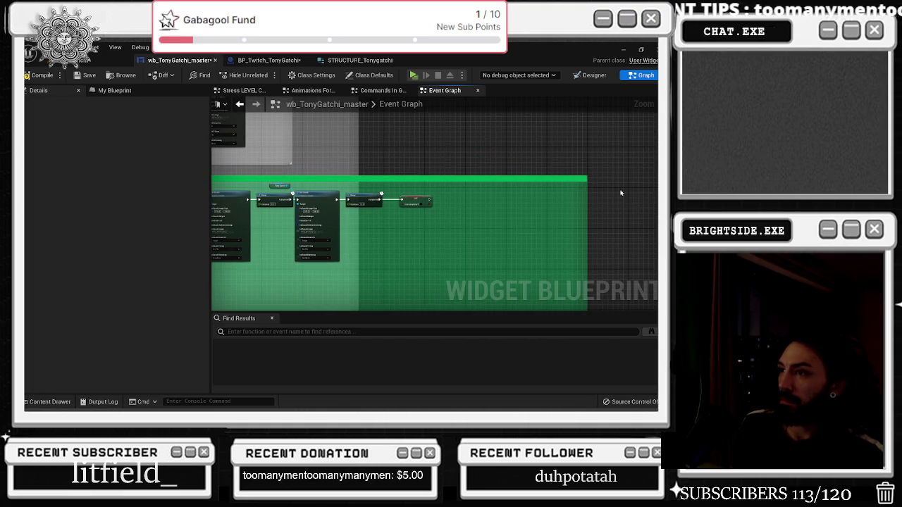
scroll(453, 192, "up", 3)
left_click_drag(437, 206, 623, 209)
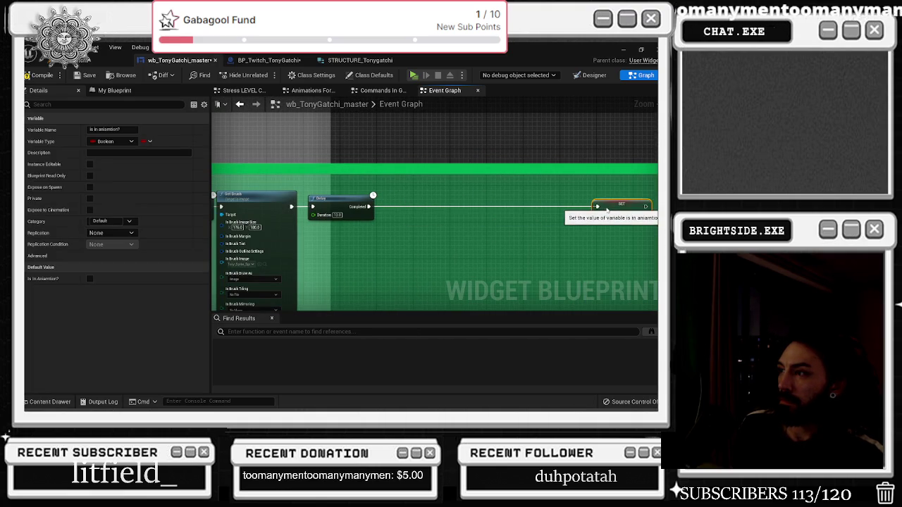
key("Return")
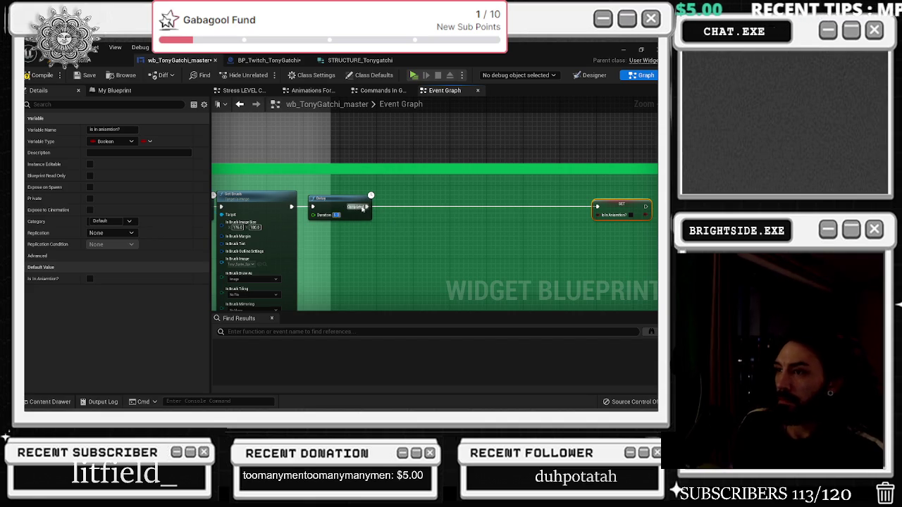
left_click(338, 199)
key("ctrl+c")
key("ctrl+v")
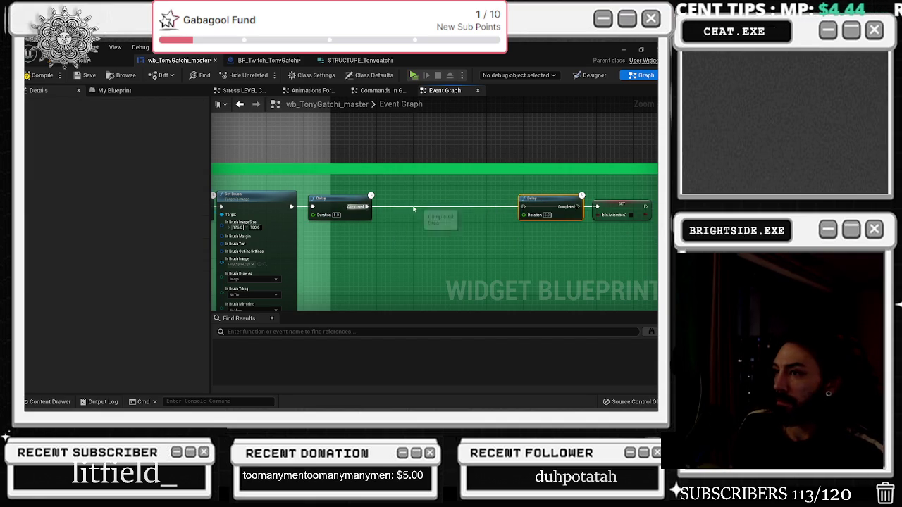
left_click_drag(596, 206, 579, 206)
Paste another Tony Sprite Set Brush after that Delay and assign its sprite image.
left_click_drag(219, 193, 332, 198)
key("ctrl+c")
key("ctrl+v")
left_click_drag(466, 205, 511, 210)
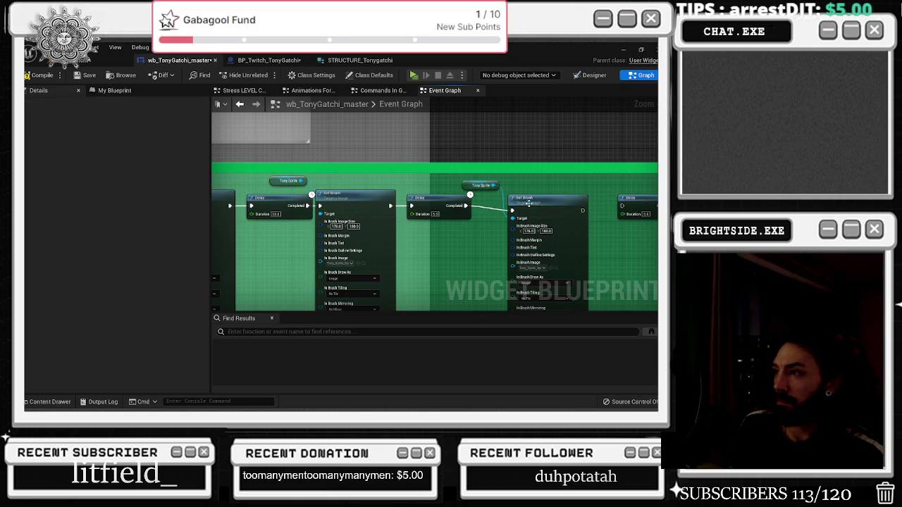
mouse_move(586, 210)
left_mouse_down()
mouse_move(466, 215)
mouse_move(501, 216)
left_mouse_up()
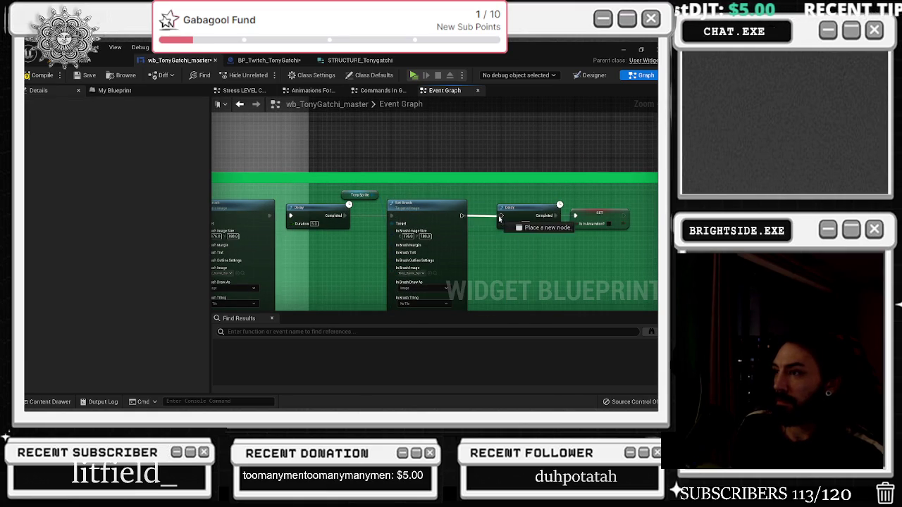
key("ctrl+space")
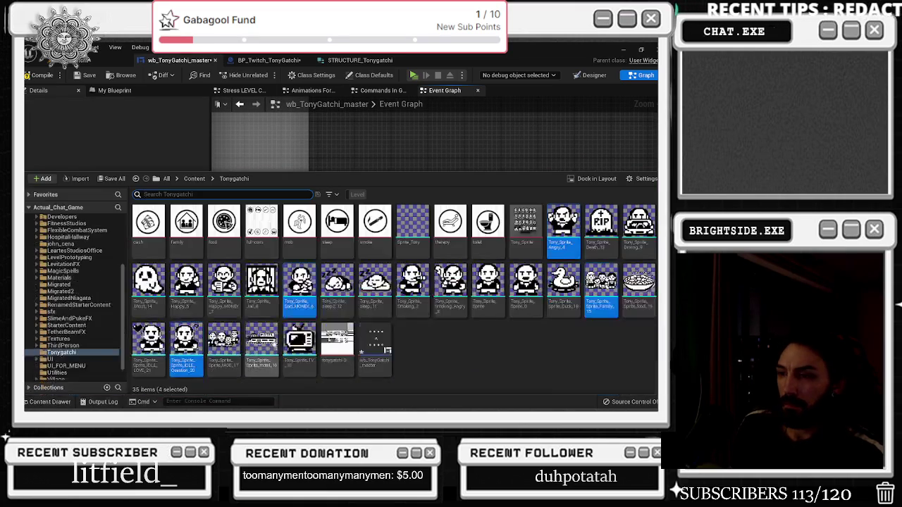
left_click(363, 162)
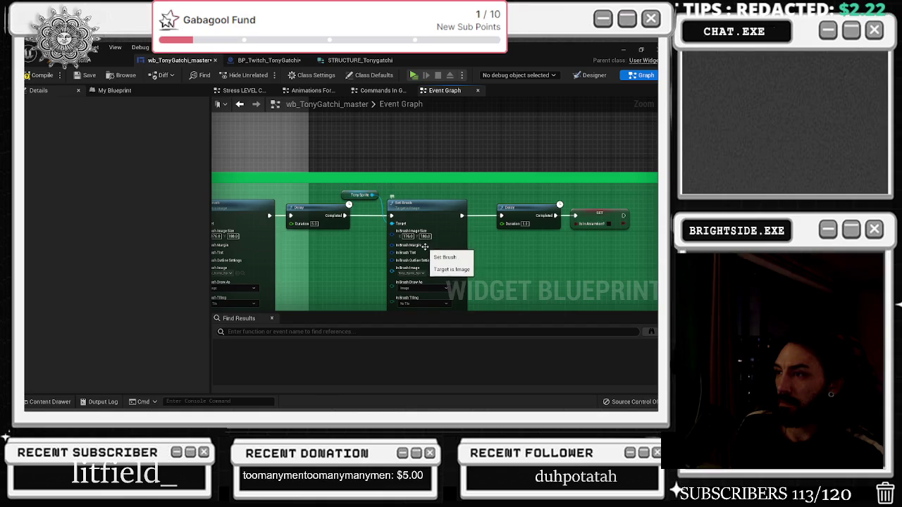
left_click(433, 272)
scroll(382, 223, "down", 5)
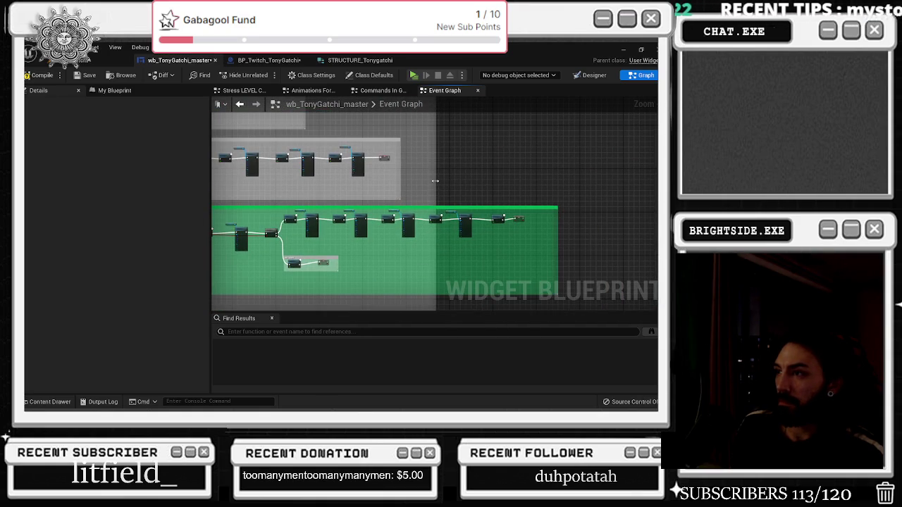
Switch from the Unreal editor to the YouTube browser window with Alt+Tab.
left_click_drag(435, 181, 565, 193)
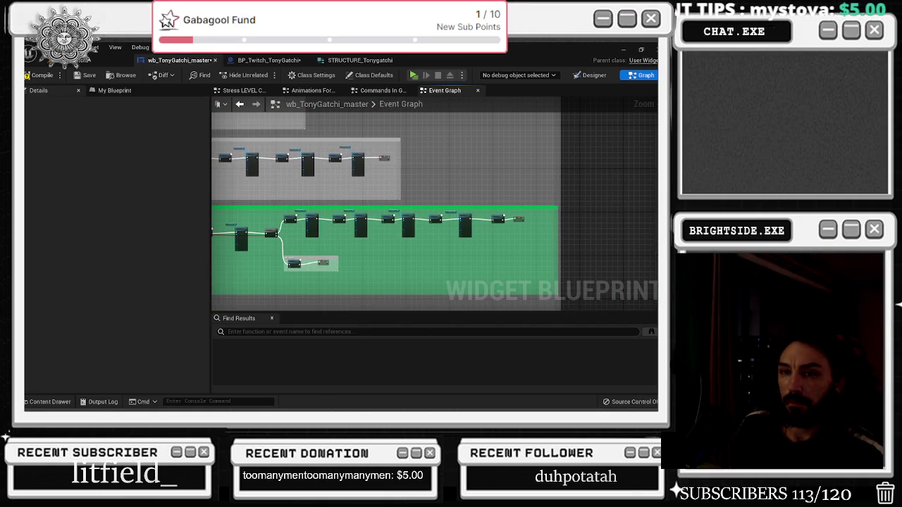
key("alt+Tab")
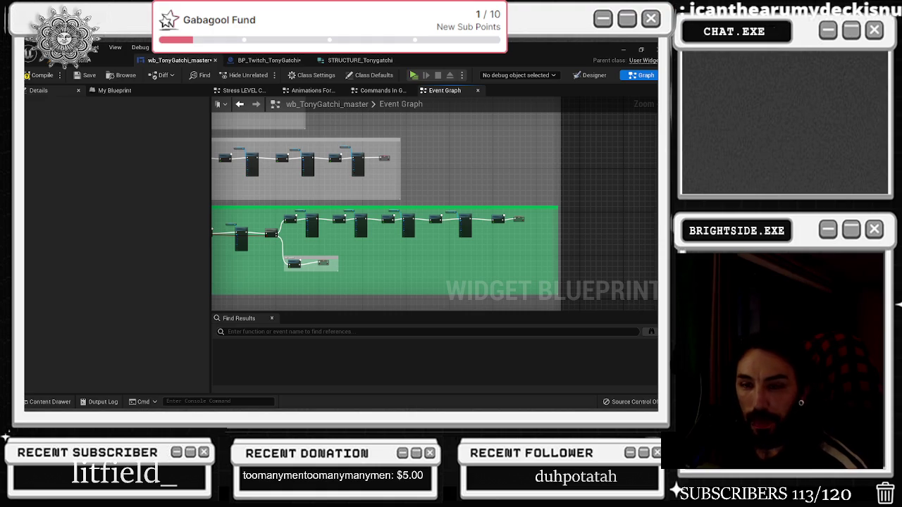
key("alt+Tab")
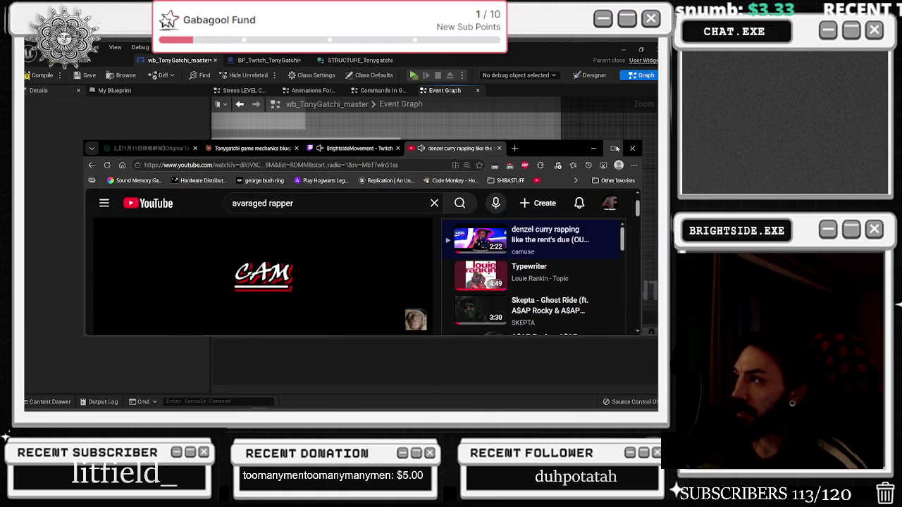
key("super+Up")
mouse_move(149, 299)
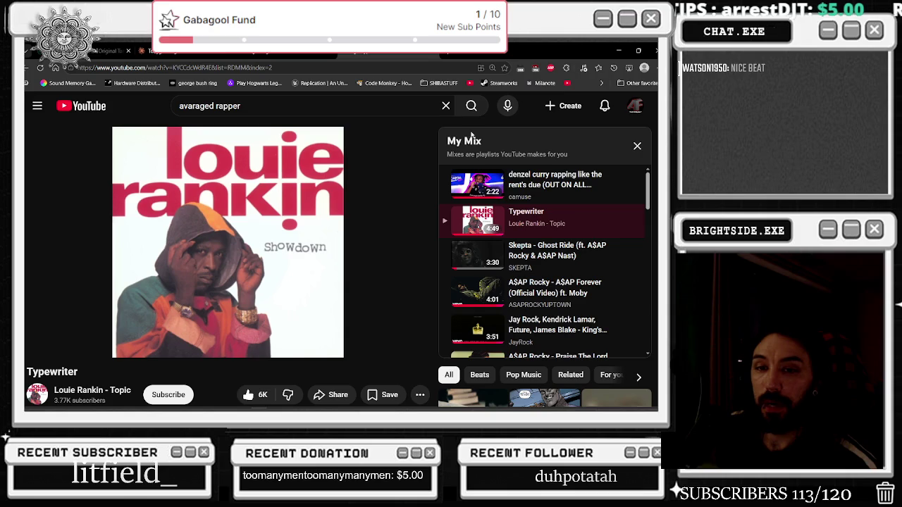
left_click(612, 50)
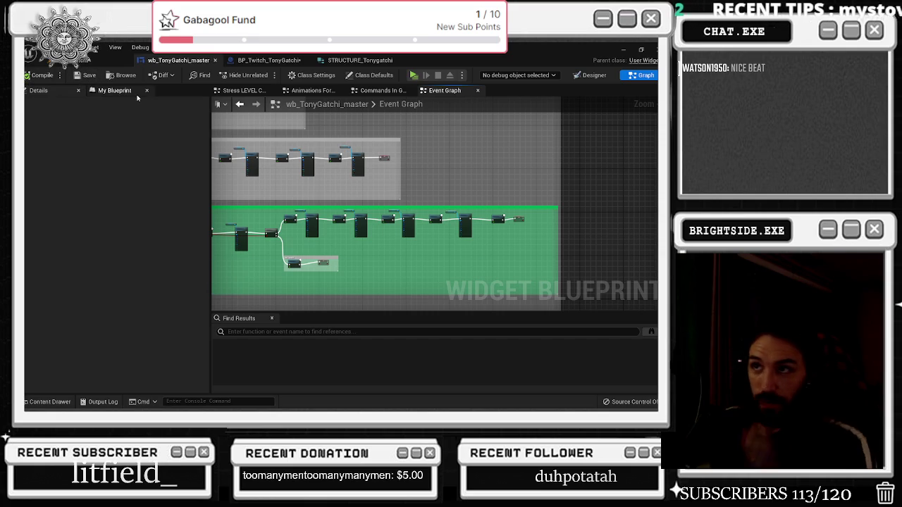
View the STRUCTURE_Tonygatchi struct tab, then return to the BP_Twitch_TonyGatchi event graph.
left_click(269, 60)
left_click(356, 60)
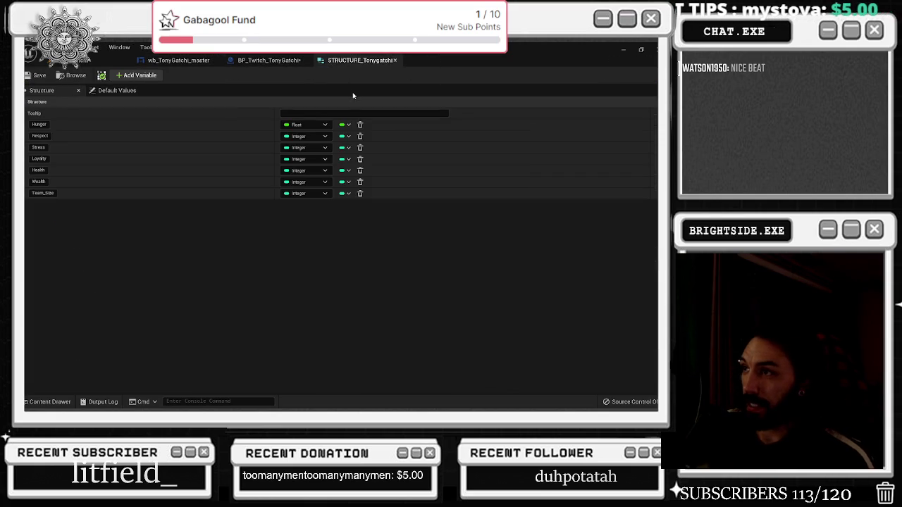
left_click(266, 60)
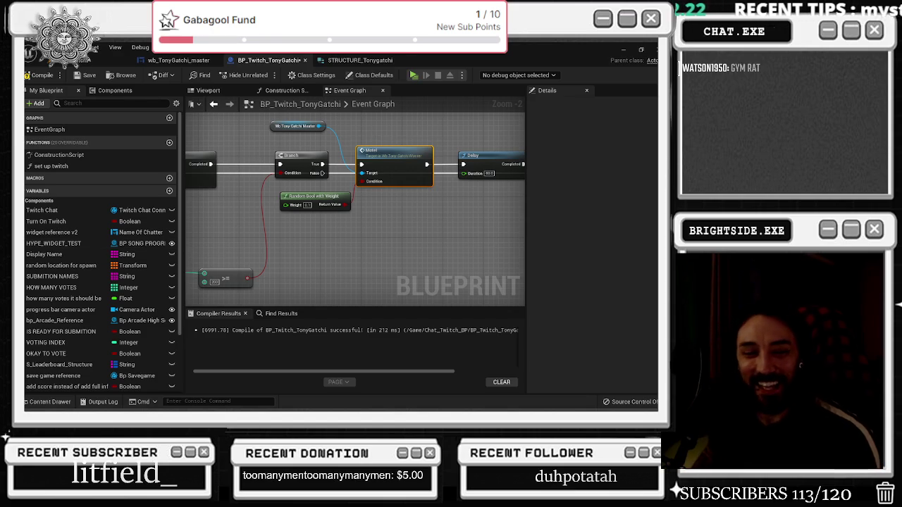
Alt+Tab back to the YouTube browser playing 'Typewriter'.
key("alt+Tab")
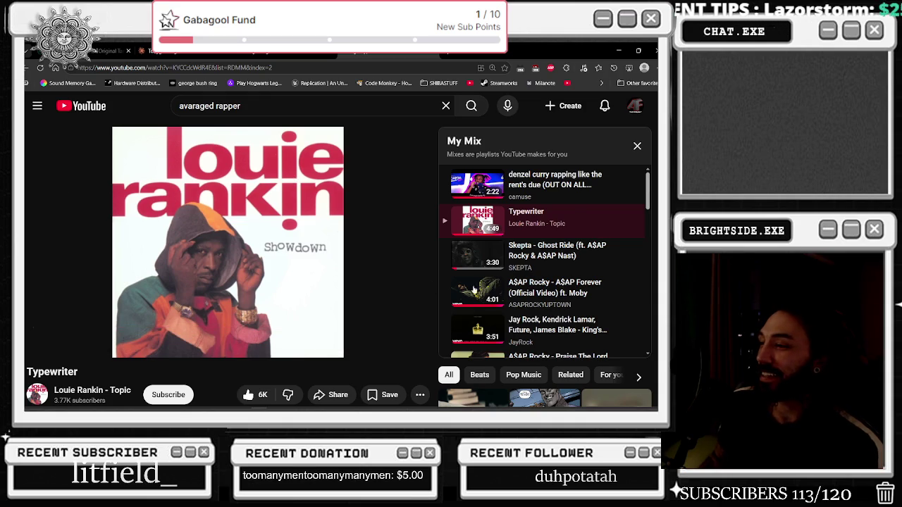
Play Kodak Black's 'Roll In Peace' from My Mix and minimize the browser back to Unreal.
scroll(498, 284, "down", 3)
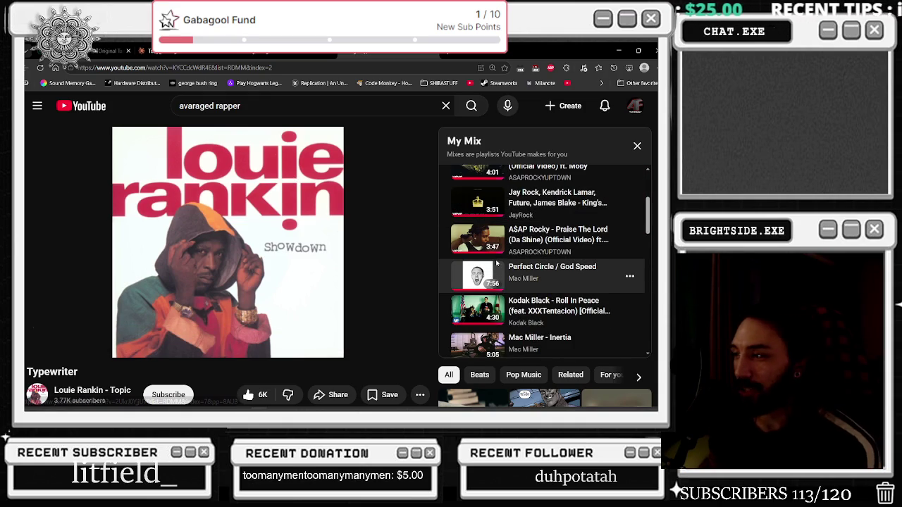
left_click(480, 267)
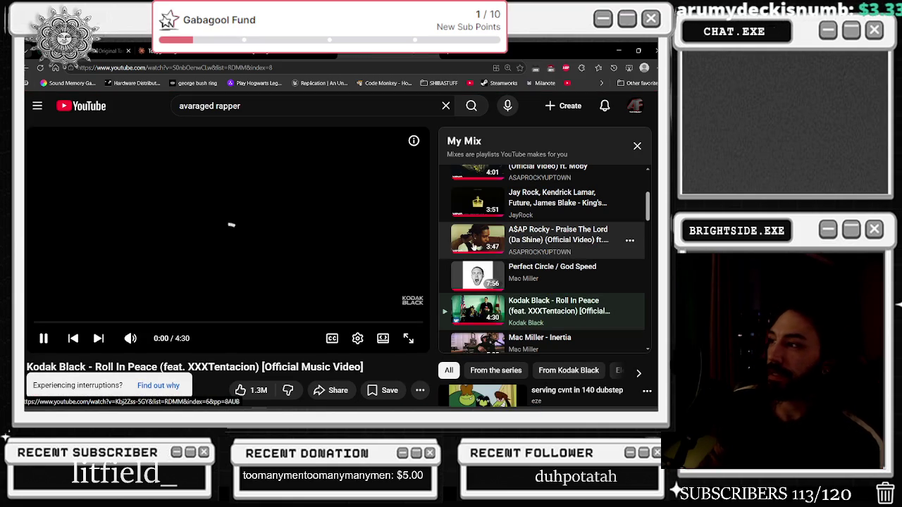
scroll(592, 270, "down", 3)
scroll(592, 240, "down", 1)
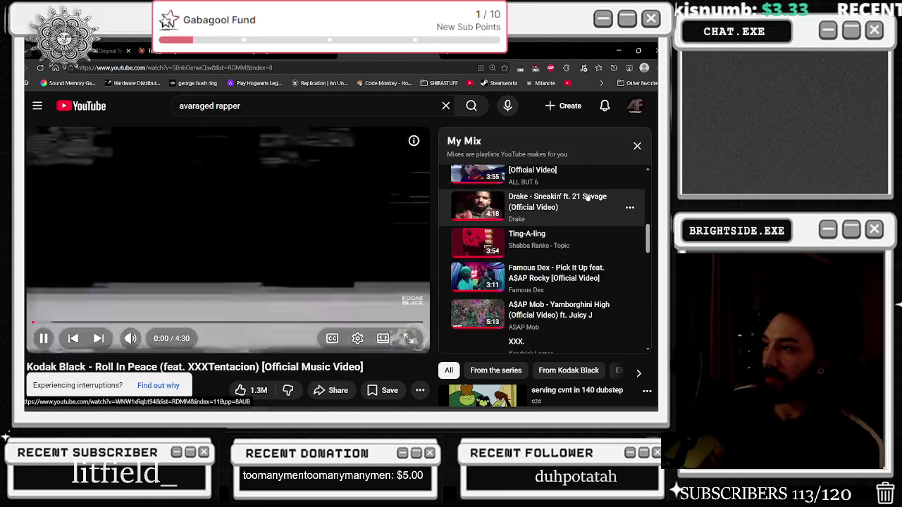
scroll(588, 185, "up", 1)
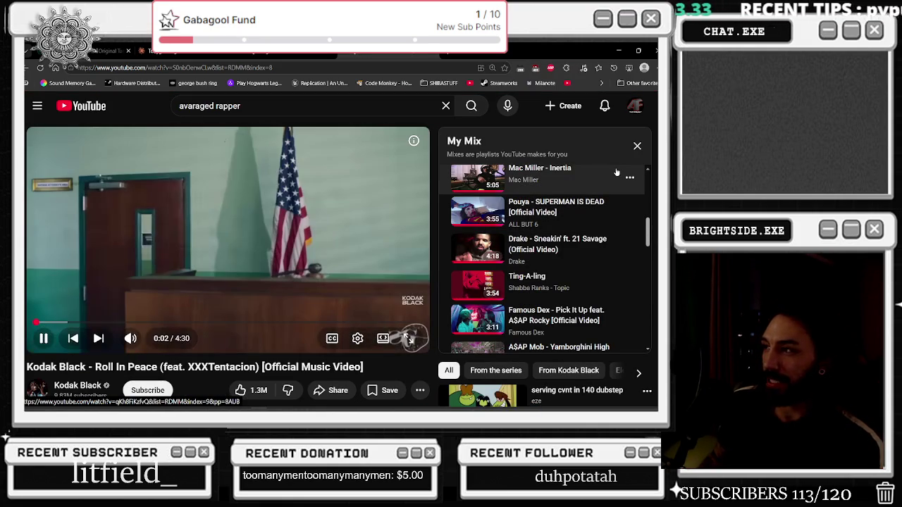
scroll(604, 203, "up", 1)
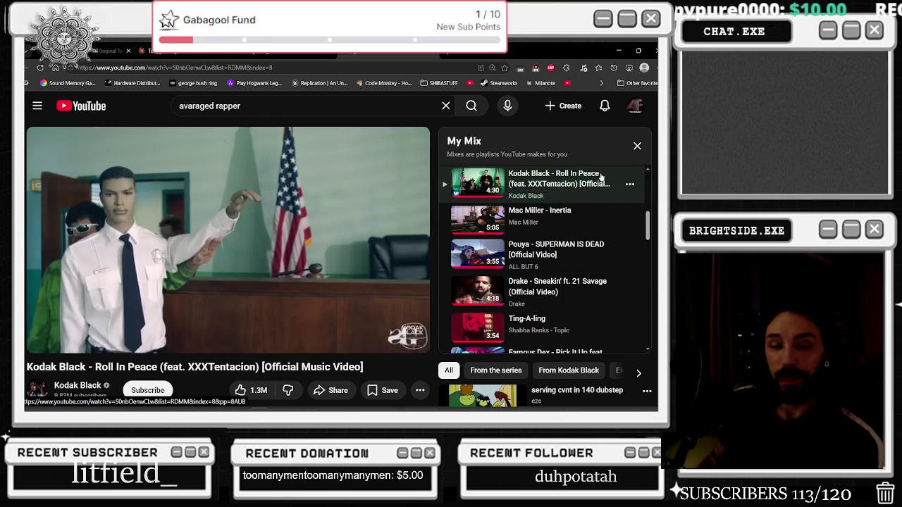
left_click(621, 54)
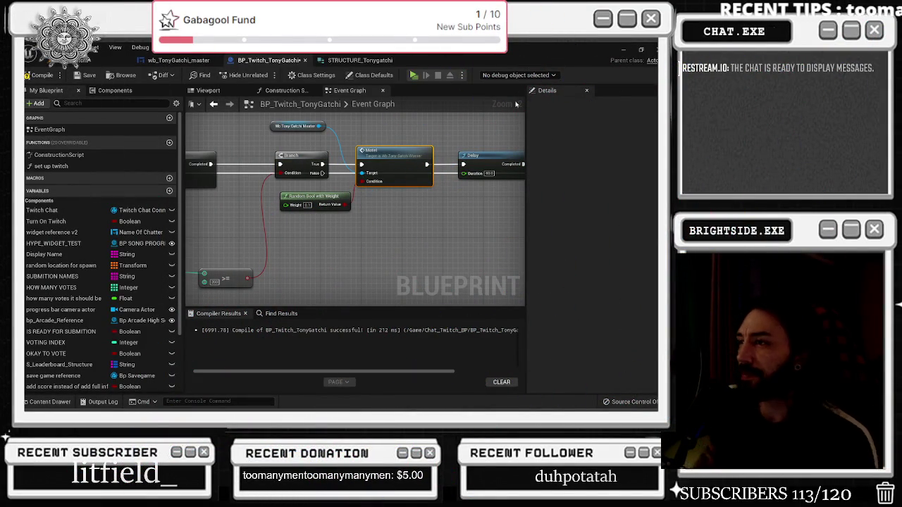
Add an OR Boolean node off the Branch Condition and move it clear of Random Bool.
left_click(322, 200)
scroll(356, 192, "down", 2)
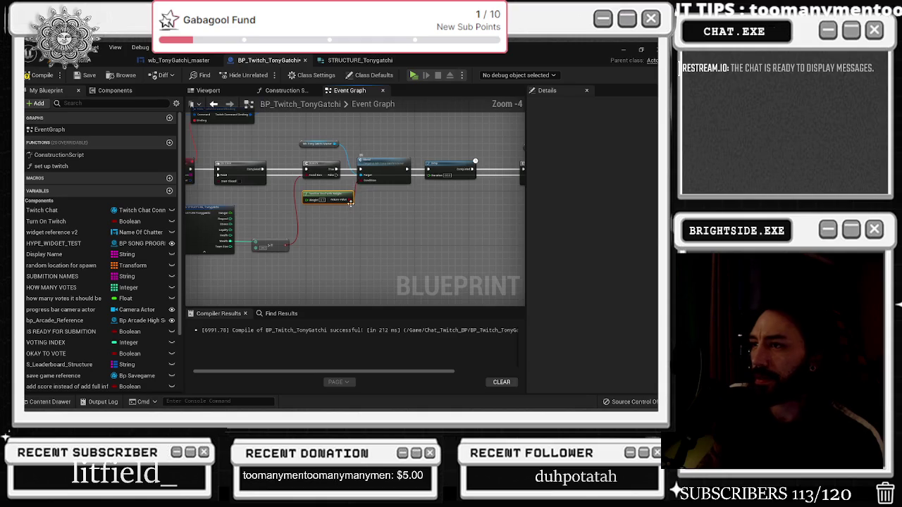
scroll(309, 230, "up", 1)
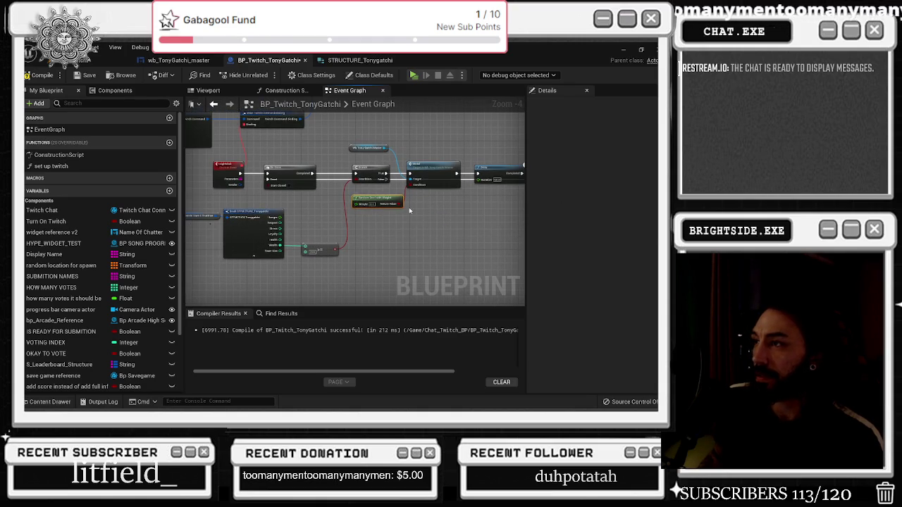
left_click_drag(397, 214, 464, 258)
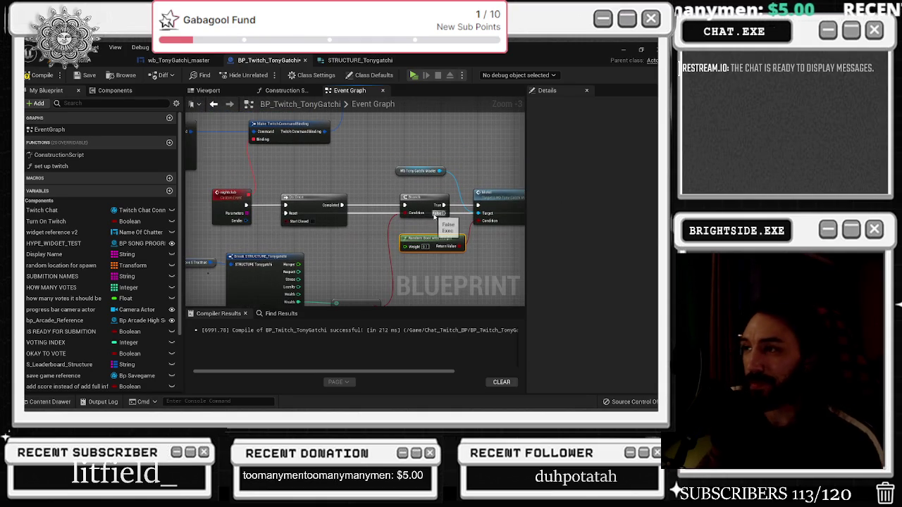
left_click_drag(463, 249, 442, 225)
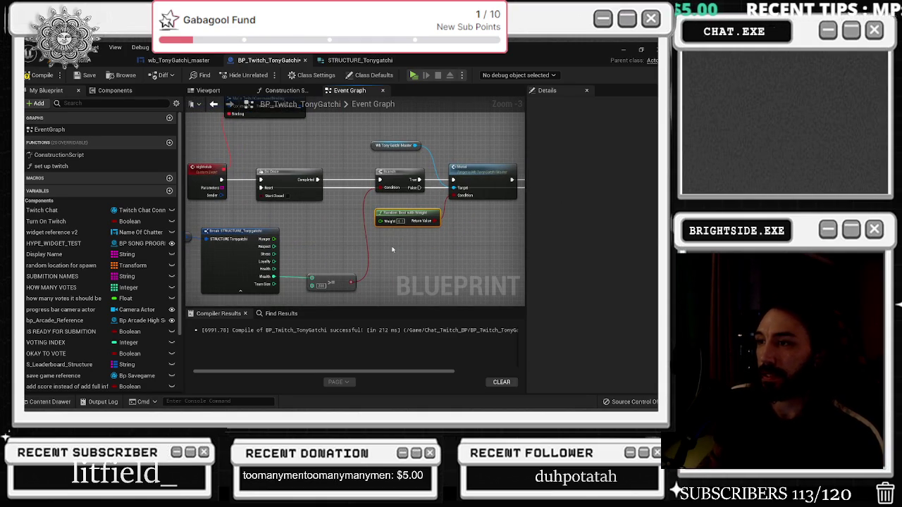
scroll(392, 248, "down", 1)
scroll(384, 254, "up", 1)
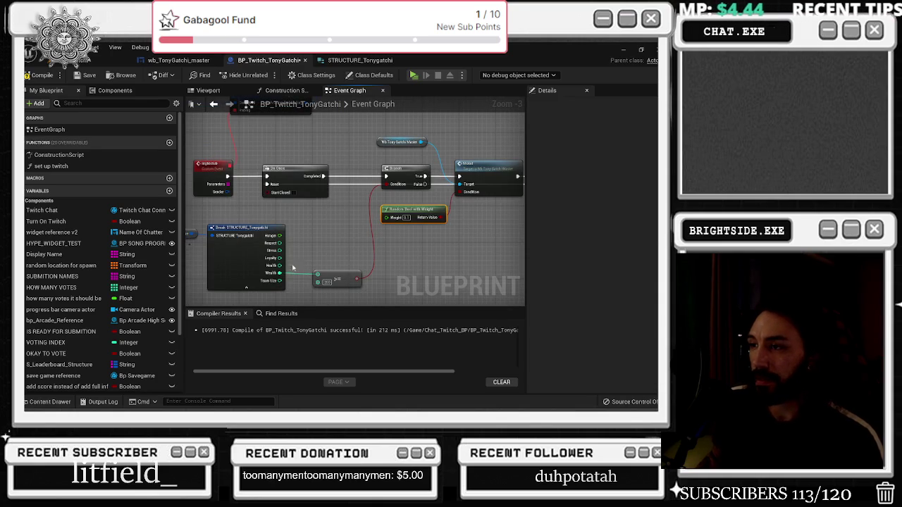
left_click_drag(394, 189, 351, 238)
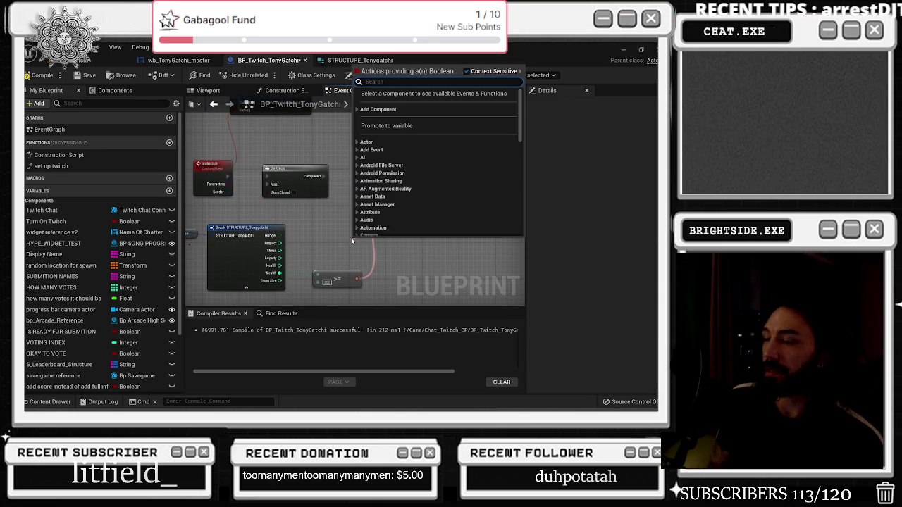
left_click(341, 241)
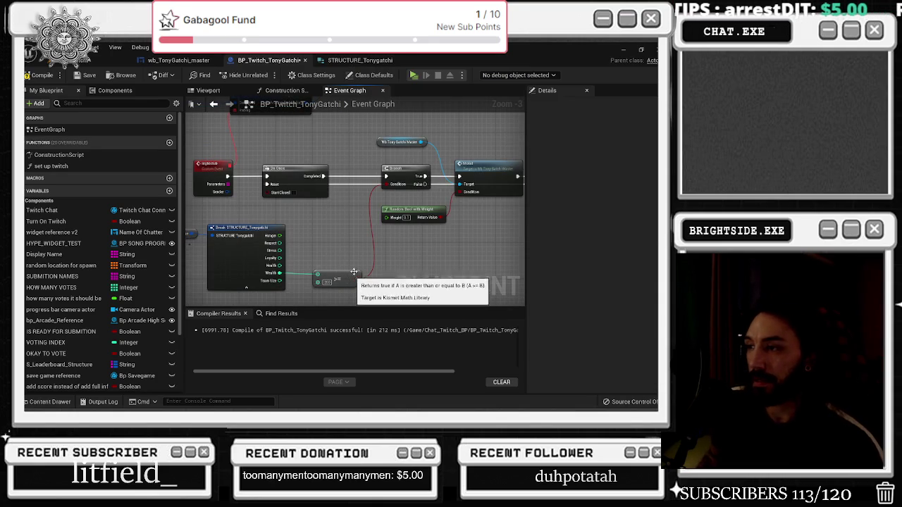
left_click_drag(386, 185, 355, 210)
type("random bool")
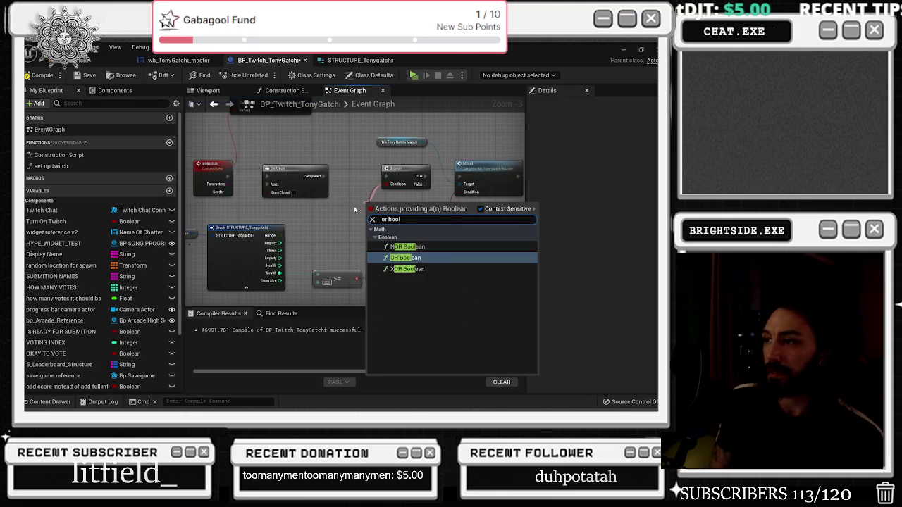
key("Return")
left_click_drag(387, 204, 359, 231)
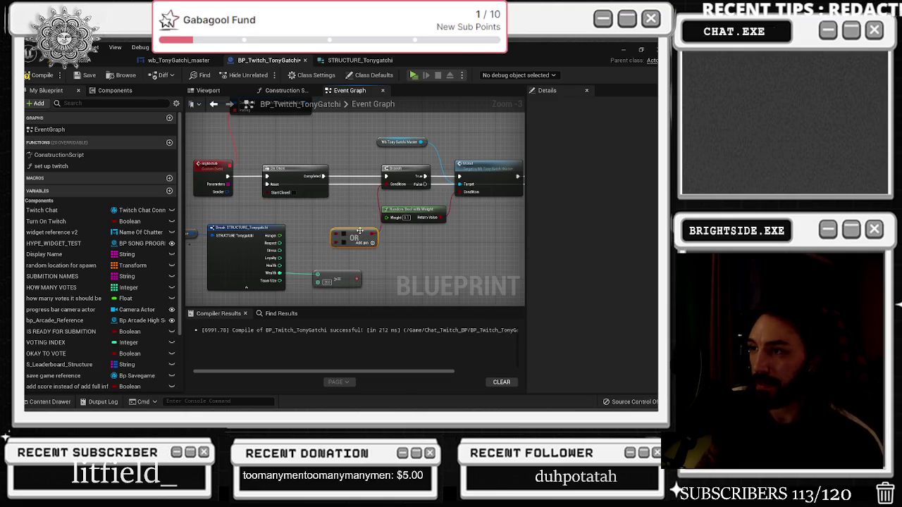
Add a less-than-or-equal comparison wired from Health, deleting the unwanted less-than node.
mouse_move(285, 266)
left_mouse_down()
mouse_move(299, 289)
mouse_move(296, 257)
left_mouse_up()
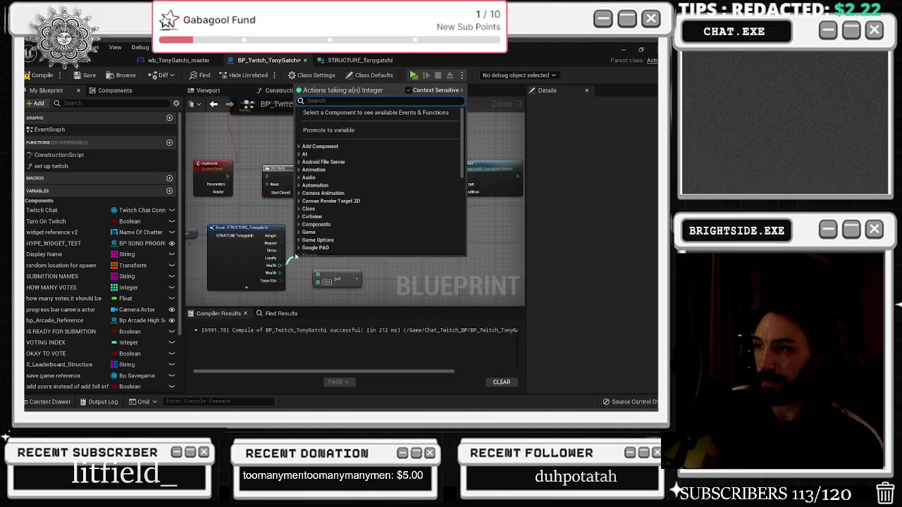
type("less")
left_click_drag(295, 258, 299, 257)
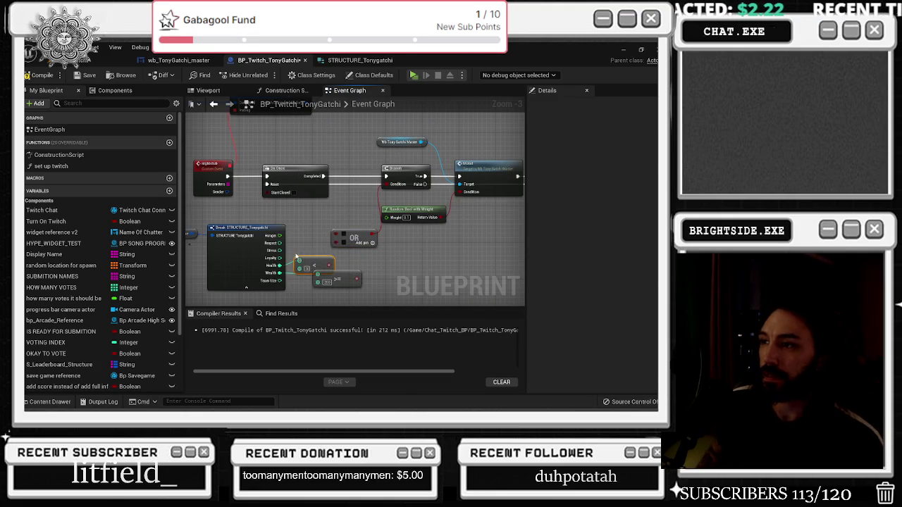
key("ctrl+v")
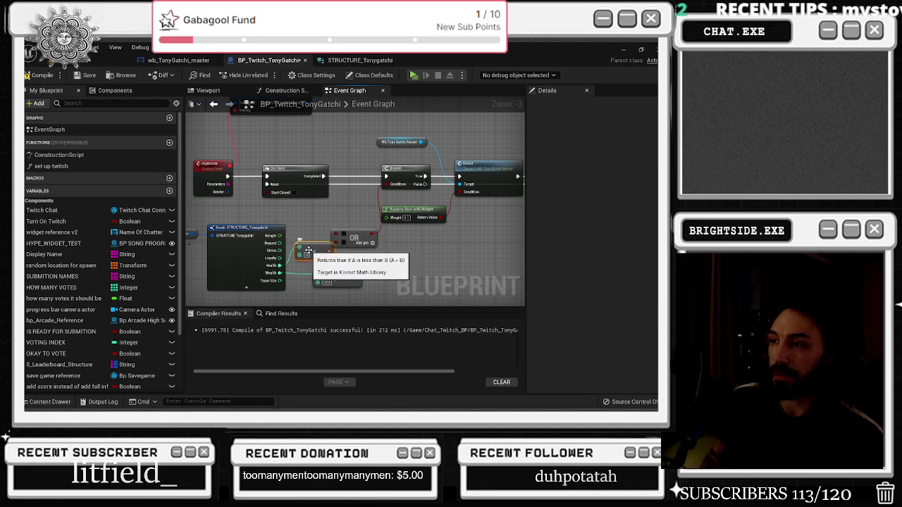
left_click_drag(285, 264, 295, 244)
type("less")
key("Return")
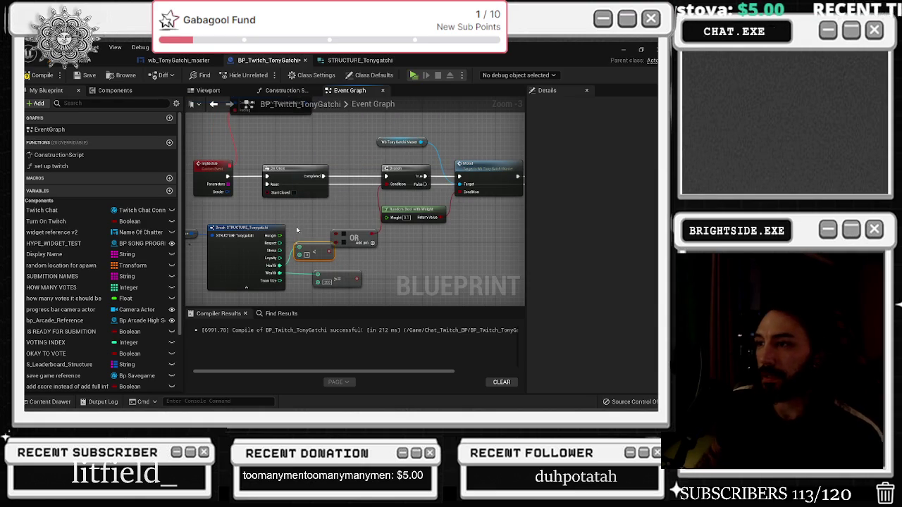
key("Delete")
left_click_drag(281, 265, 299, 242)
type("less")
key("Return")
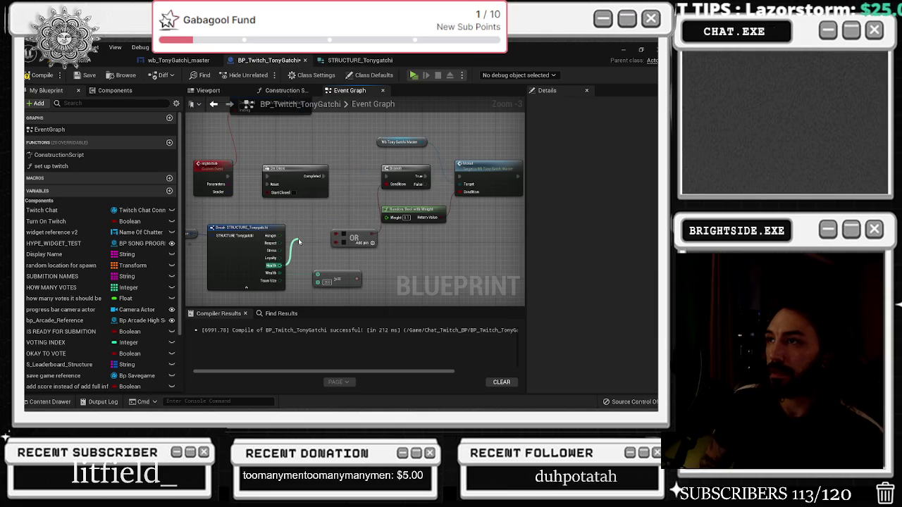
Arrange the <=, >= and Break STRUCTURE nodes beside the OR and Branch.
left_click(364, 242)
mouse_move(332, 243)
left_mouse_down()
mouse_move(339, 223)
mouse_move(356, 248)
mouse_move(369, 248)
left_mouse_up()
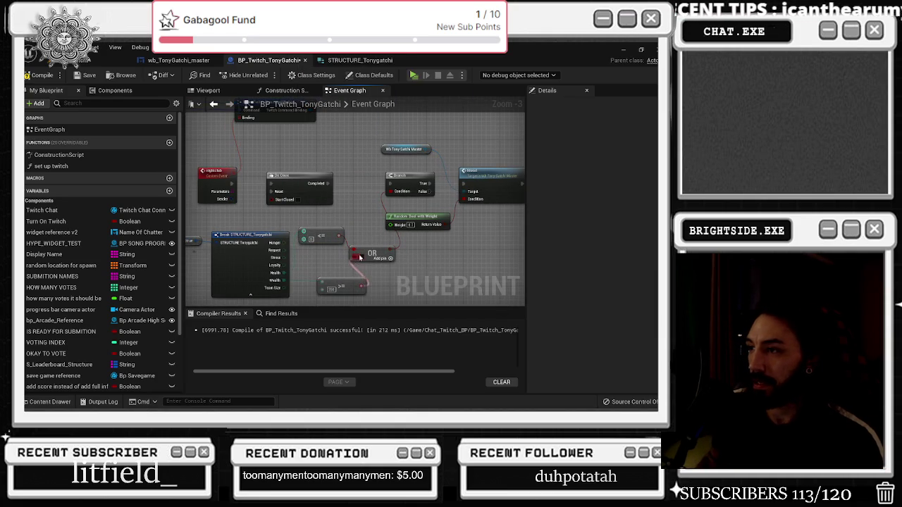
left_click_drag(358, 279, 347, 271)
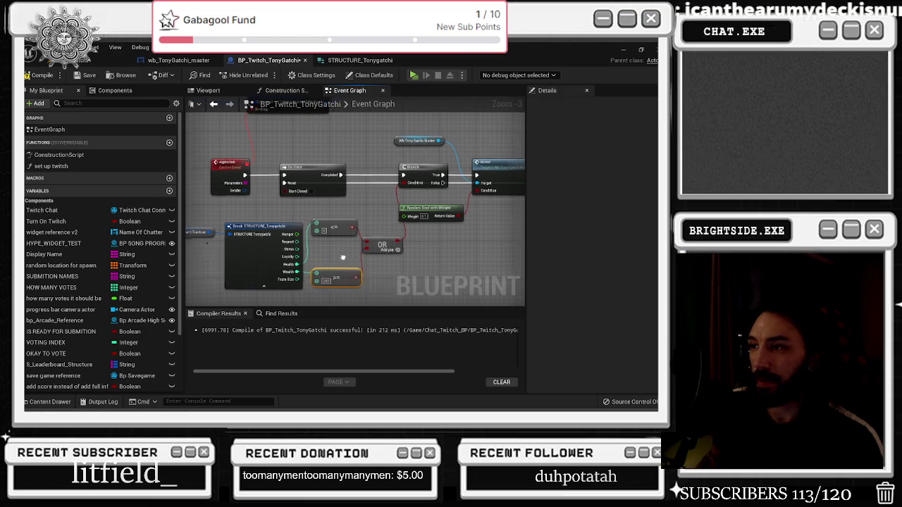
left_click(258, 289)
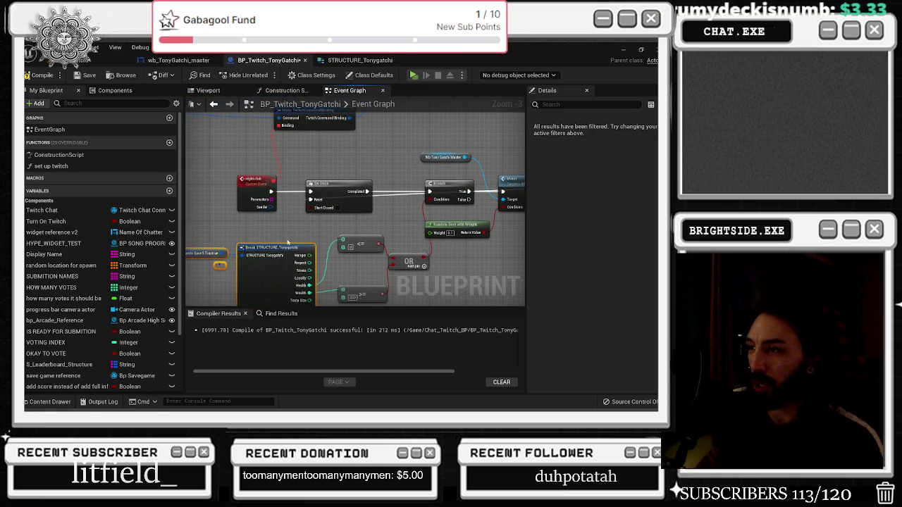
left_click_drag(296, 249, 282, 245)
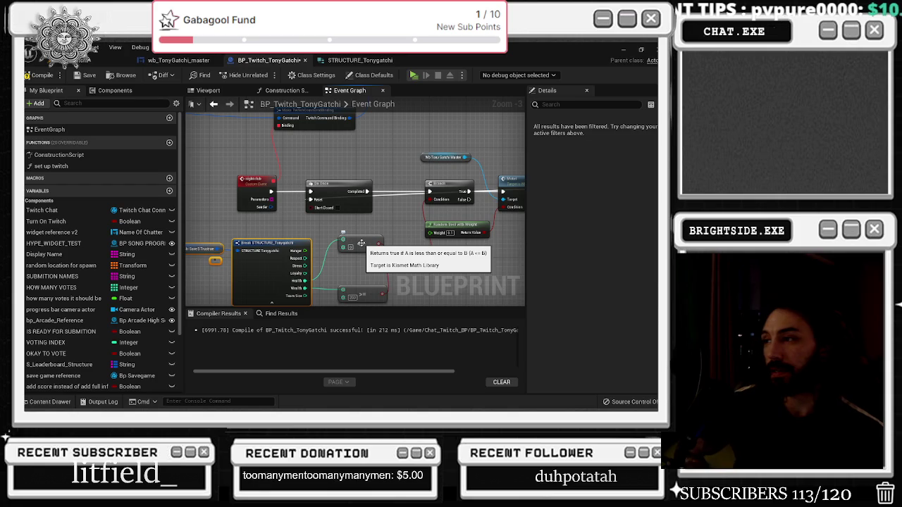
left_click_drag(361, 243, 344, 247)
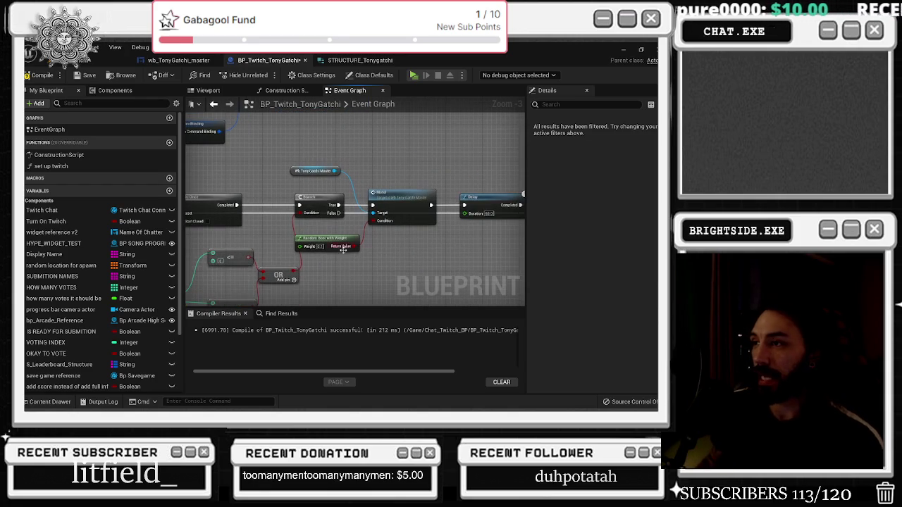
left_click_drag(404, 236, 308, 234)
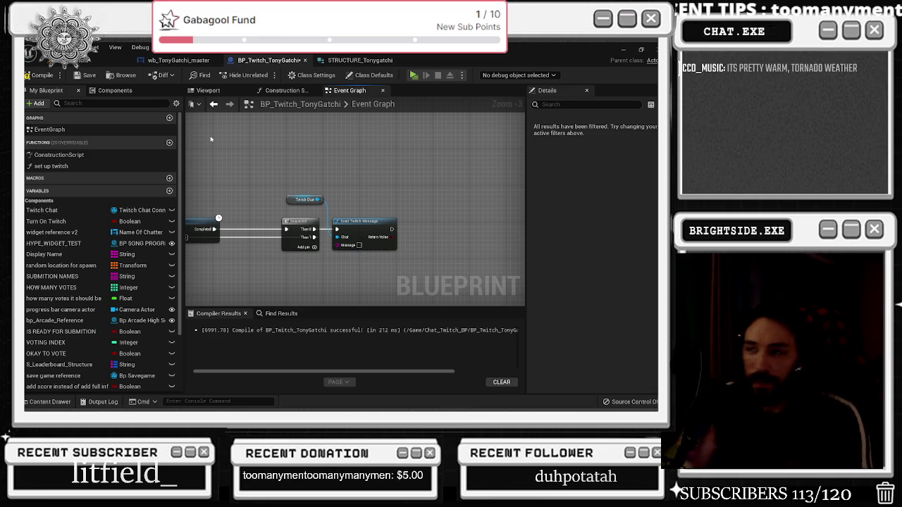
Look over the Delay, Sequence and chat message nodes, then switch to wb_TonyGatchi_master with Ctrl+Tab.
left_click_drag(223, 138, 386, 176)
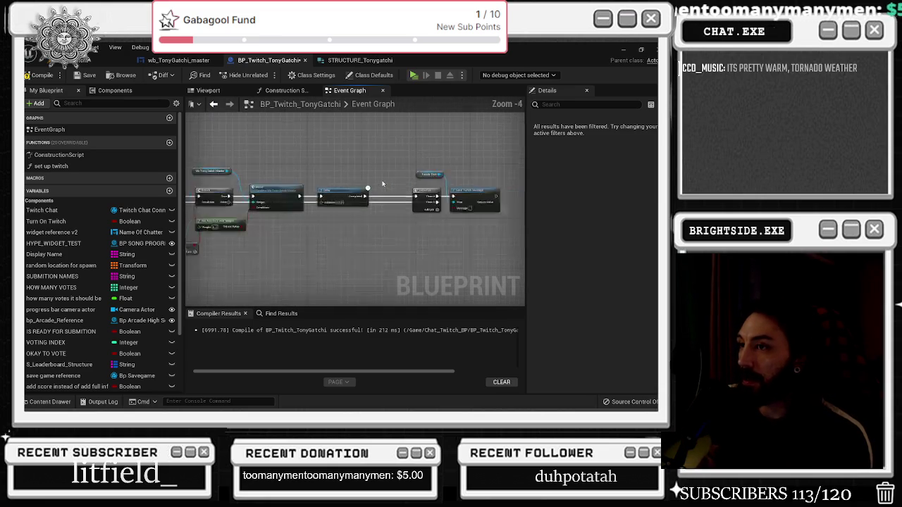
scroll(387, 176, "down", 1)
mouse_move(372, 232)
left_mouse_down()
mouse_move(522, 231)
mouse_move(336, 233)
left_mouse_up()
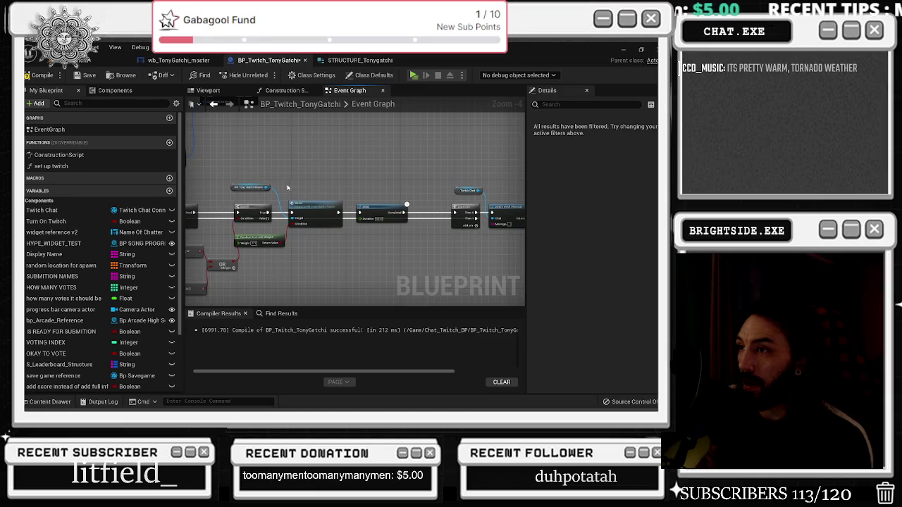
left_click_drag(268, 182, 222, 177)
left_click_drag(333, 180, 522, 240)
left_click(421, 168)
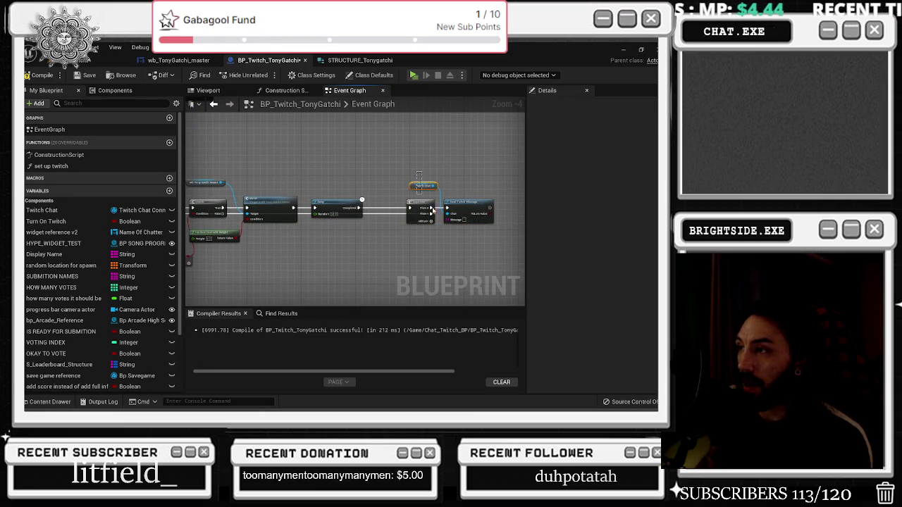
key("ctrl+Tab")
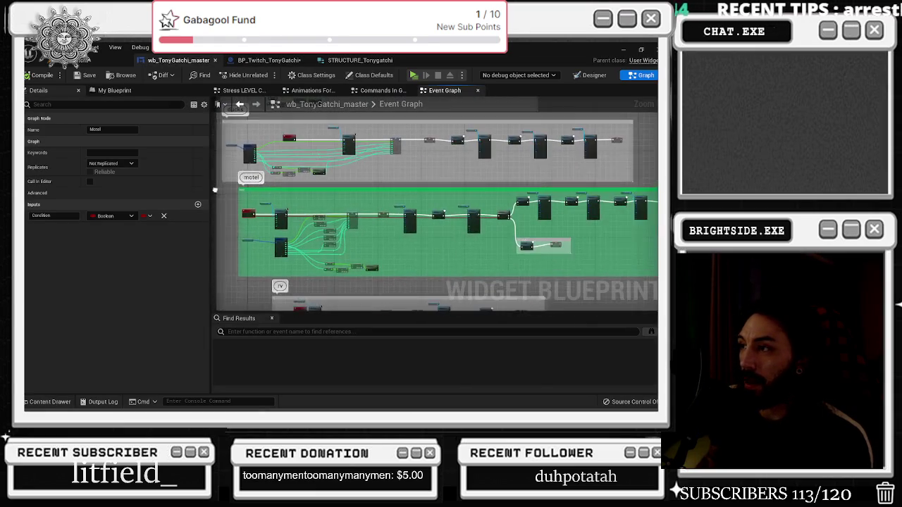
Inspect the widget's Delay and Tony Sprite Set Brush nodes and the not caught section.
scroll(285, 226, "up", 5)
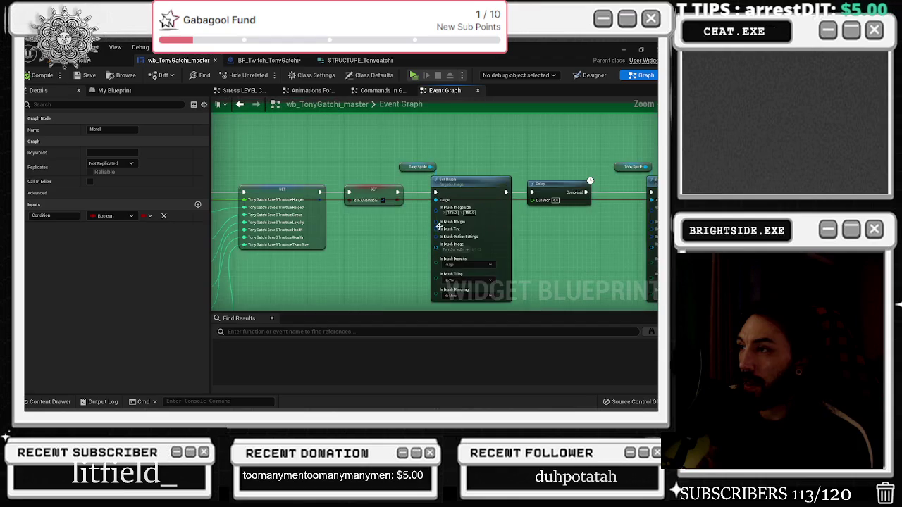
left_click_drag(348, 241, 258, 236)
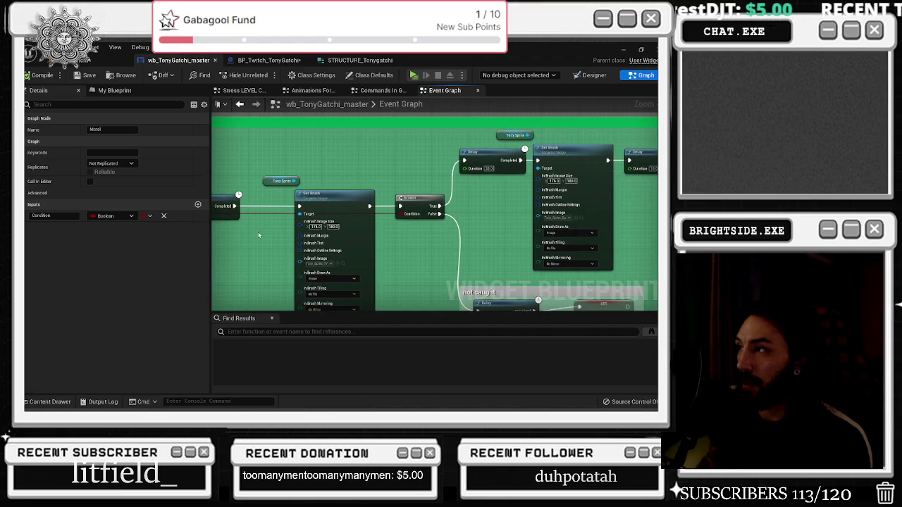
mouse_move(340, 228)
left_mouse_down()
mouse_move(282, 224)
mouse_move(241, 172)
mouse_move(247, 259)
mouse_move(294, 199)
mouse_move(458, 200)
left_mouse_up()
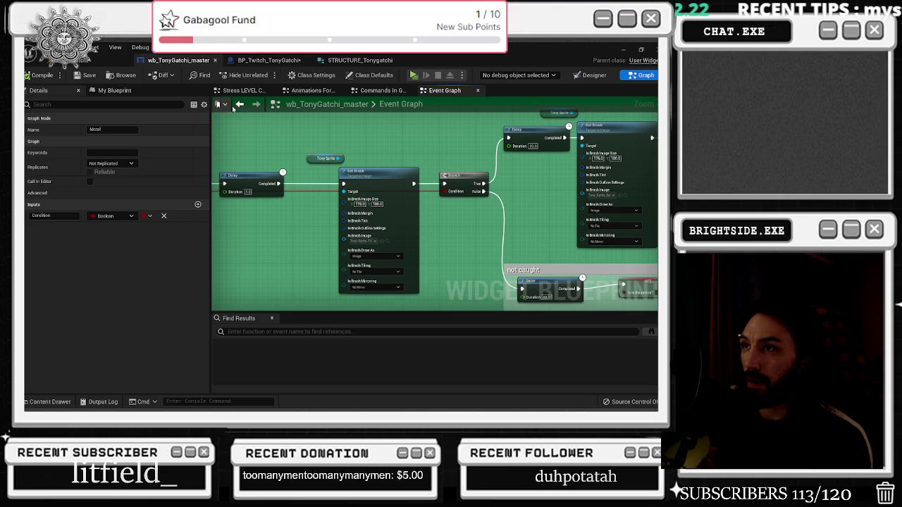
left_click(239, 103)
scroll(335, 238, "up", 4)
scroll(376, 197, "down", 3)
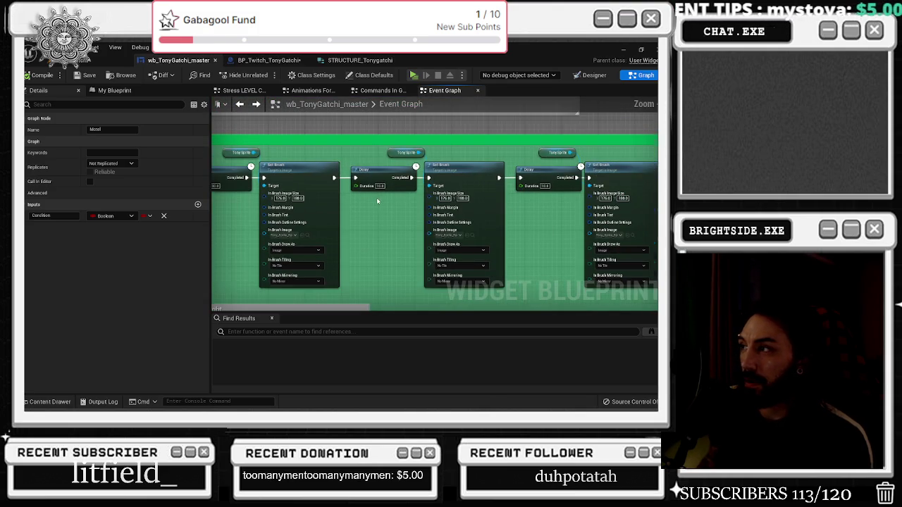
scroll(532, 195, "down", 2)
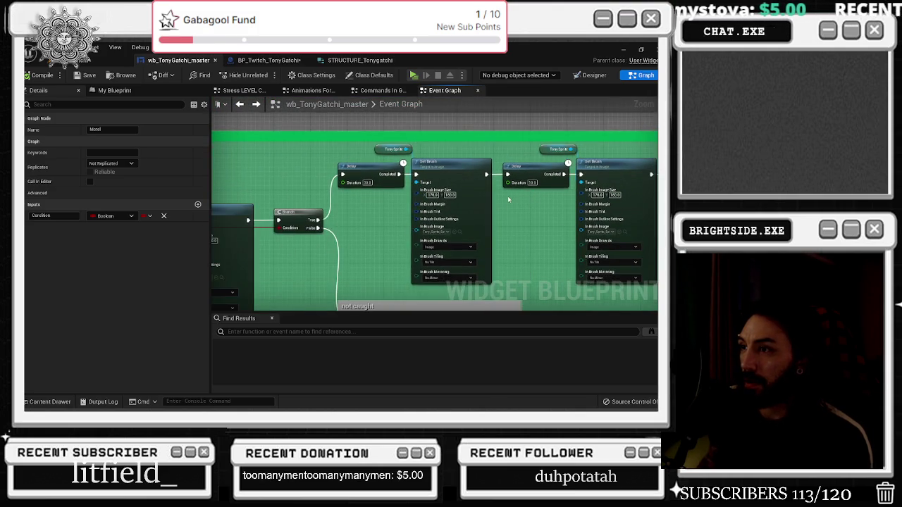
scroll(507, 196, "down", 1)
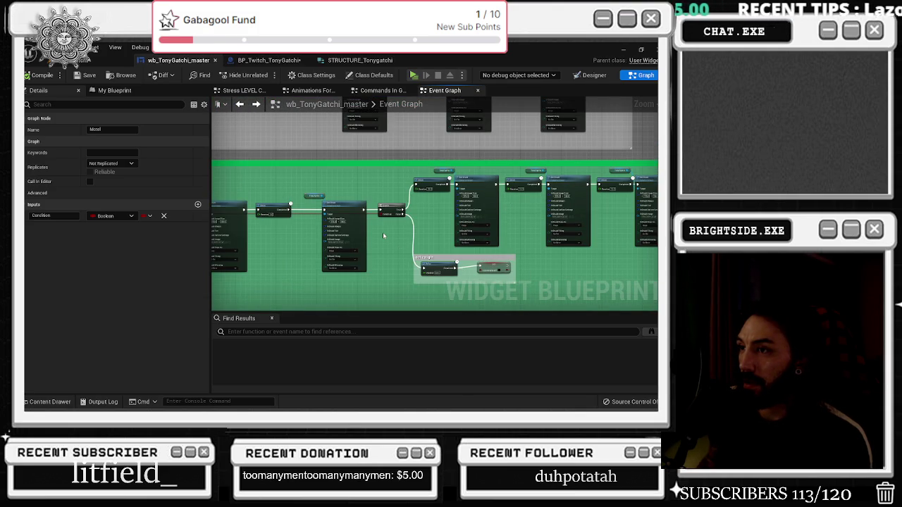
scroll(383, 232, "down", 3)
scroll(369, 109, "down", 1)
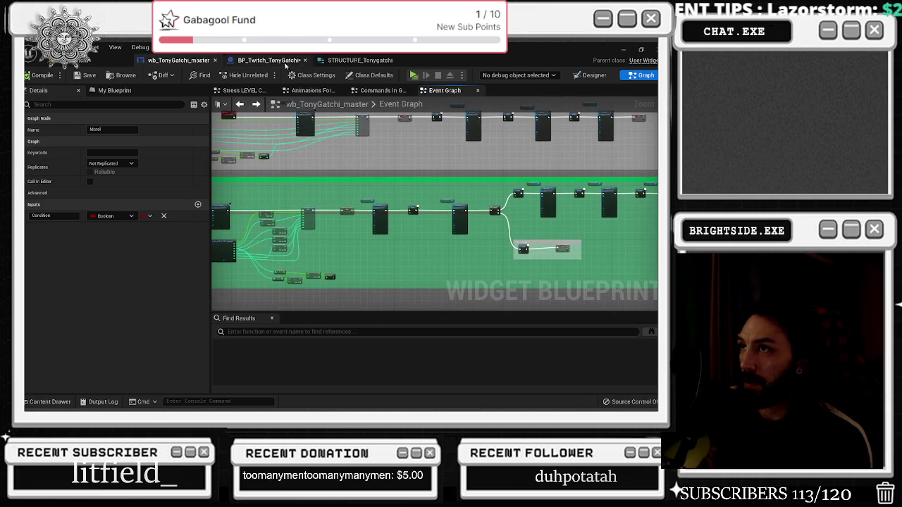
Return to BP_Twitch_TonyGatchi, showing the Sequence and Send Twitch Message nodes.
left_click(267, 60)
scroll(320, 235, "up", 2)
left_click_drag(320, 235, 386, 201)
Paste a duplicate Delay and wire the Branch False output into it.
key("ctrl+v")
key("ctrl+v")
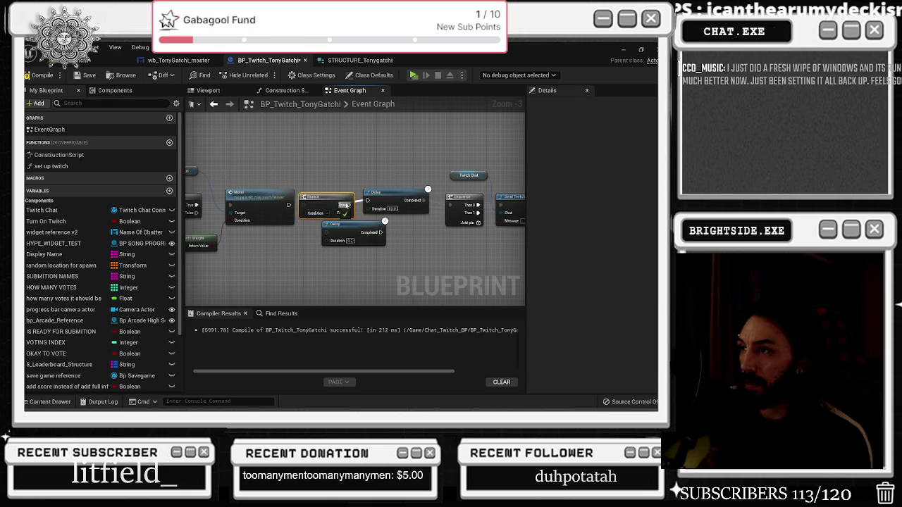
mouse_move(350, 214)
left_mouse_down()
mouse_move(326, 233)
mouse_move(376, 229)
left_mouse_up()
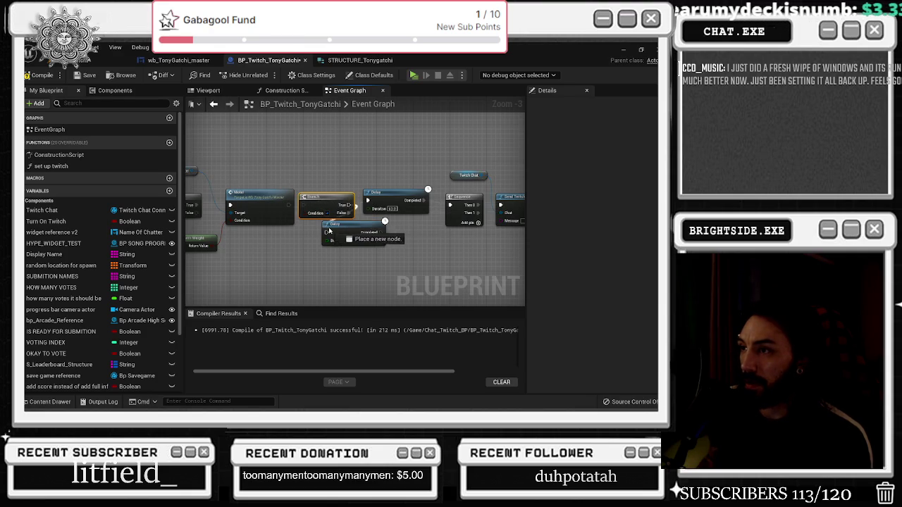
mouse_move(405, 190)
left_mouse_down()
mouse_move(408, 161)
mouse_move(376, 157)
mouse_move(433, 162)
left_mouse_up()
mouse_move(311, 234)
left_mouse_down()
mouse_move(345, 228)
mouse_move(341, 246)
left_mouse_up()
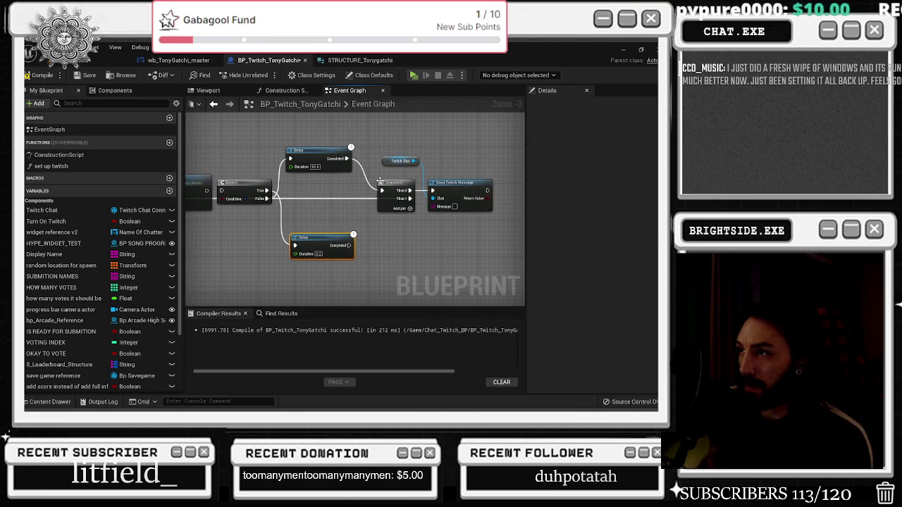
Copy-paste the Sequence and Send Twitch Message nodes, keeping only the second message node.
left_click(393, 208)
key("ctrl+c")
key("ctrl+v")
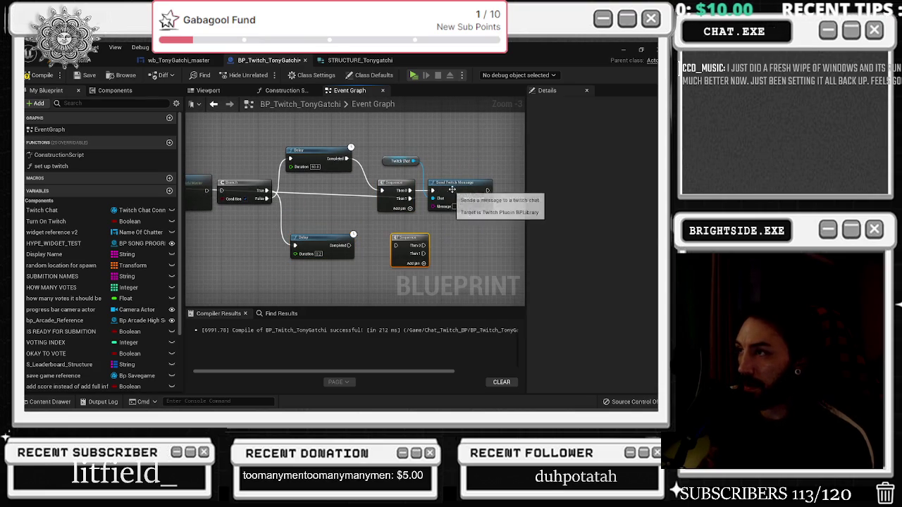
mouse_move(392, 235)
left_mouse_down()
mouse_move(439, 246)
mouse_move(470, 235)
mouse_move(442, 234)
left_mouse_up()
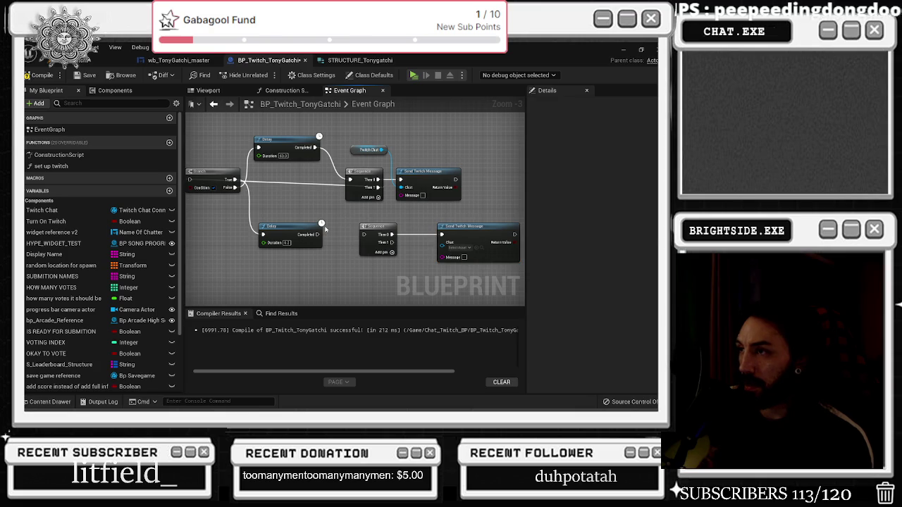
left_click(455, 233)
left_click(379, 239)
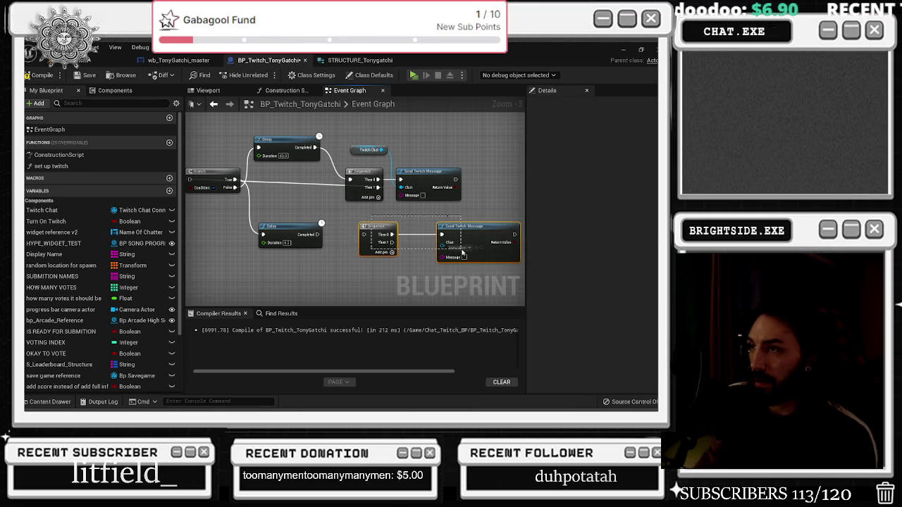
key("Delete")
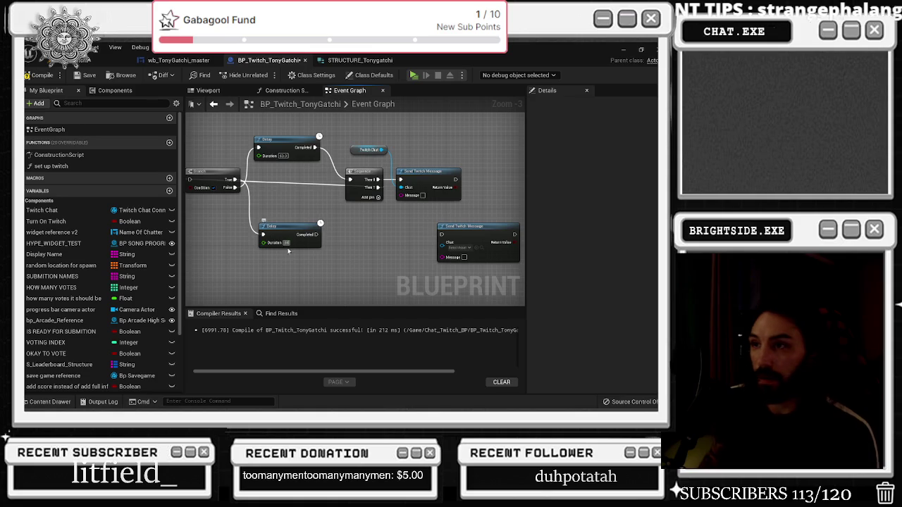
Feed the Random Bool result into the Branch Condition through a reroute point.
mouse_move(243, 208)
left_mouse_down()
mouse_move(367, 220)
mouse_move(345, 236)
left_mouse_up()
mouse_move(319, 204)
left_mouse_down()
mouse_move(319, 239)
mouse_move(325, 221)
left_mouse_up()
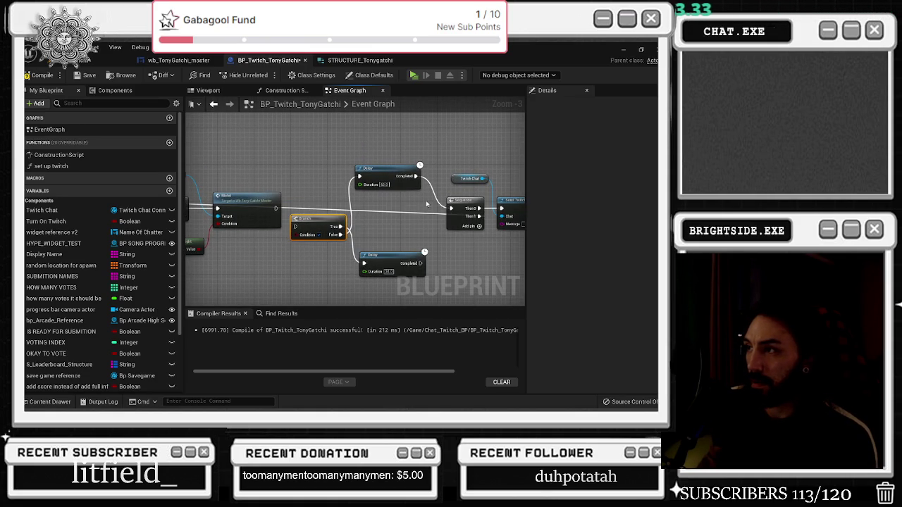
left_click_drag(346, 226, 482, 227)
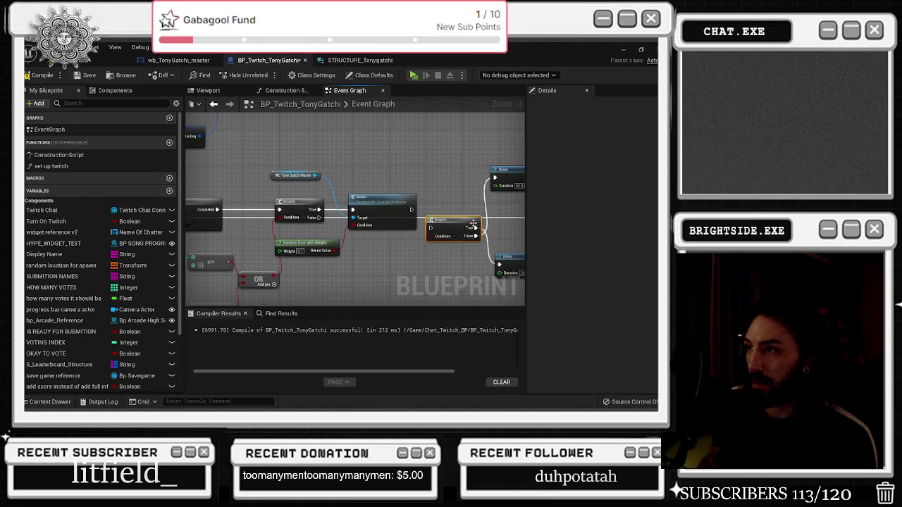
mouse_move(455, 198)
left_mouse_down()
mouse_move(538, 193)
mouse_move(368, 203)
left_mouse_up()
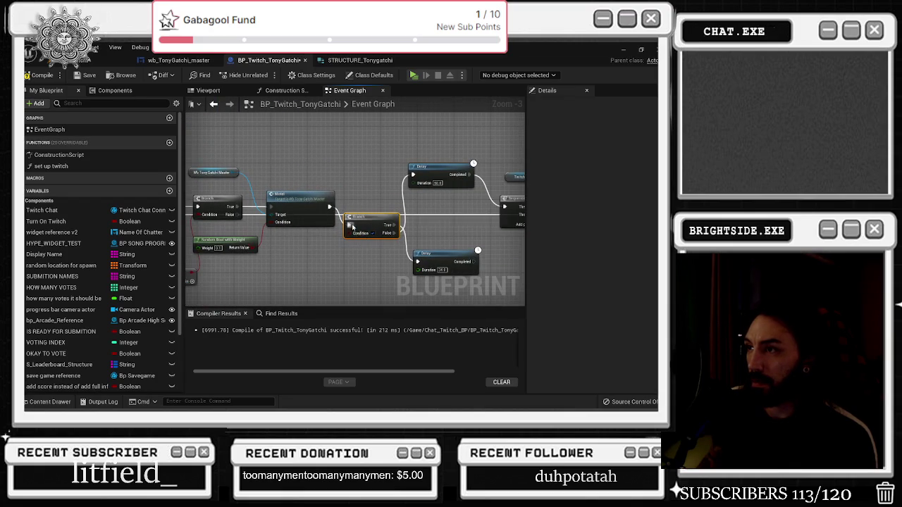
left_click_drag(253, 248, 356, 216)
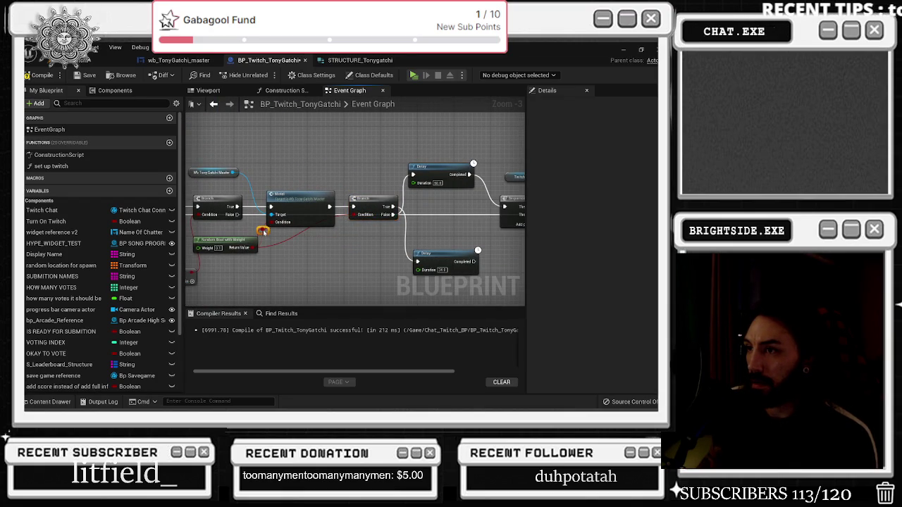
left_click_drag(262, 230, 356, 215)
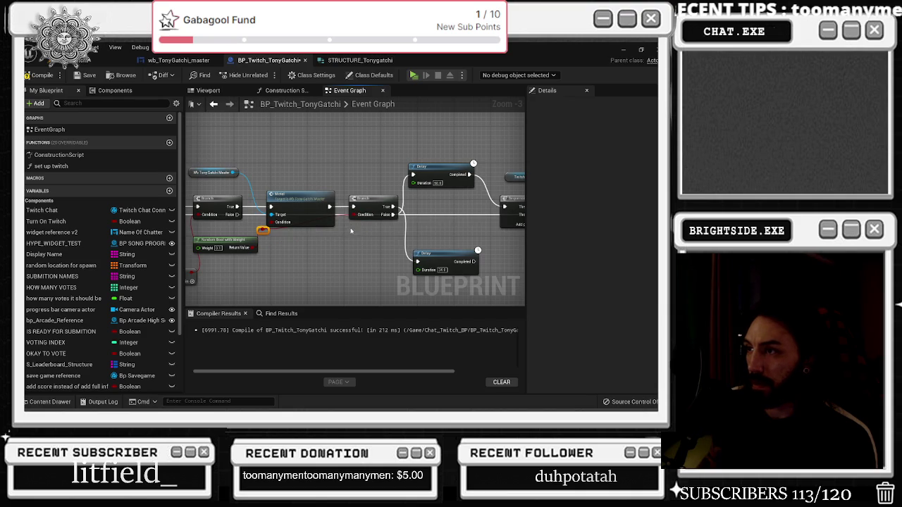
left_click_drag(255, 227, 250, 222)
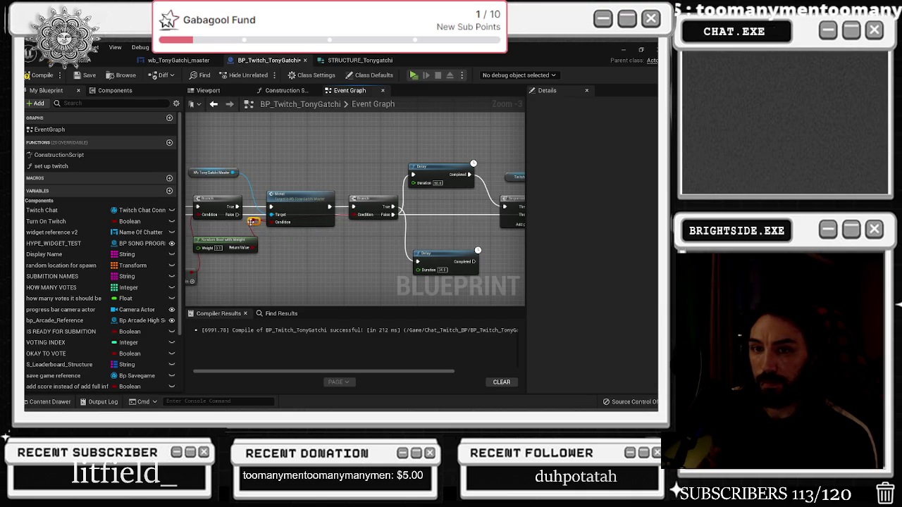
Wire Twitch Chat and the lower Delay's Completed into the second Send Twitch Message.
left_click_drag(324, 235, 277, 234)
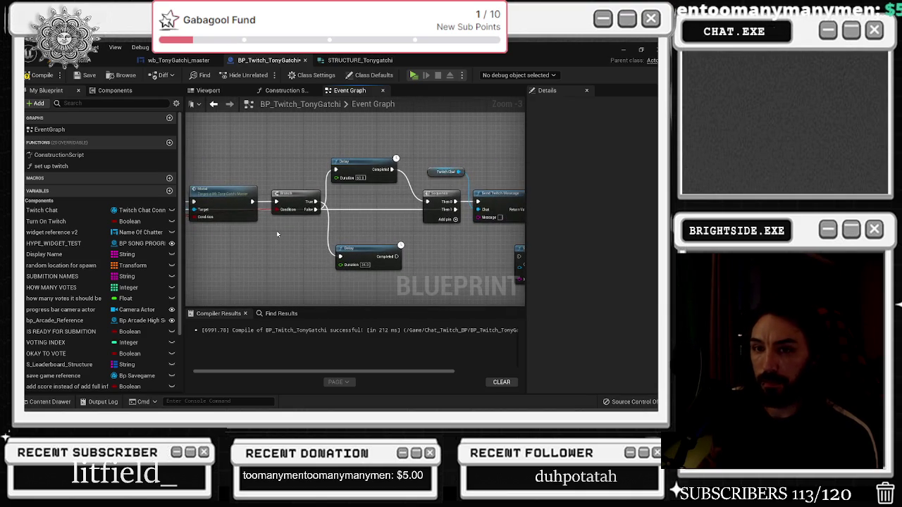
left_click(356, 250)
mouse_move(356, 232)
left_mouse_down()
mouse_move(348, 218)
mouse_move(289, 221)
left_mouse_up()
left_click_drag(314, 170, 284, 121)
left_click_drag(380, 212, 338, 206)
left_click_drag(308, 131, 331, 219)
left_click_drag(249, 218, 356, 209)
left_click_drag(246, 218, 299, 222)
left_click_drag(388, 214, 344, 216)
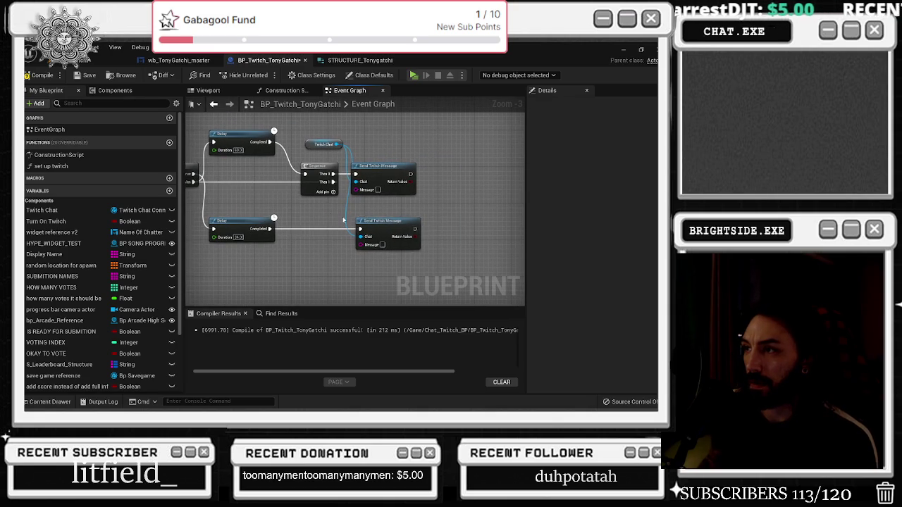
left_click_drag(388, 241, 324, 240)
Type the second message's chat text 'Getrently brandrself' and tidy the Twitch Chat node.
left_click(319, 245)
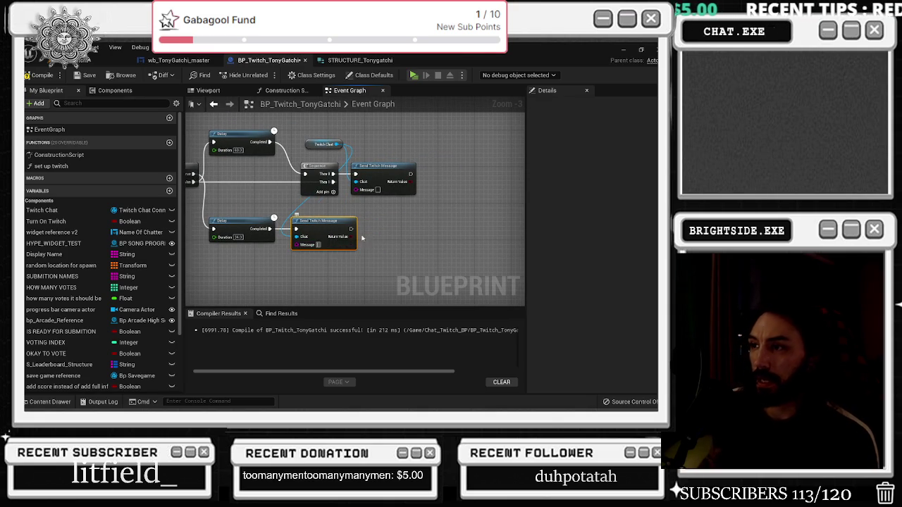
type("Get")
type("rently brand")
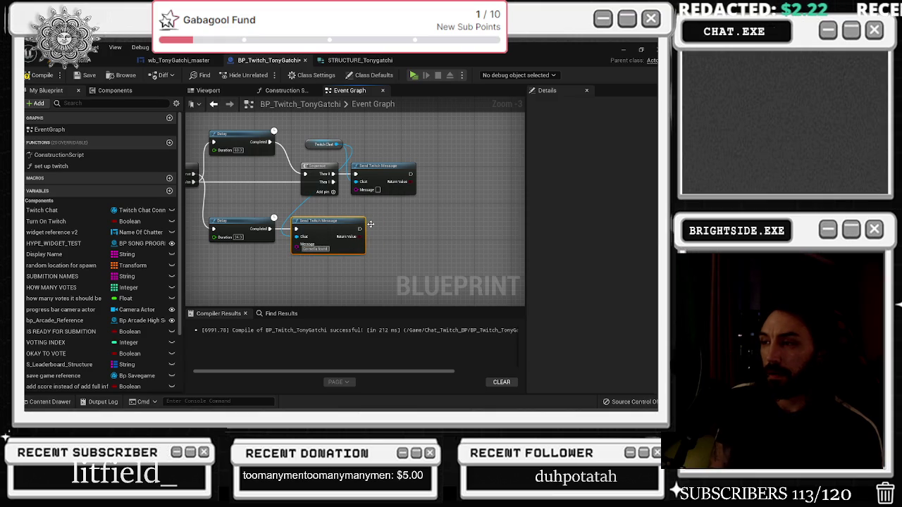
type("rself")
left_click(444, 237)
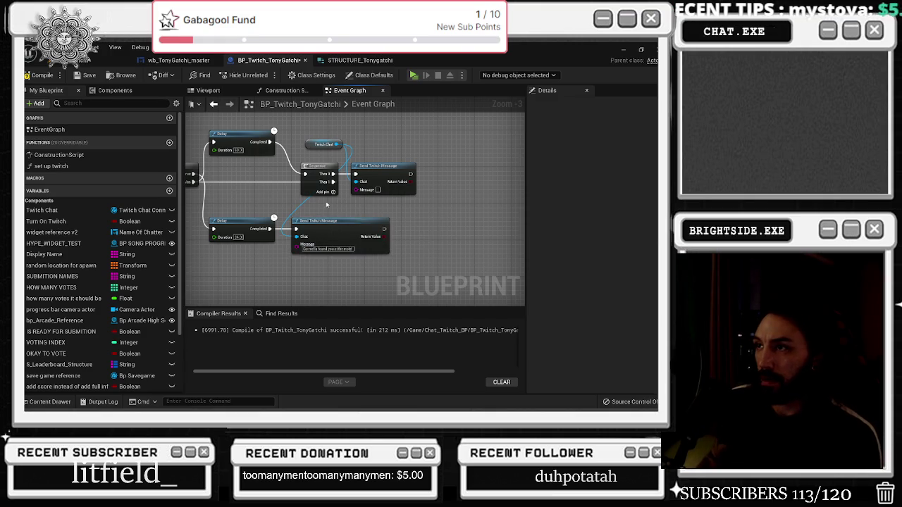
left_click_drag(310, 157, 248, 134)
mouse_move(293, 189)
left_mouse_down()
mouse_move(370, 224)
mouse_move(395, 217)
mouse_move(423, 177)
left_mouse_up()
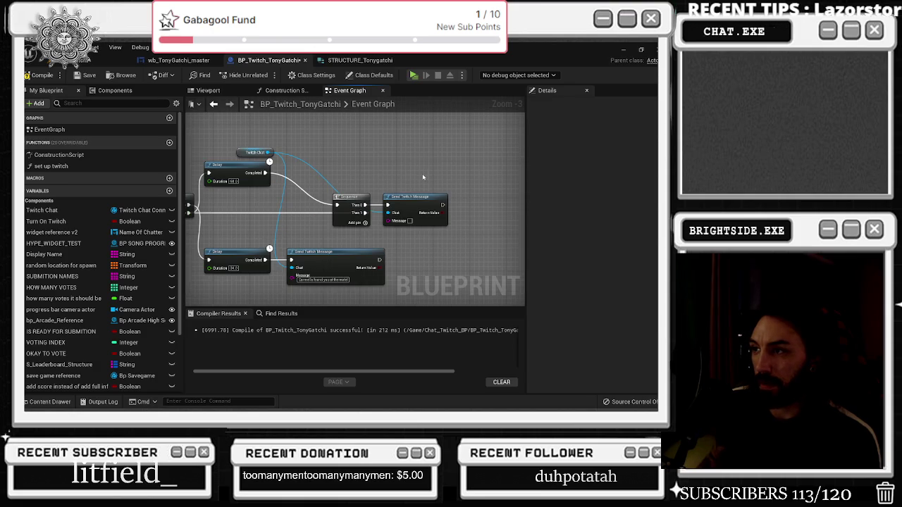
Wire the lower Send Twitch Message into the Sequence through a new Delay with its Duration set.
mouse_move(379, 260)
left_mouse_down()
mouse_move(337, 205)
mouse_move(455, 229)
left_mouse_up()
left_click_drag(408, 202, 508, 202)
key("d")
left_click(390, 251)
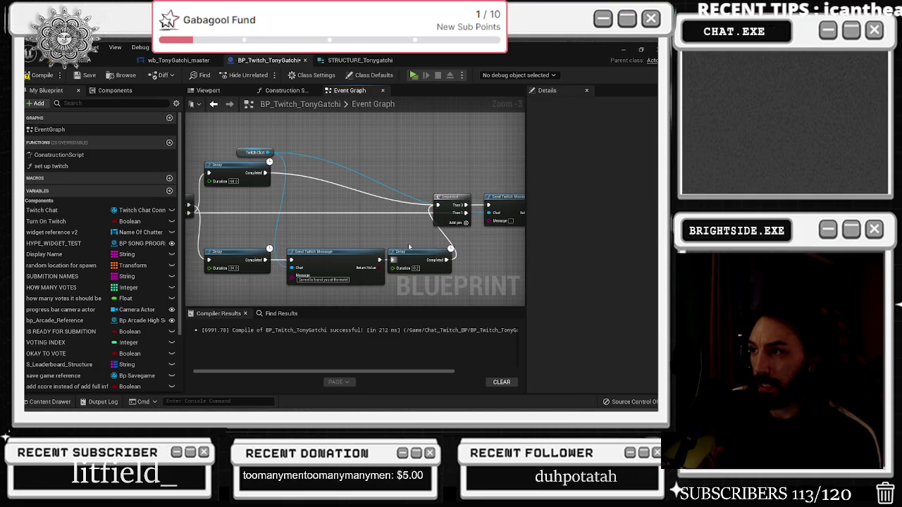
left_click(414, 268)
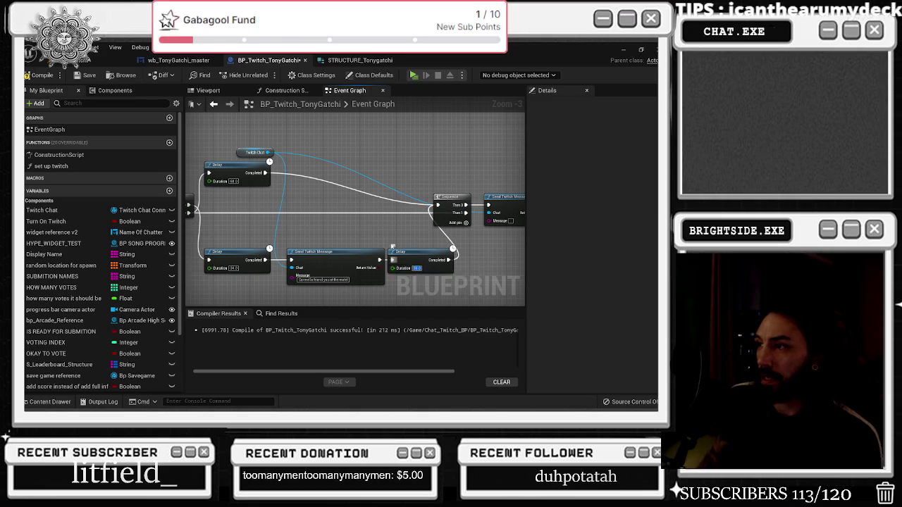
mouse_move(404, 223)
left_mouse_down()
mouse_move(447, 220)
mouse_move(393, 252)
left_mouse_up()
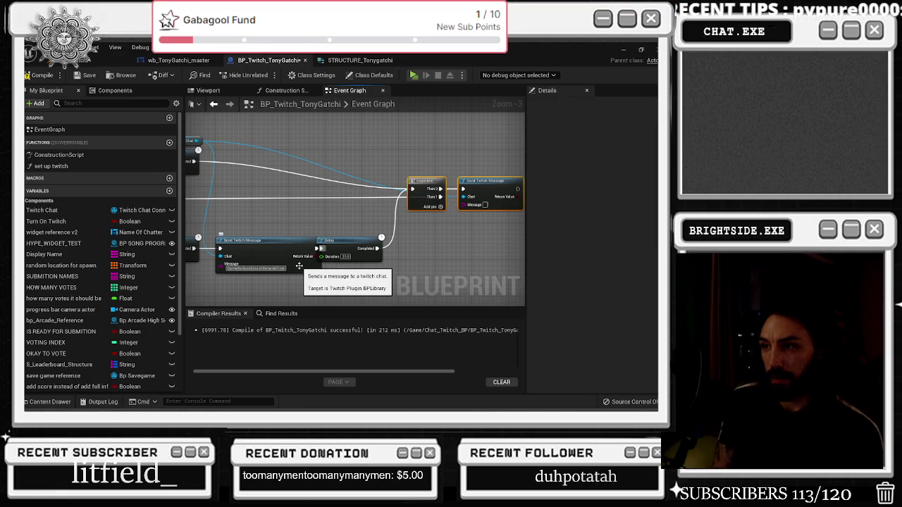
left_click_drag(347, 243, 363, 243)
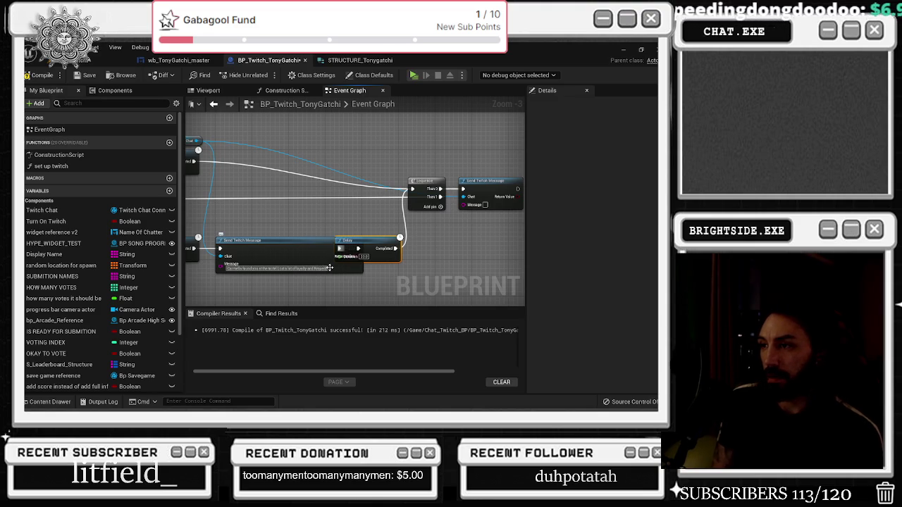
left_click_drag(353, 225, 269, 236)
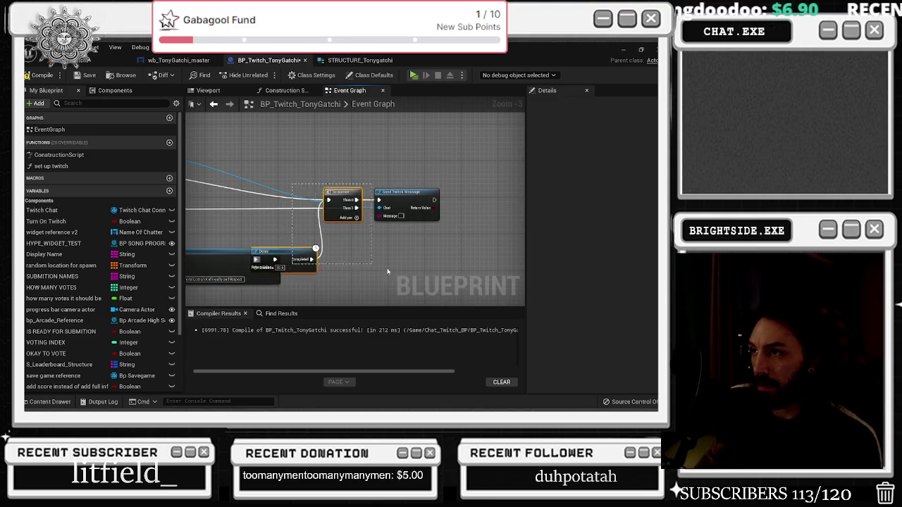
mouse_move(416, 204)
left_mouse_down()
mouse_move(516, 204)
mouse_move(449, 196)
left_mouse_up()
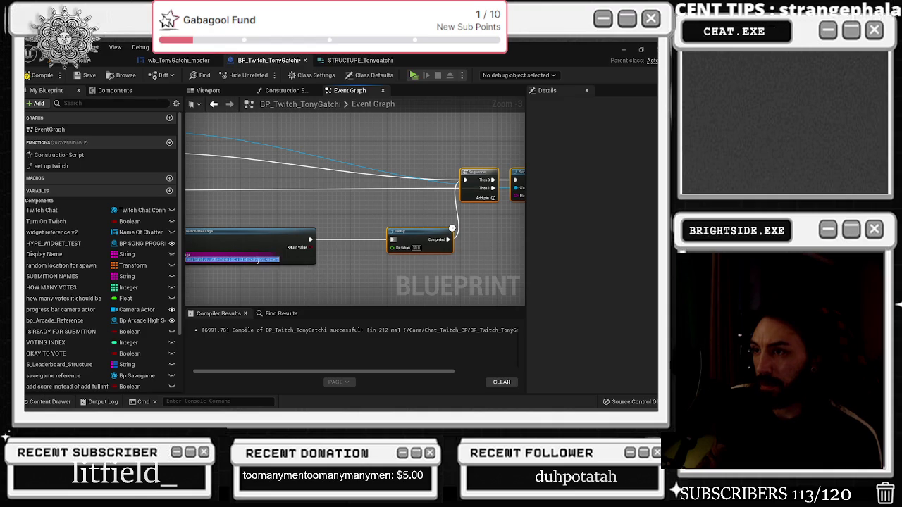
Replace the chat message's ending with 'assured' and add a reroute point on the wire.
left_click_drag(280, 260, 245, 261)
key("BackSpace")
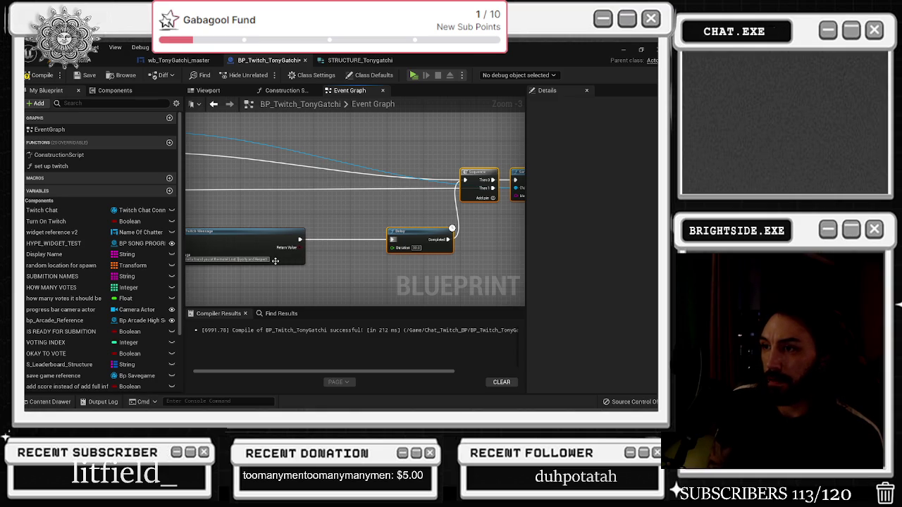
type("assured")
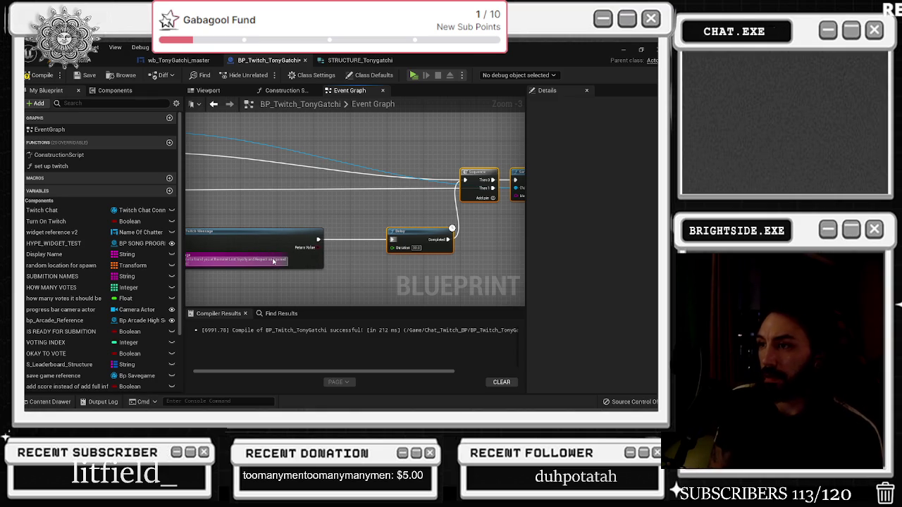
mouse_move(270, 222)
left_mouse_down()
mouse_move(311, 223)
mouse_move(270, 226)
left_mouse_up()
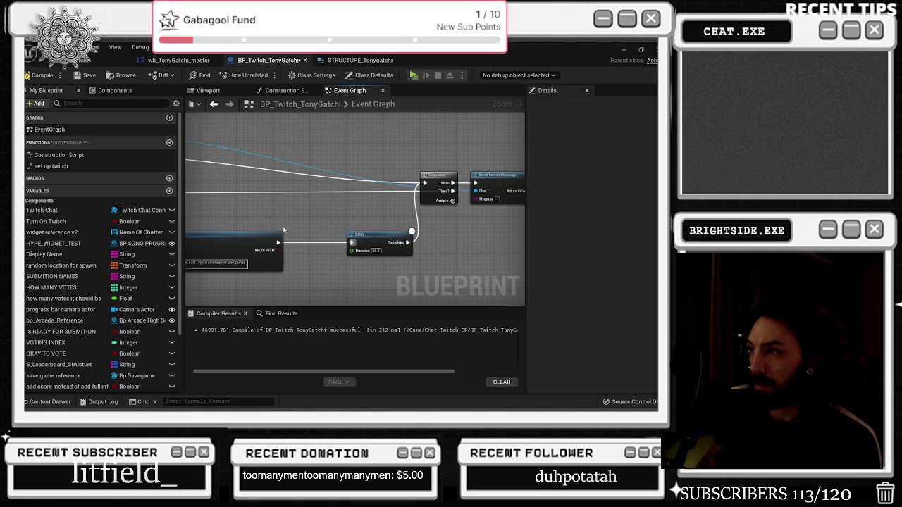
mouse_move(390, 218)
left_mouse_down()
mouse_move(302, 232)
mouse_move(430, 189)
mouse_move(416, 195)
left_mouse_up()
mouse_move(228, 207)
left_mouse_down()
mouse_move(358, 207)
mouse_move(501, 223)
left_mouse_up()
double_click(353, 205)
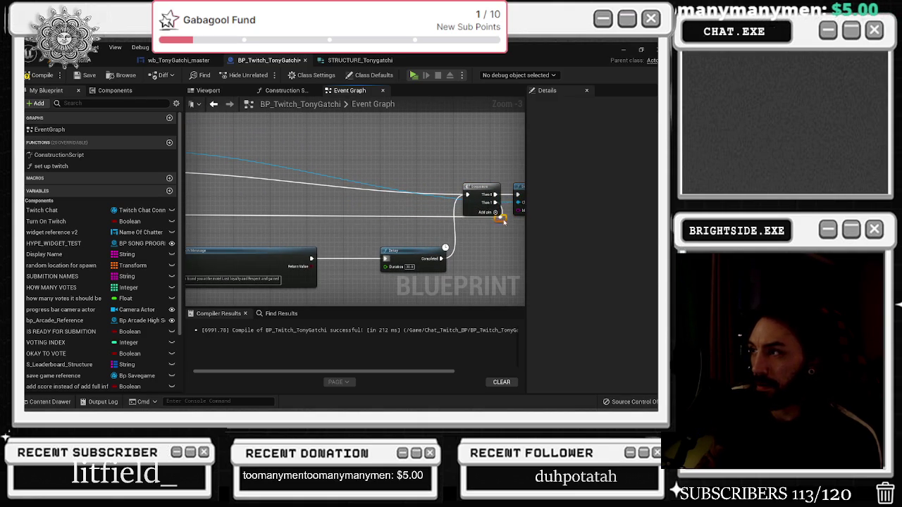
Paste a Delay before the lower Send Twitch Message, undo it, and pull a Sequence execution wire.
left_click_drag(332, 251, 424, 234)
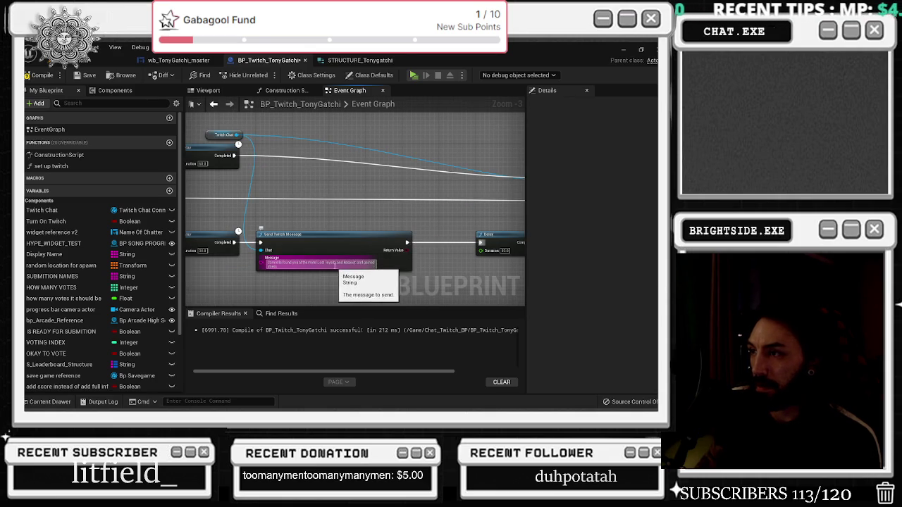
scroll(387, 230, "down", 3)
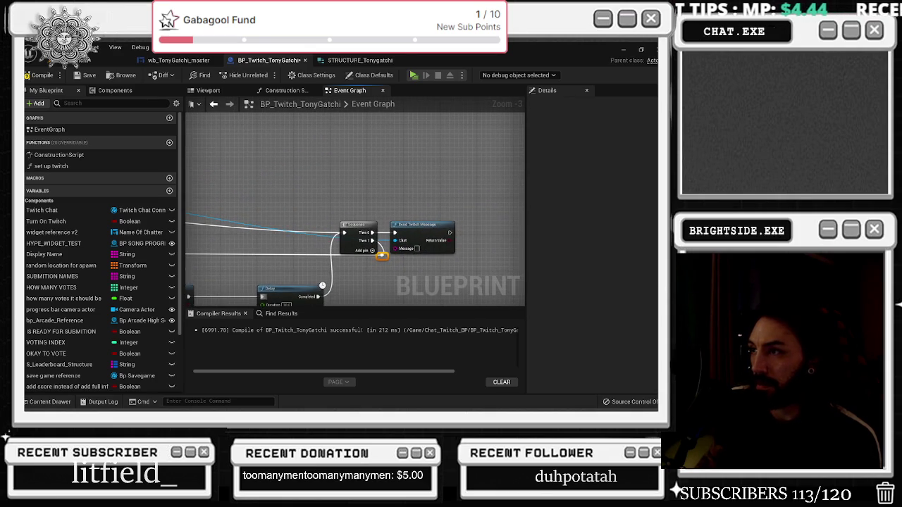
mouse_move(418, 251)
left_mouse_down()
mouse_move(435, 209)
mouse_move(379, 239)
mouse_move(447, 229)
left_mouse_up()
mouse_move(353, 230)
left_mouse_down()
mouse_move(369, 229)
mouse_move(372, 241)
left_mouse_up()
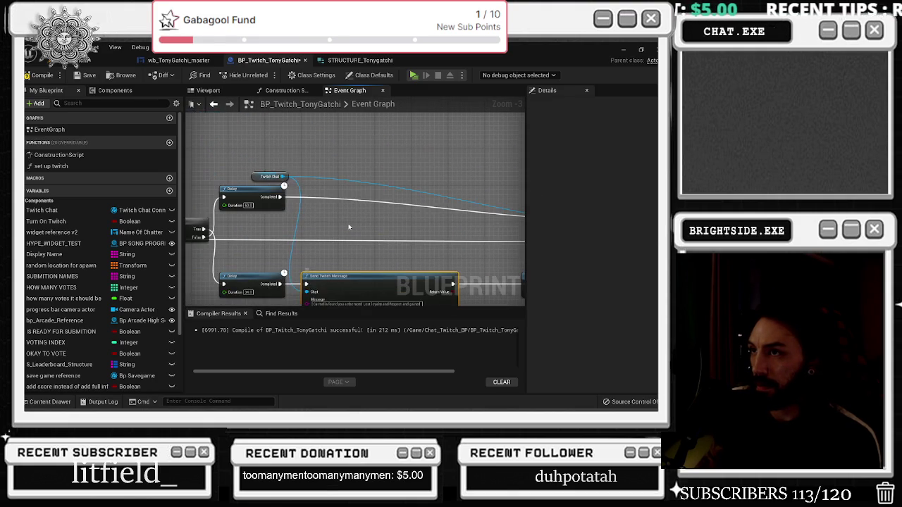
left_click(262, 176)
left_click(344, 280)
mouse_move(344, 280)
left_mouse_down()
mouse_move(376, 254)
mouse_move(331, 222)
mouse_move(353, 210)
mouse_move(404, 209)
left_mouse_up()
key("ctrl+v")
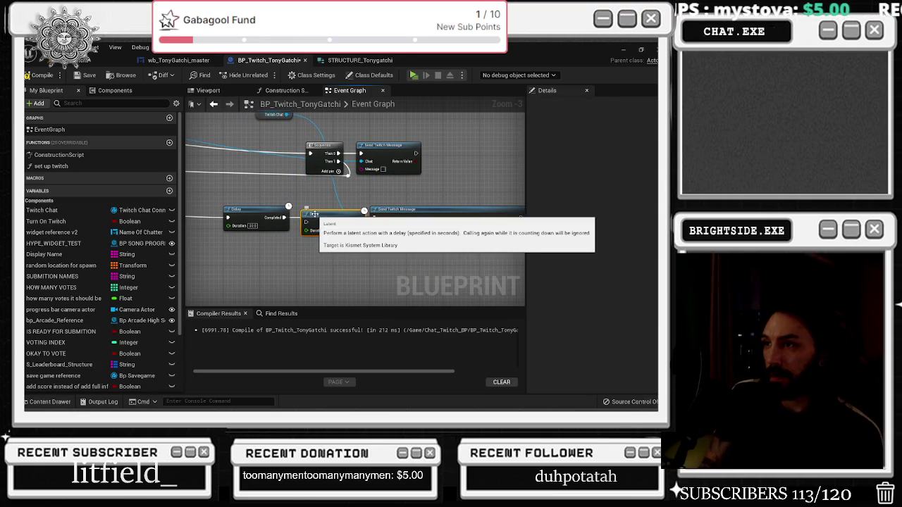
key("ctrl+z")
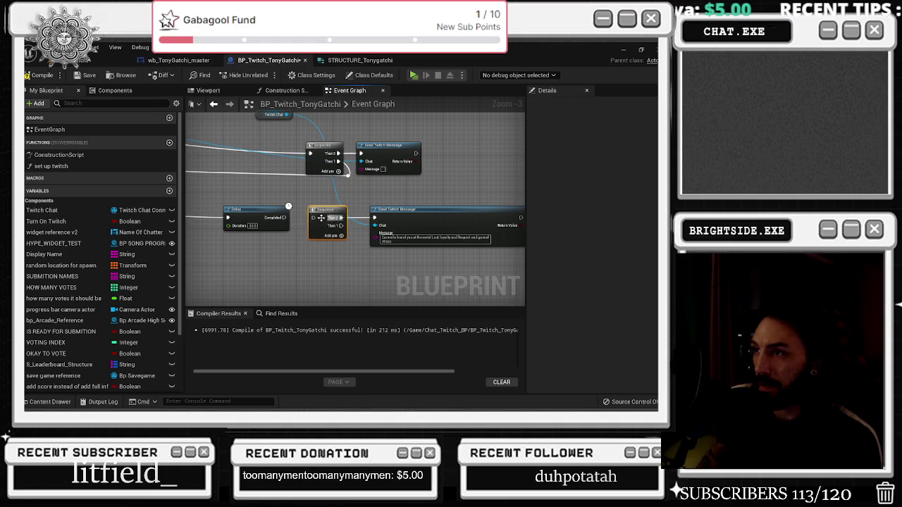
mouse_move(339, 226)
left_mouse_down()
mouse_move(311, 211)
mouse_move(141, 234)
mouse_move(282, 221)
mouse_move(234, 170)
left_mouse_up()
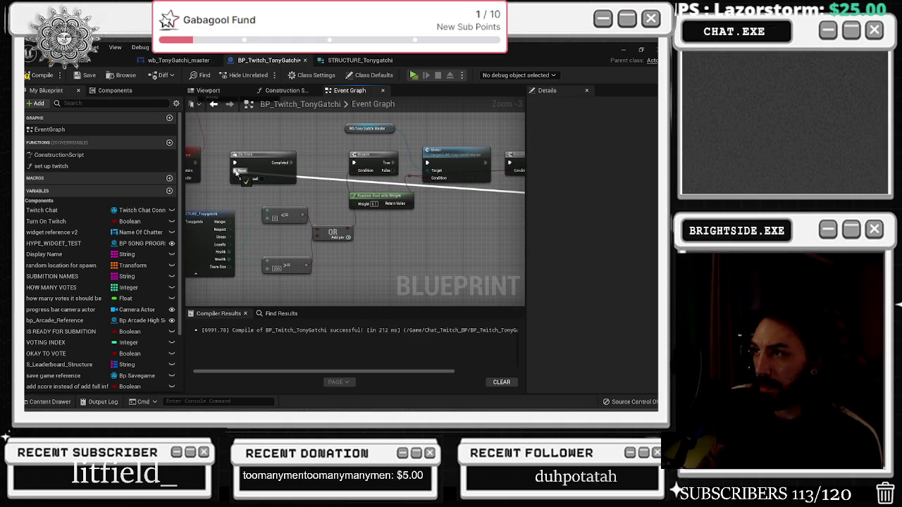
Wire the Sequence output onward and connect the Branch False output to Play Animation.
mouse_move(334, 183)
left_mouse_down()
mouse_move(251, 197)
mouse_move(245, 230)
mouse_move(335, 229)
mouse_move(383, 262)
left_mouse_up()
left_click(321, 199)
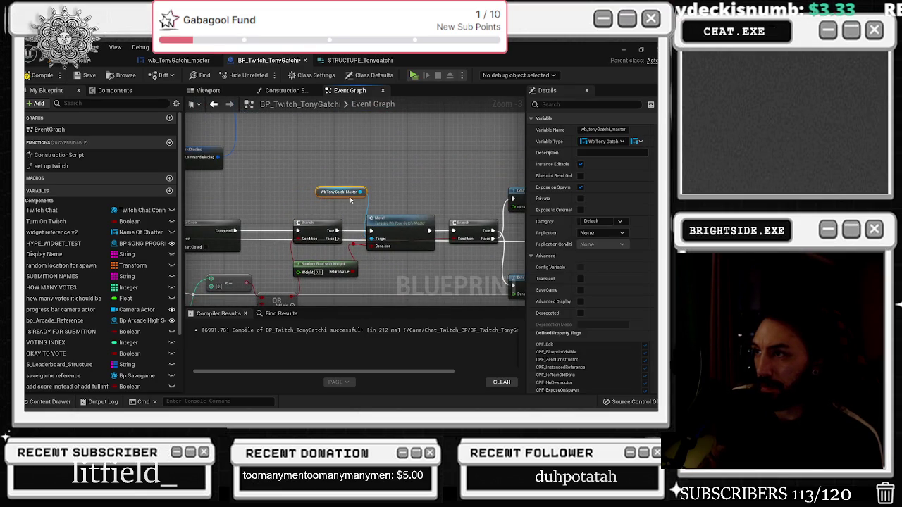
scroll(349, 198, "down", 4)
scroll(225, 157, "up", 4)
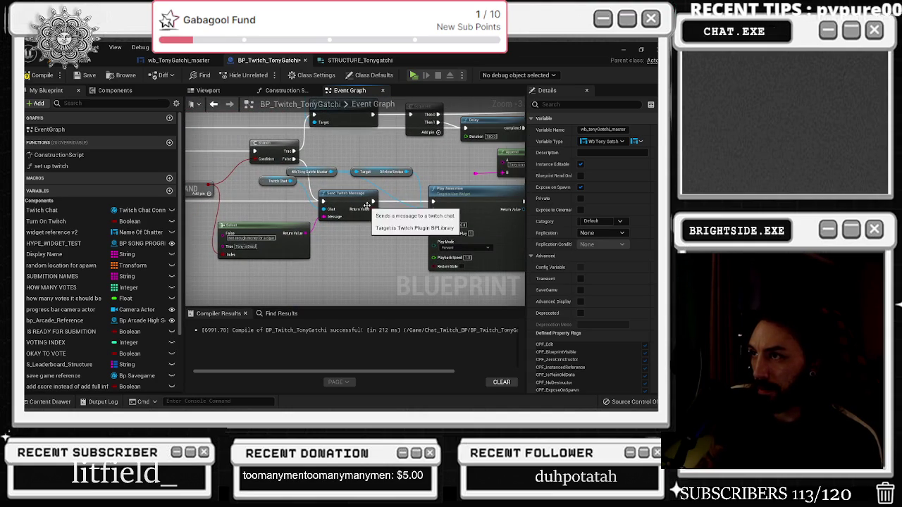
left_click(433, 185)
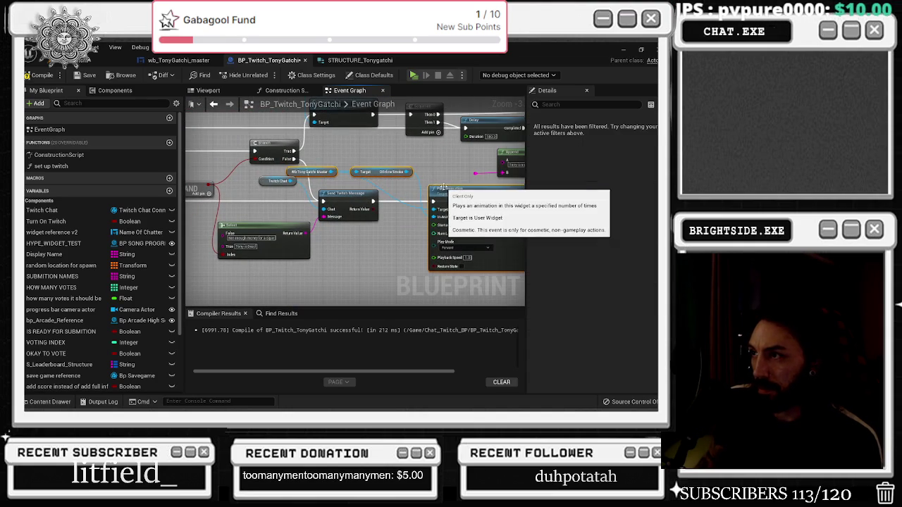
scroll(430, 186, "down", 6)
scroll(343, 211, "up", 6)
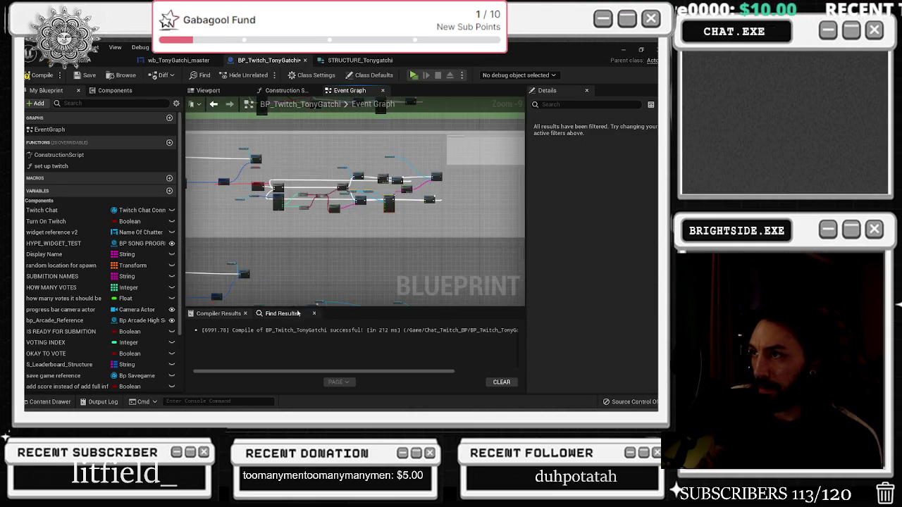
scroll(423, 213, "down", 5)
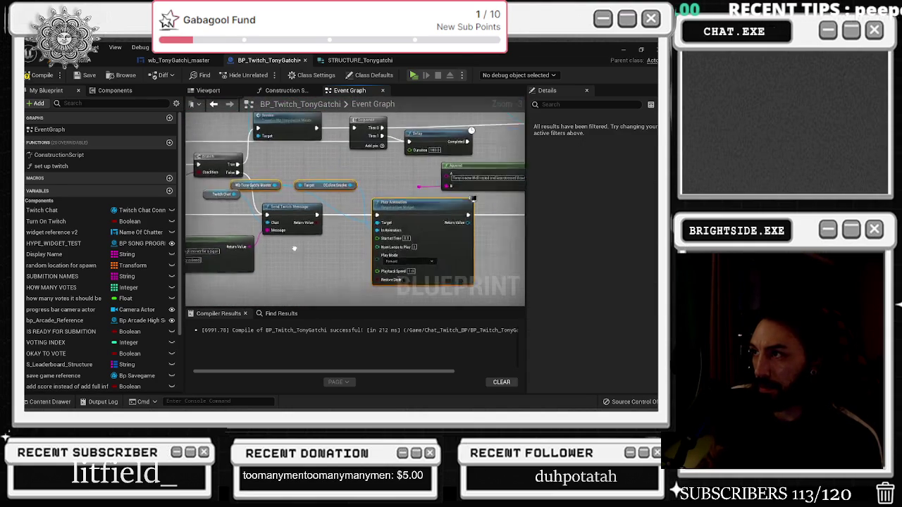
scroll(426, 229, "up", 4)
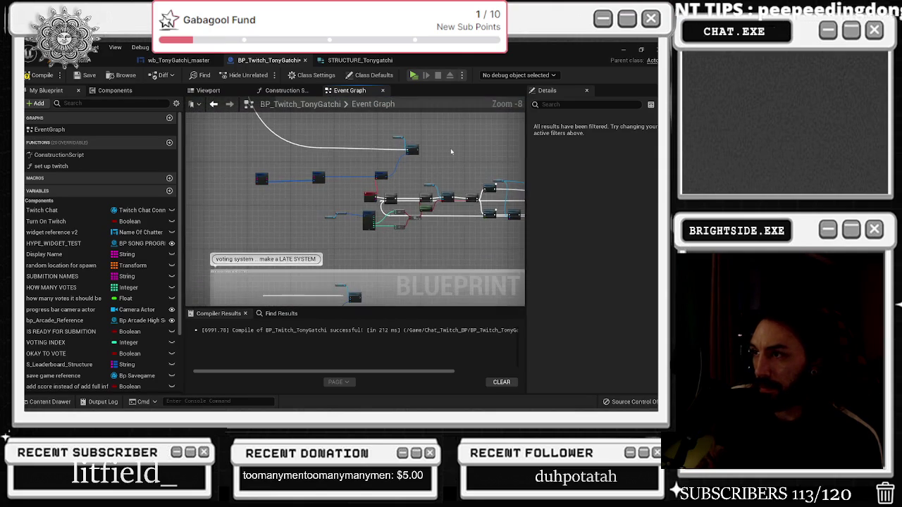
scroll(453, 218, "up", 2)
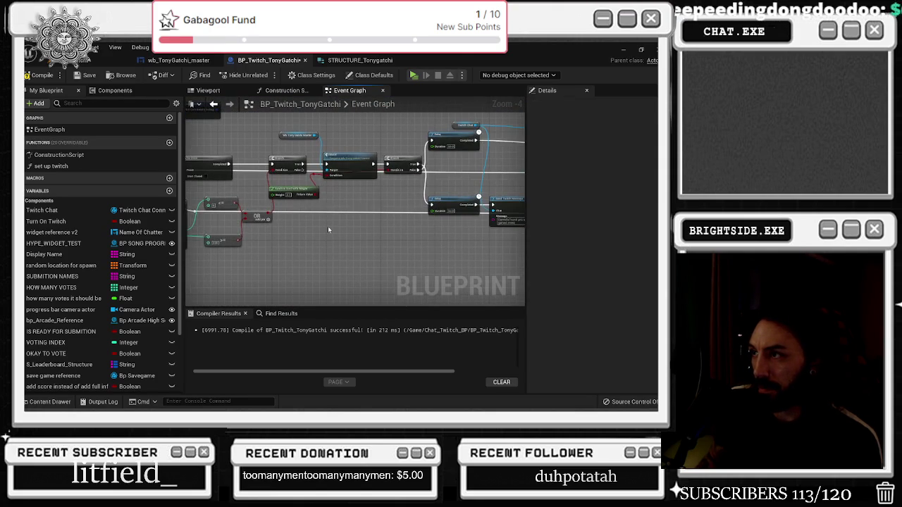
mouse_move(303, 170)
left_mouse_down()
mouse_move(423, 273)
mouse_move(417, 268)
left_mouse_up()
mouse_move(291, 220)
left_mouse_down()
mouse_move(433, 283)
mouse_move(331, 230)
left_mouse_up()
Move the Wb Tony Gatchi Master and DEcline Smoke getters down-left and survey the nightclub nodes.
mouse_move(413, 241)
left_mouse_down()
mouse_move(305, 293)
mouse_move(277, 262)
mouse_move(270, 288)
left_mouse_up()
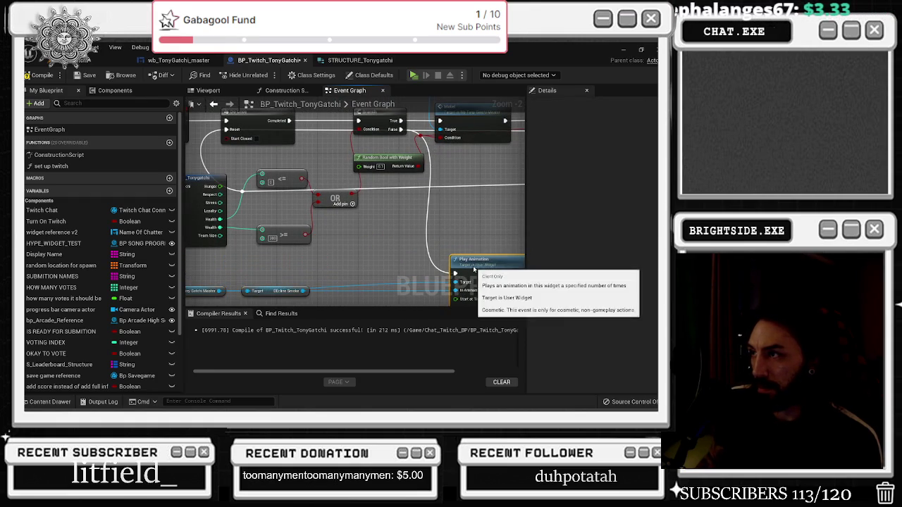
left_click_drag(468, 238, 349, 234)
scroll(349, 235, "down", 1)
scroll(343, 241, "down", 2)
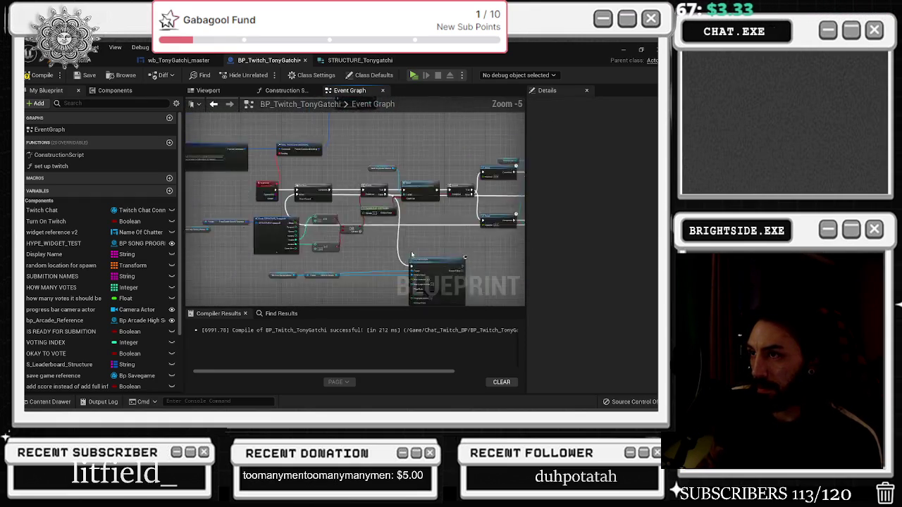
mouse_move(446, 223)
left_mouse_down()
mouse_move(403, 121)
mouse_move(430, 97)
left_mouse_up()
mouse_move(463, 216)
left_mouse_down()
mouse_move(425, 207)
mouse_move(418, 215)
mouse_move(371, 195)
left_mouse_up()
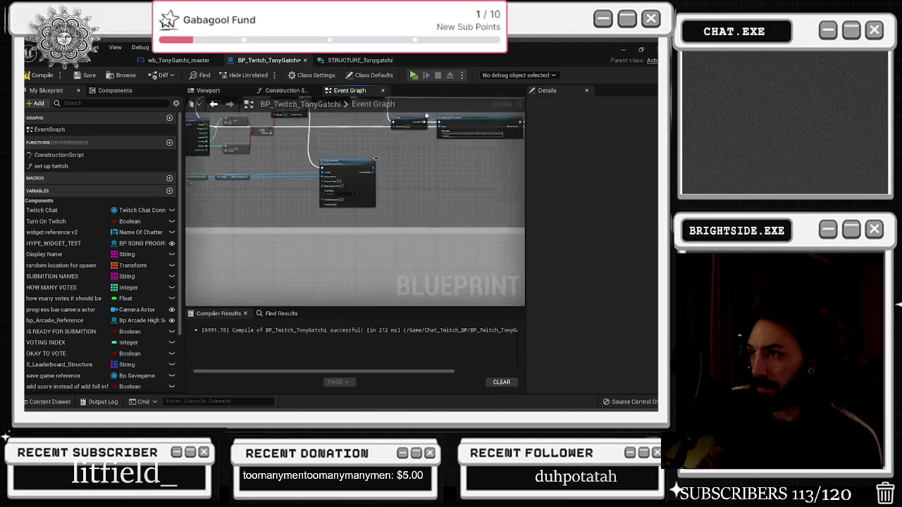
scroll(394, 201, "down", 3)
scroll(414, 195, "up", 4)
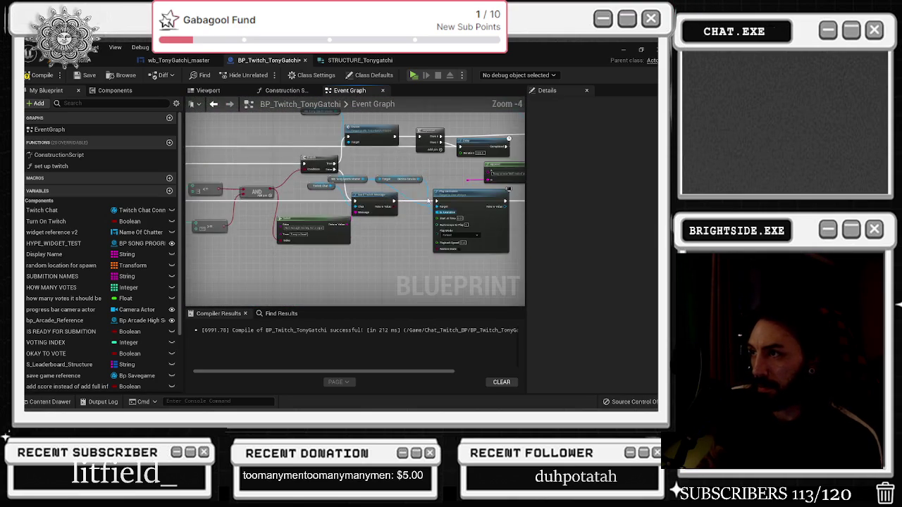
mouse_move(314, 215)
left_mouse_down()
mouse_move(338, 211)
mouse_move(357, 222)
left_mouse_up()
scroll(356, 223, "down", 1)
scroll(357, 225, "up", 1)
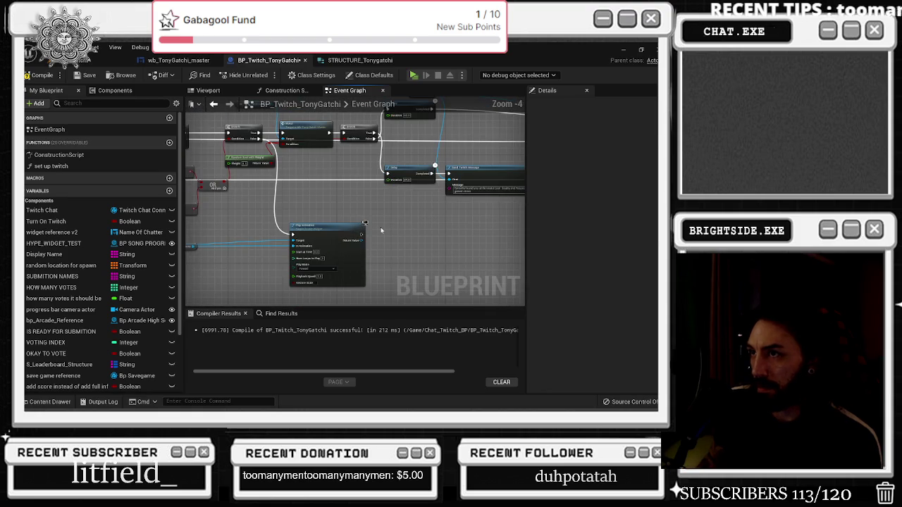
Place the Select node above Play Animation and feed the >= result into its Index.
left_click_drag(359, 242, 306, 192)
left_click_drag(436, 221, 393, 227)
left_click(328, 227)
scroll(320, 196, "up", 2)
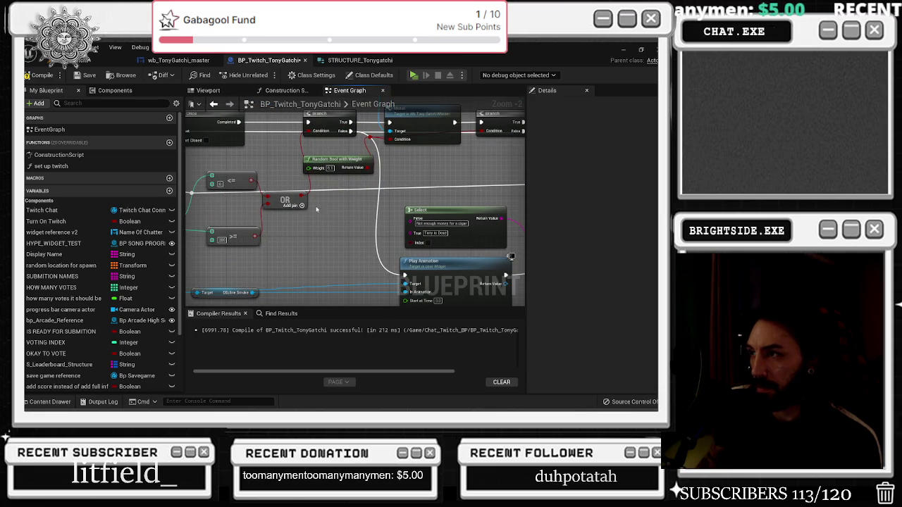
mouse_move(255, 238)
left_mouse_down()
mouse_move(414, 243)
mouse_move(317, 246)
left_mouse_up()
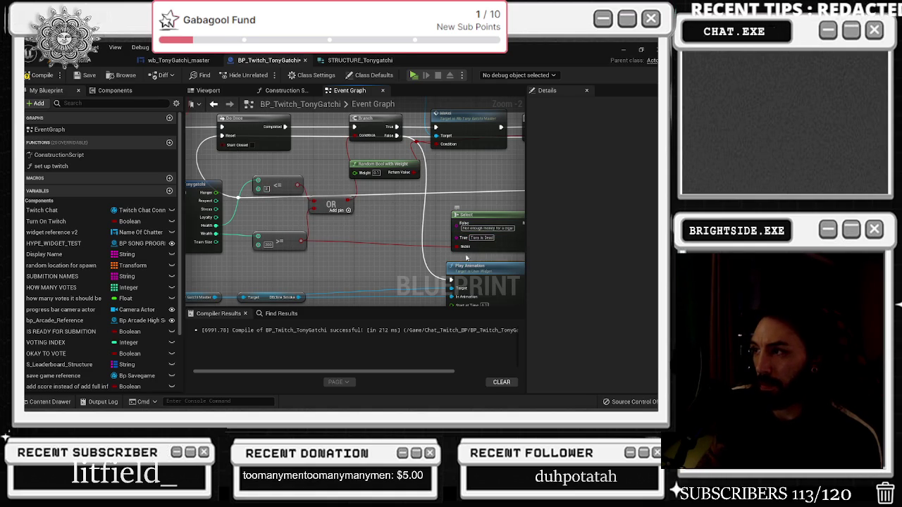
Wire the OR node into Select's Index and set its texts to 'Tony is Dead' and a not-enough-money line.
mouse_move(312, 198)
left_mouse_down()
mouse_move(458, 243)
mouse_move(424, 246)
left_mouse_up()
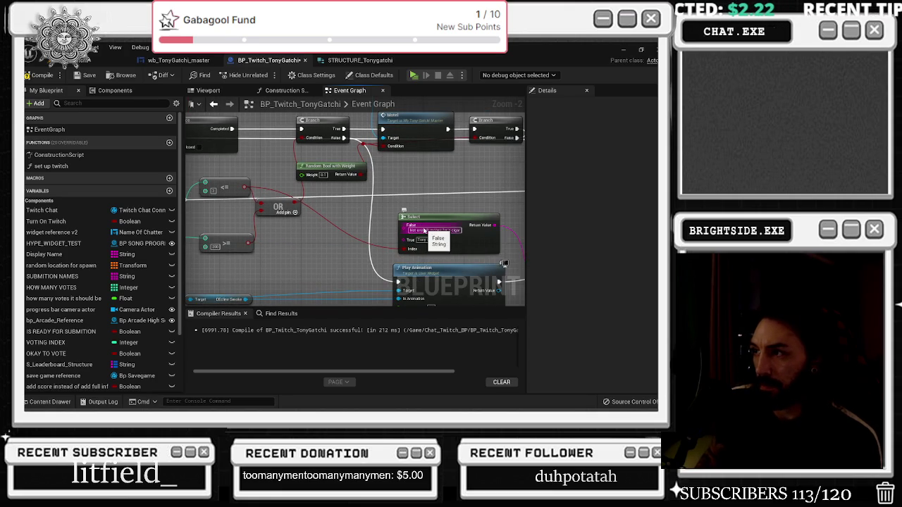
type("Tony is Dead")
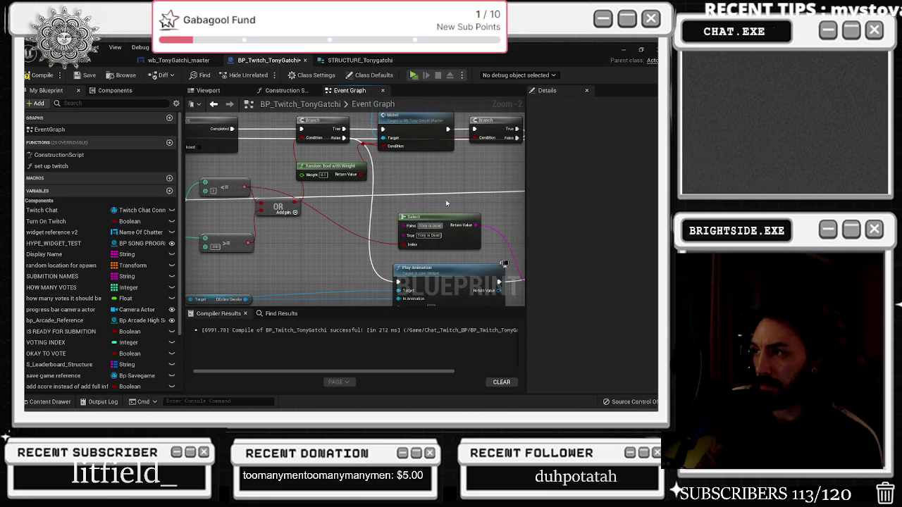
left_click_drag(351, 238, 373, 241)
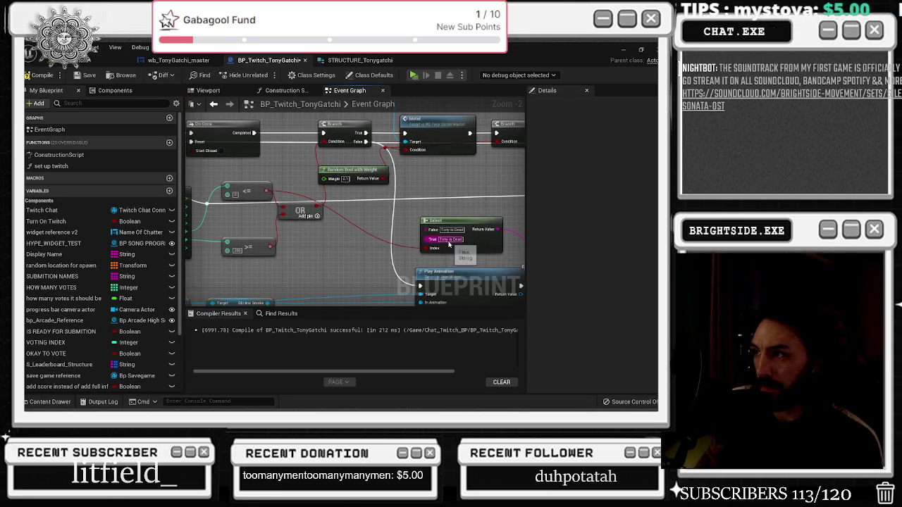
key("BackSpace")
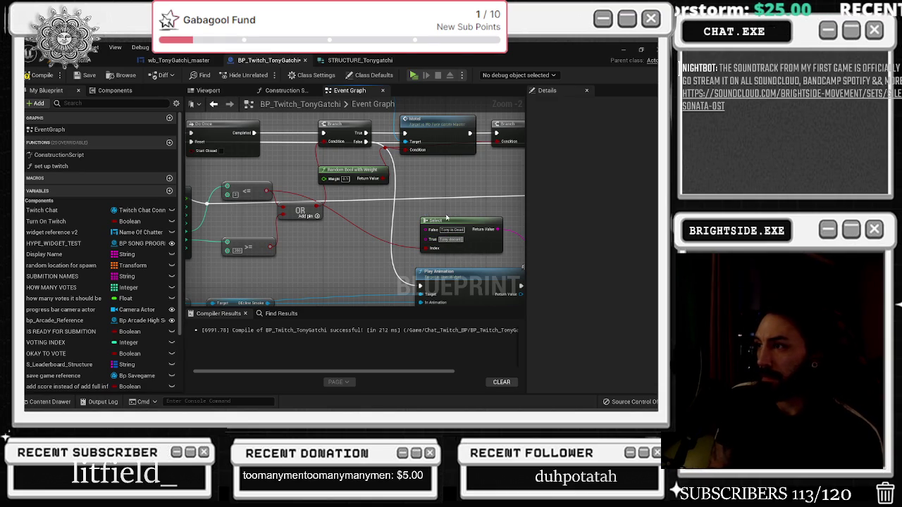
type("enough money to take out the gues")
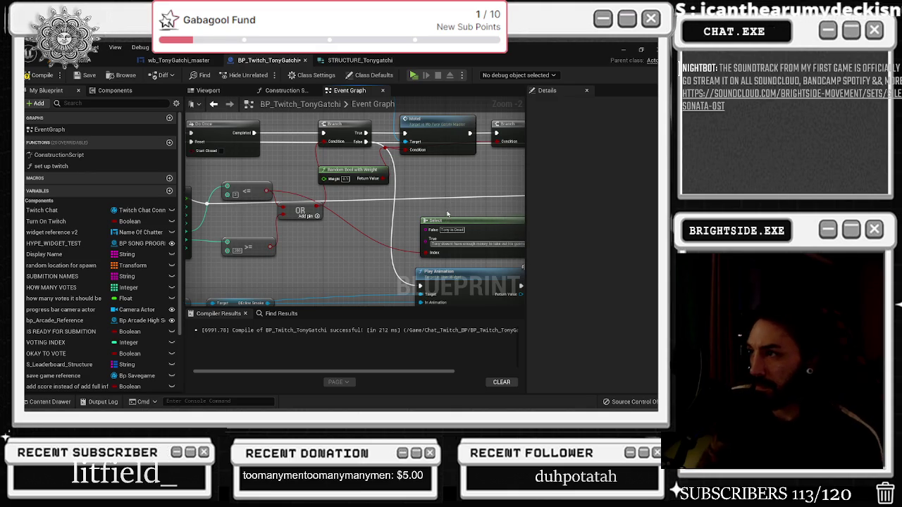
Add a Twitch Chat getter and connect it to Send Twitch Message's Chat input.
scroll(423, 208, "down", 1)
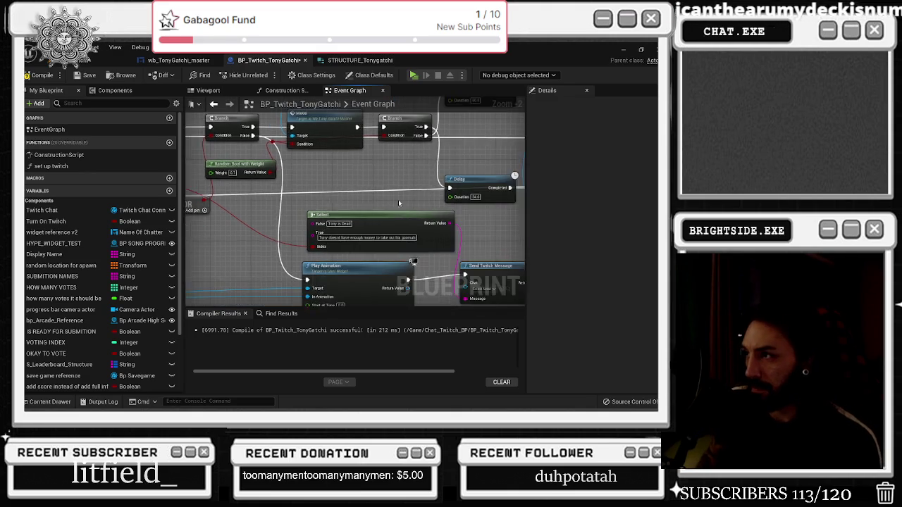
mouse_move(369, 254)
left_mouse_down()
mouse_move(384, 282)
mouse_move(317, 258)
mouse_move(259, 251)
left_mouse_up()
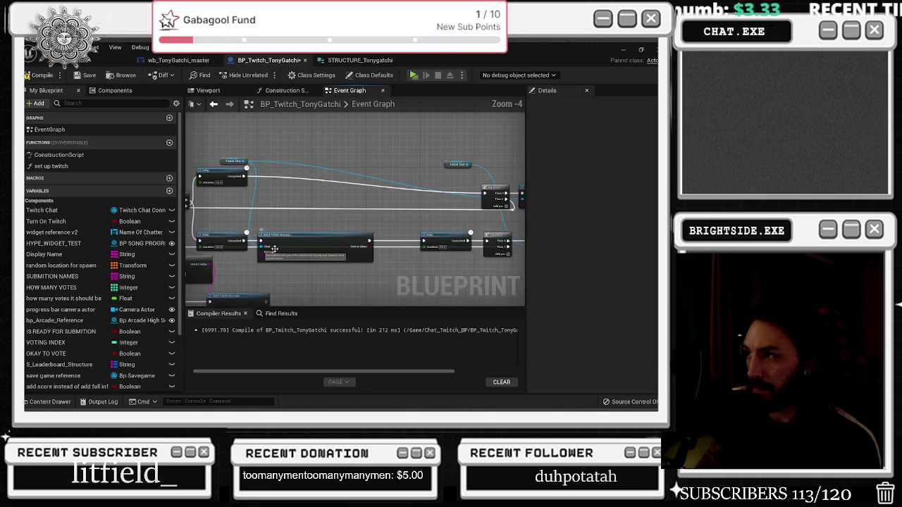
scroll(259, 252, "down", 1)
left_click(269, 162)
left_click_drag(269, 162, 418, 208)
scroll(418, 208, "up", 2)
key("ctrl+v")
left_click_drag(394, 162, 416, 162)
left_click_drag(368, 225, 379, 170)
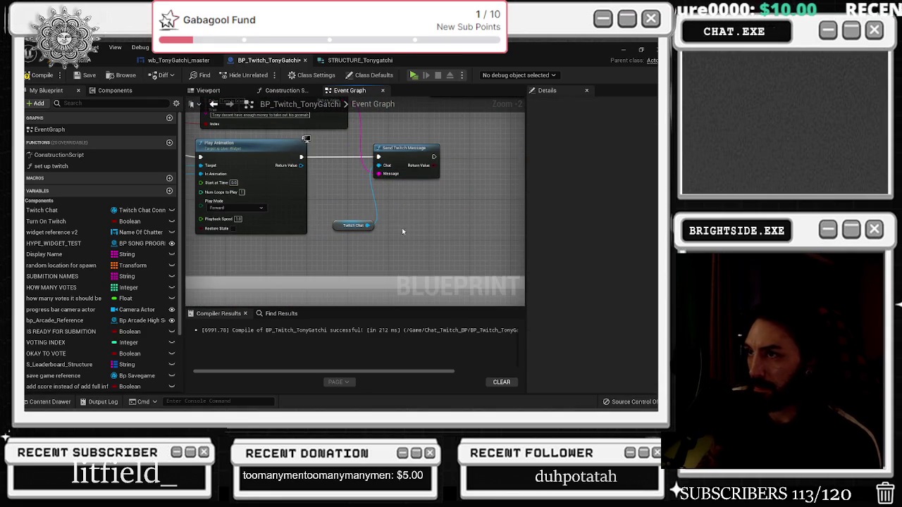
scroll(429, 213, "down", 2)
left_click_drag(430, 213, 117, 211)
scroll(280, 188, "up", 1)
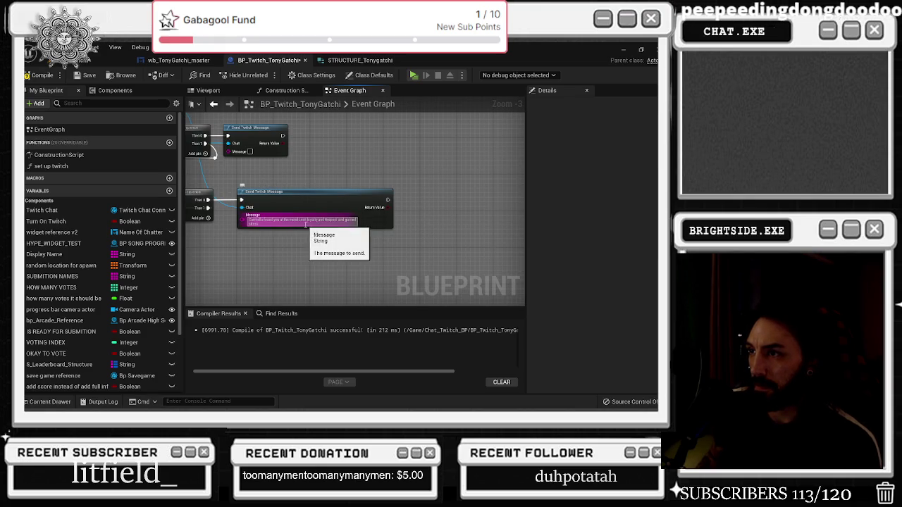
Edit the Message text on both Send Twitch Message nodes.
left_click(333, 219)
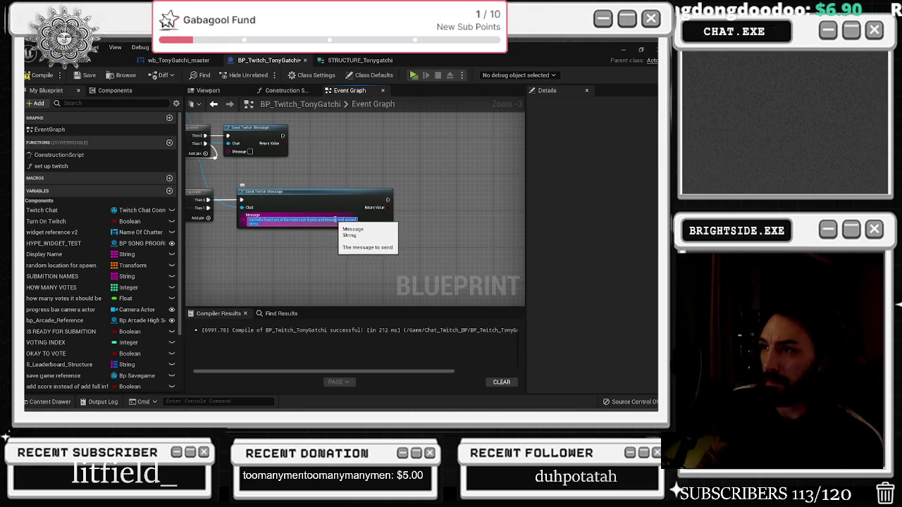
left_click(298, 219)
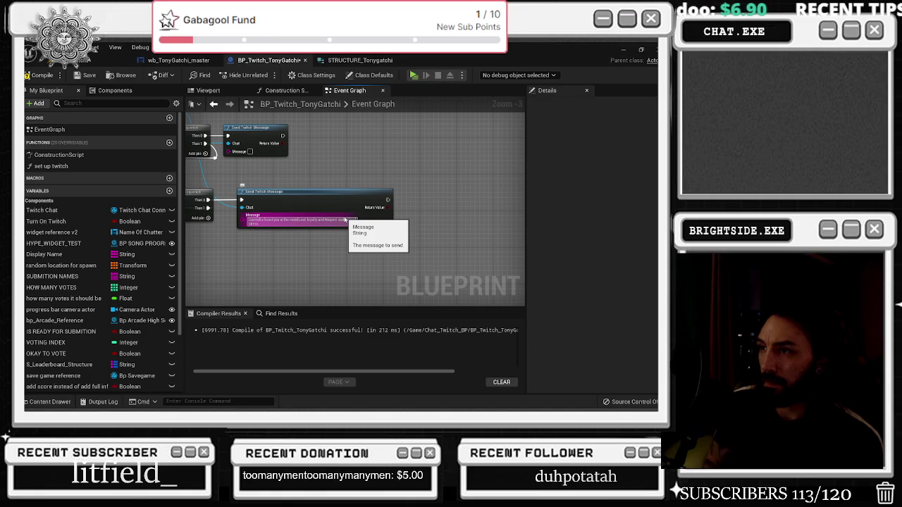
key("Return")
mouse_move(334, 181)
left_mouse_down()
mouse_move(482, 220)
mouse_move(291, 250)
left_mouse_up()
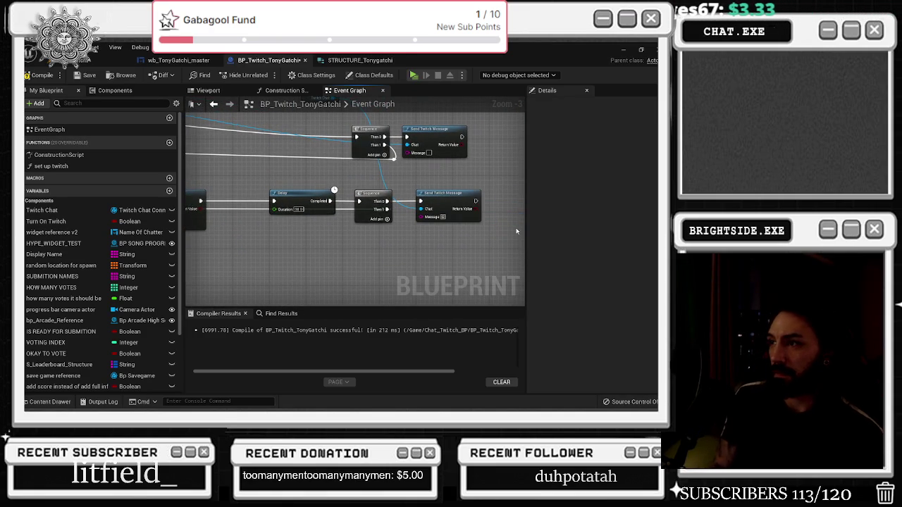
mouse_move(284, 230)
left_mouse_down()
mouse_move(416, 242)
mouse_move(409, 253)
left_mouse_up()
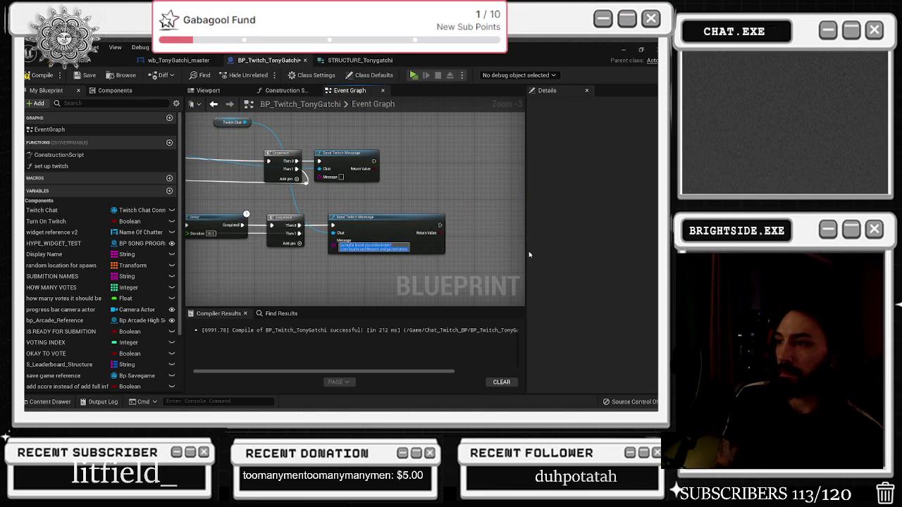
key("Escape")
type("Tony raises th")
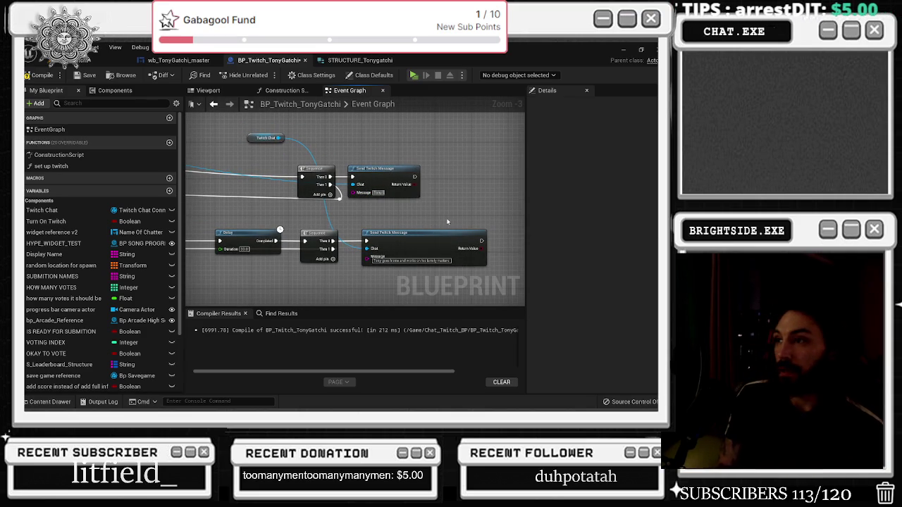
type("em")
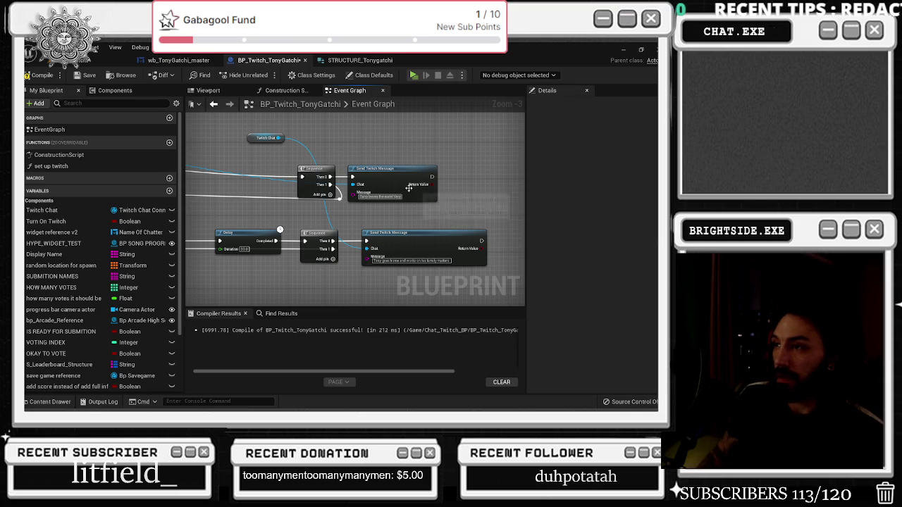
Move the Sequence and Twitch Chat nodes up-left and place a new Delay node.
scroll(394, 196, "up", 2)
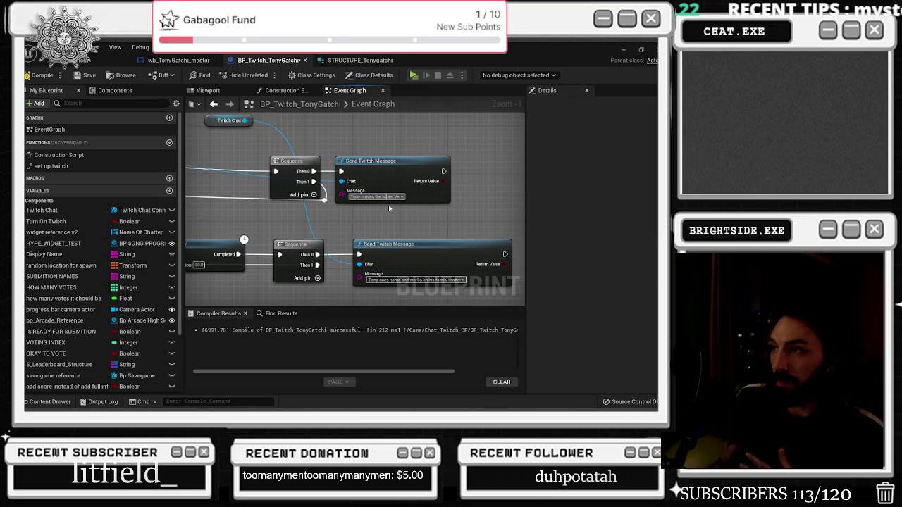
left_click_drag(265, 140, 300, 176)
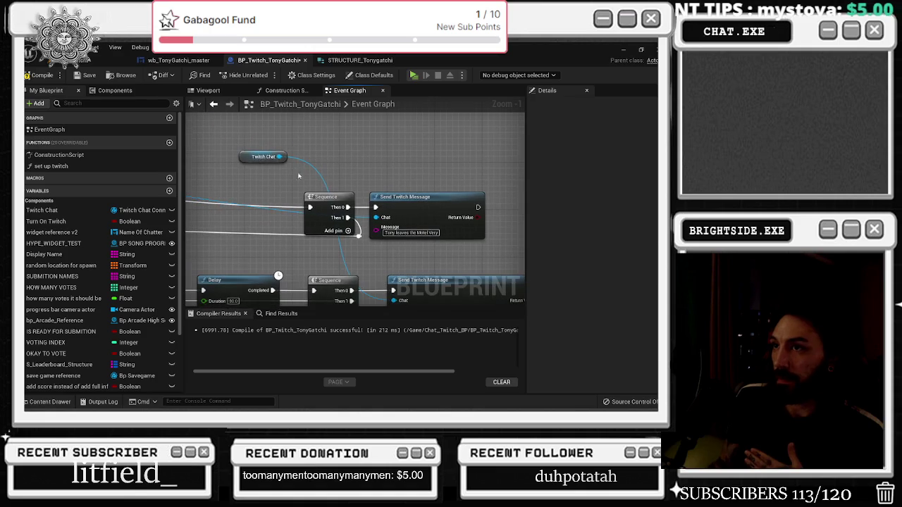
left_click(328, 210, "ctrl")
left_click_drag(327, 210, 305, 193)
left_click(367, 162)
scroll(371, 184, "down", 2)
mouse_move(306, 224)
left_mouse_down()
mouse_move(392, 206)
mouse_move(266, 255)
mouse_move(297, 178)
mouse_move(318, 239)
left_mouse_up()
scroll(392, 206, "down", 1)
left_click(315, 233)
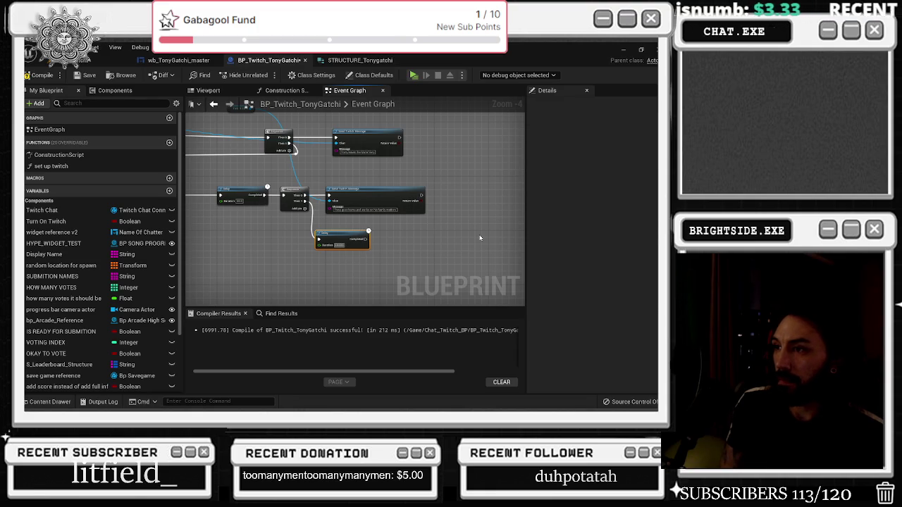
scroll(358, 237, "up", 4)
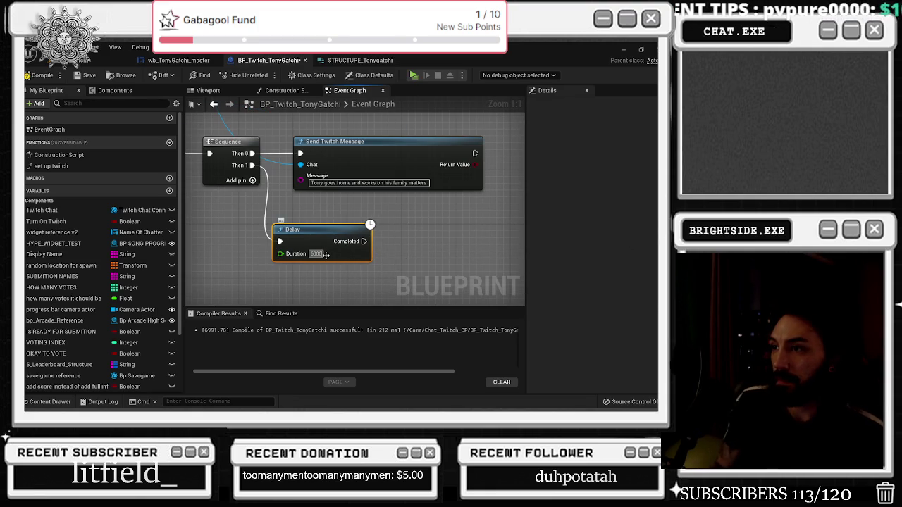
key("BackSpace")
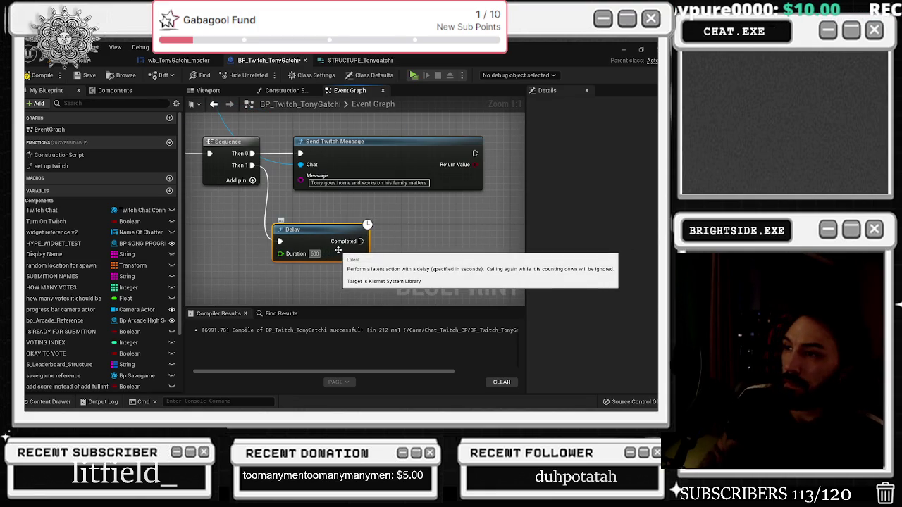
scroll(343, 255, "down", 5)
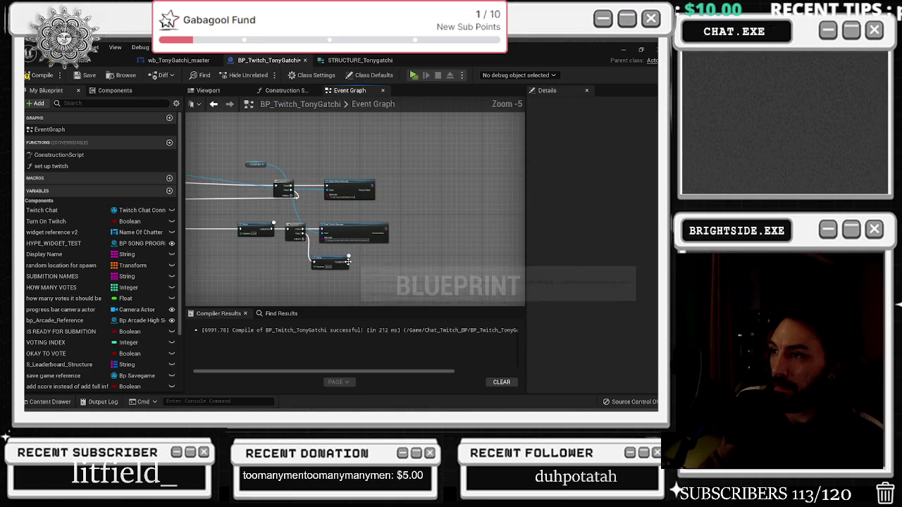
scroll(347, 261, "up", 3)
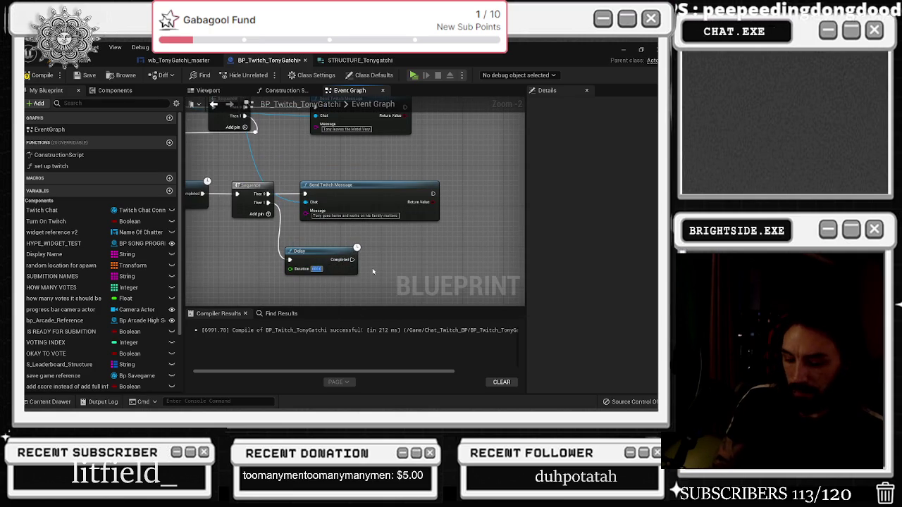
type("120")
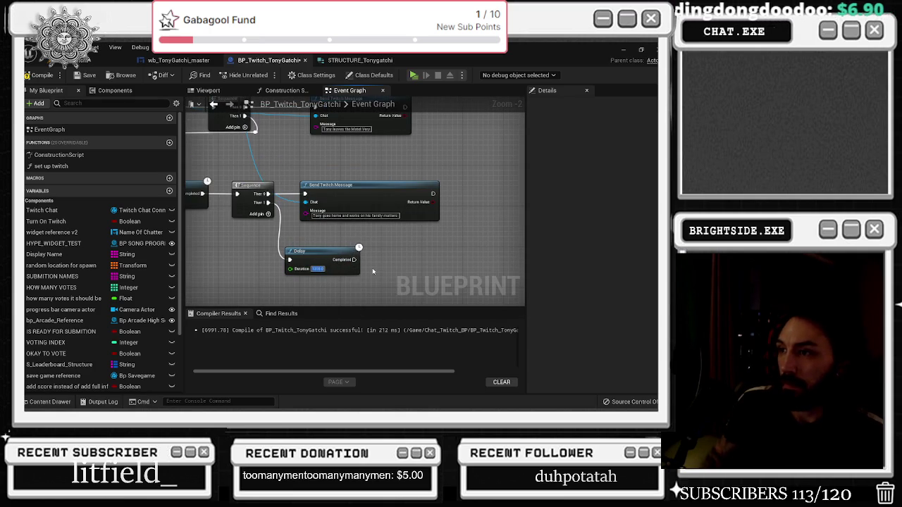
mouse_move(355, 260)
left_mouse_down()
mouse_move(234, 258)
mouse_move(399, 256)
mouse_move(238, 251)
mouse_move(324, 221)
mouse_move(332, 186)
mouse_move(346, 194)
mouse_move(321, 182)
mouse_move(373, 195)
mouse_move(325, 223)
mouse_move(331, 209)
mouse_move(302, 219)
left_mouse_up()
scroll(377, 257, "down", 2)
key("Escape")
scroll(313, 215, "up", 1)
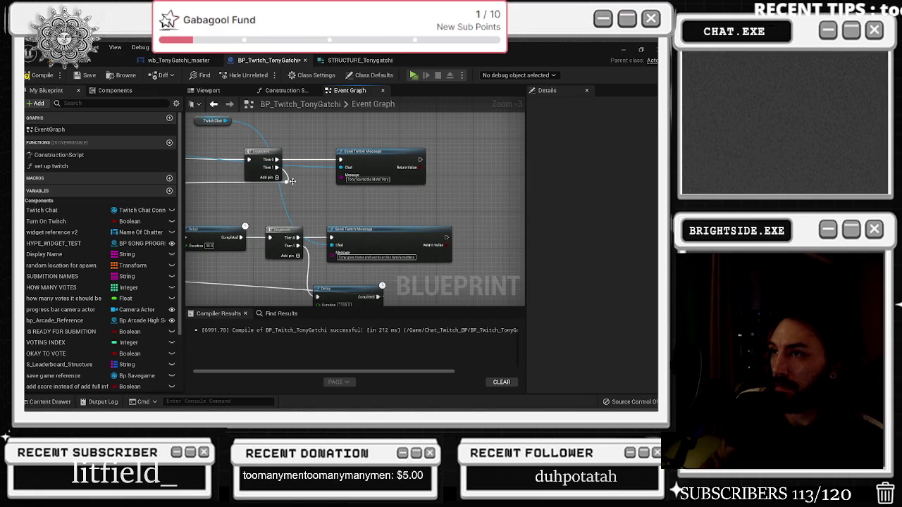
mouse_move(278, 168)
left_mouse_down()
mouse_move(320, 289)
mouse_move(317, 248)
left_mouse_up()
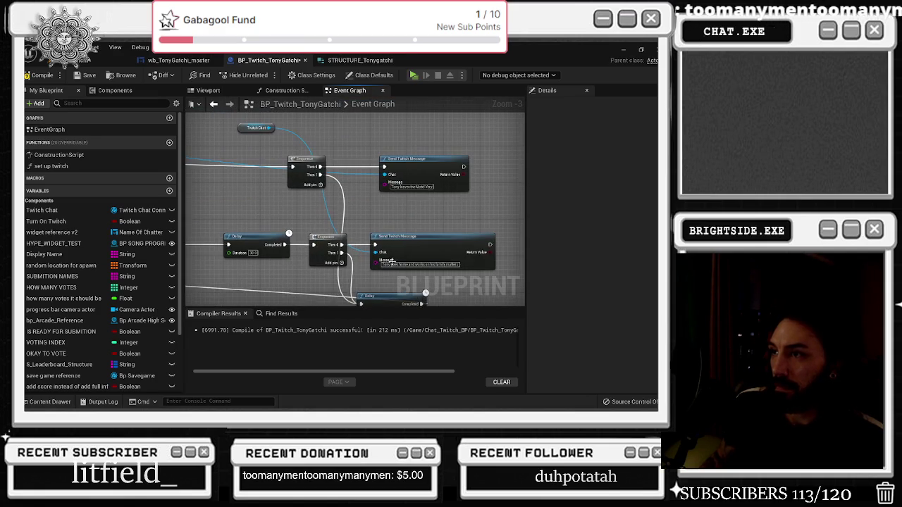
scroll(327, 204, "down", 2)
left_click_drag(282, 172, 391, 208)
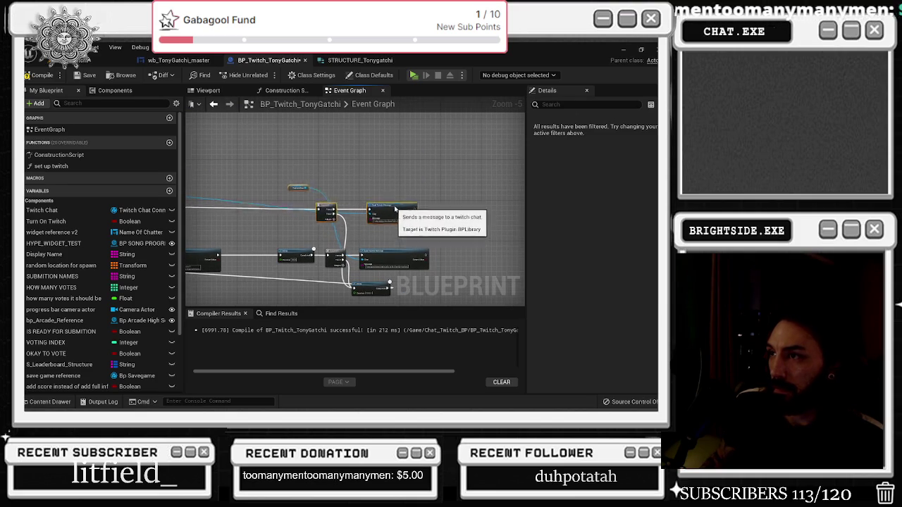
mouse_move(284, 255)
left_mouse_down()
mouse_move(414, 235)
mouse_move(427, 253)
mouse_move(461, 245)
left_mouse_up()
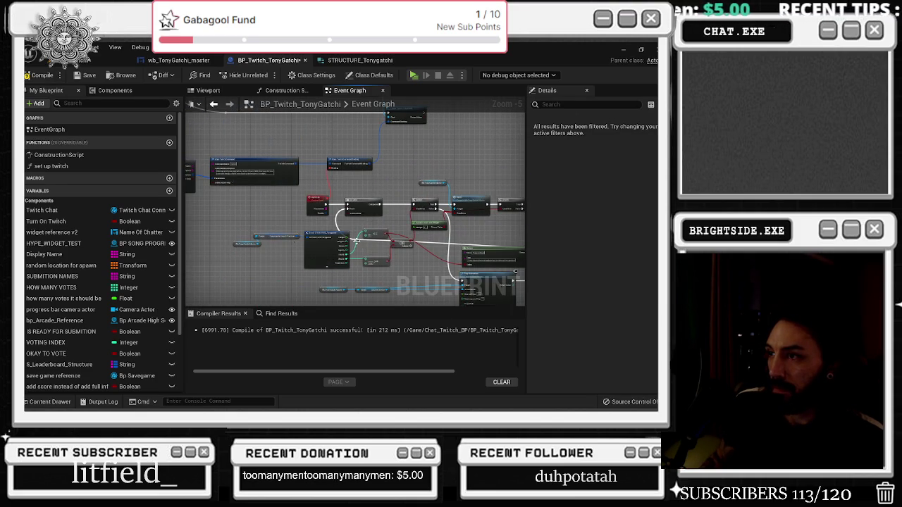
Extend the upper Send Twitch Message's chat line with additional wording.
left_click(356, 242)
left_click_drag(356, 242, 252, 259)
scroll(395, 233, "up", 2)
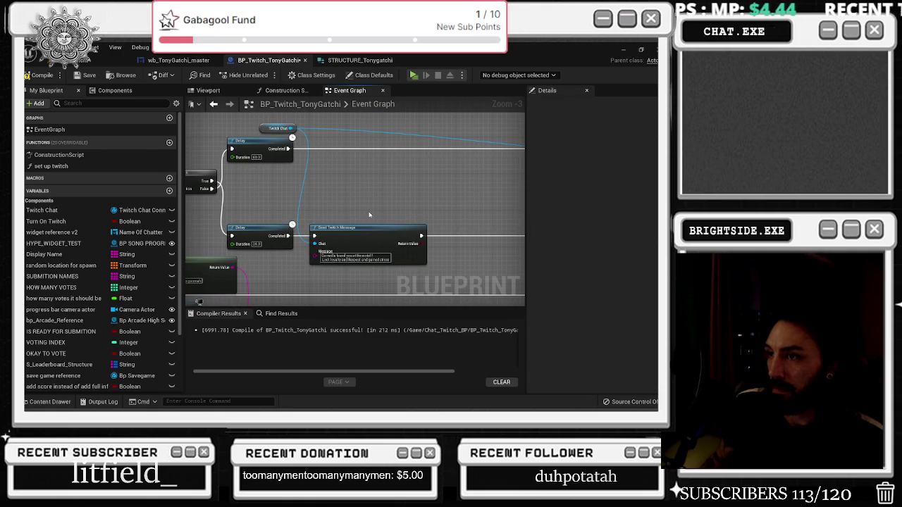
left_click_drag(361, 212, 189, 226)
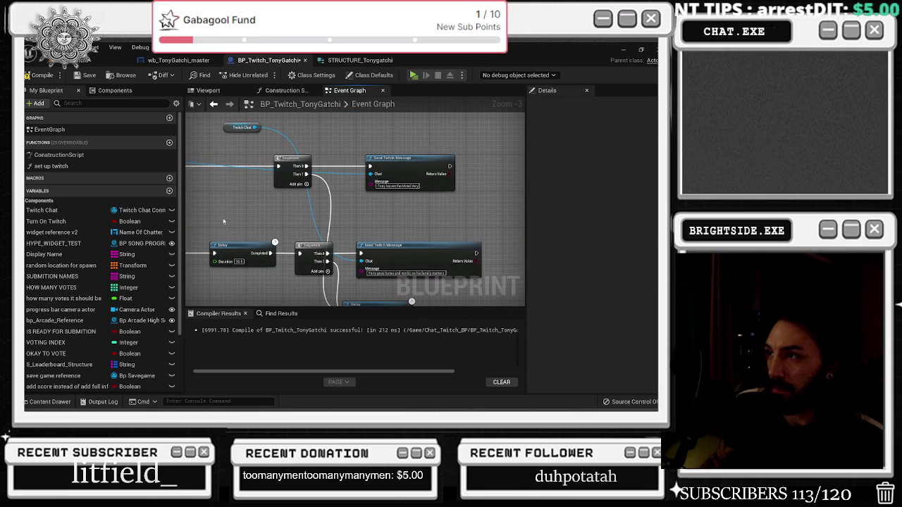
type("Destressed! but payed $200 for his rental")
key("Return")
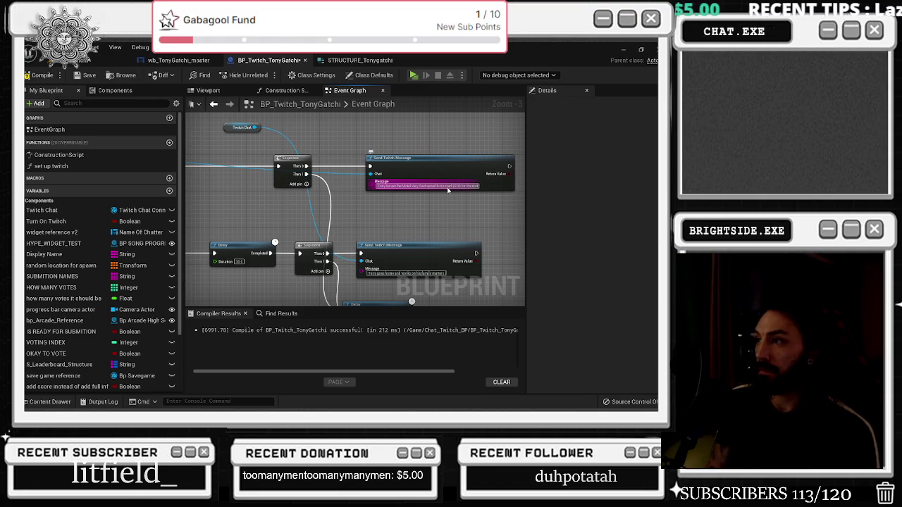
scroll(434, 209, "down", 5)
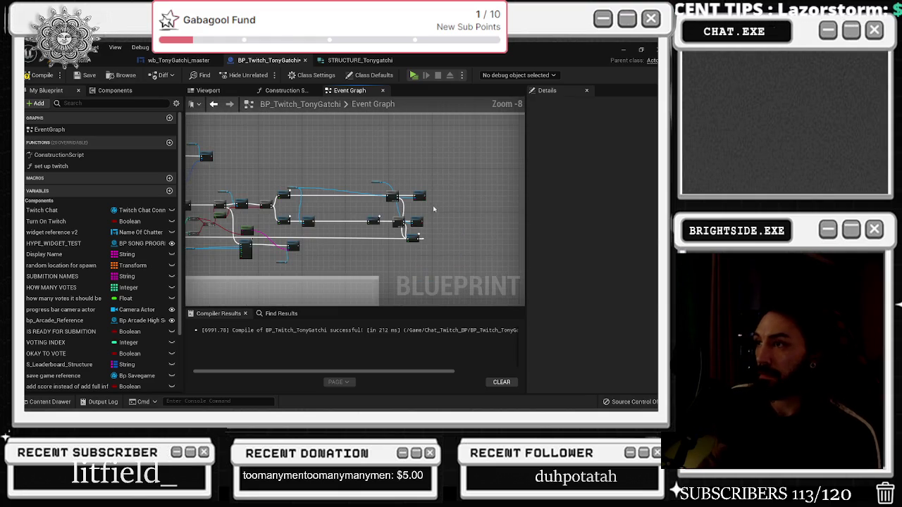
Wrap the middle node group in a comment box titled 'motel'.
left_click_drag(333, 221, 357, 205)
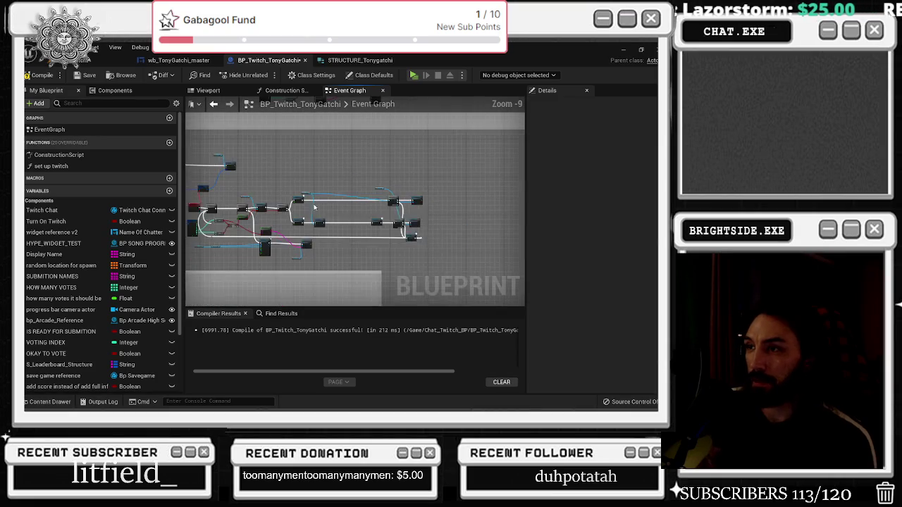
scroll(357, 205, "down", 1)
scroll(356, 201, "up", 7)
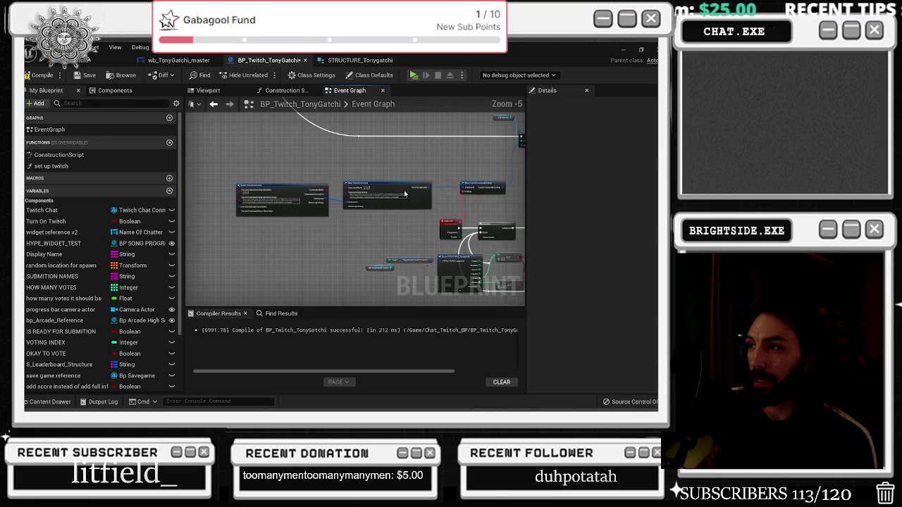
scroll(365, 220, "down", 10)
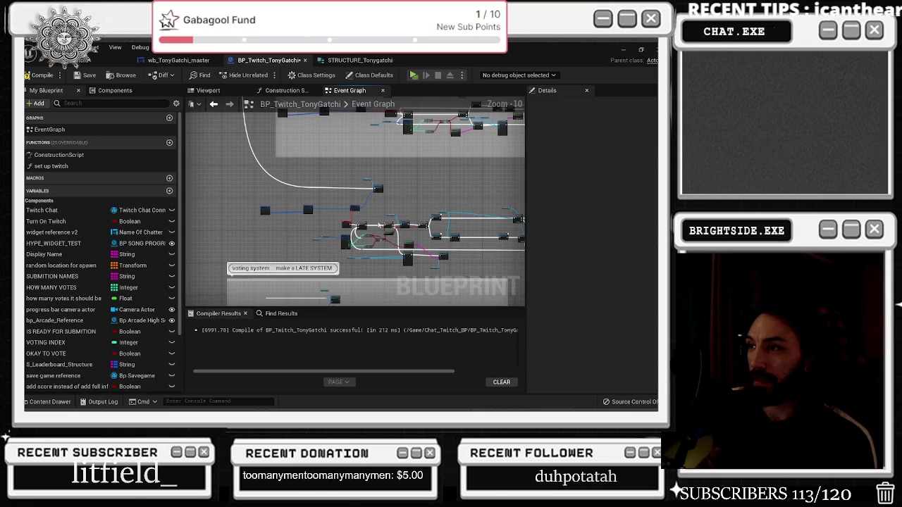
mouse_move(274, 195)
left_mouse_down()
mouse_move(409, 243)
mouse_move(499, 255)
mouse_move(440, 289)
left_mouse_up()
type("c")
type("motel")
Move the clock-widget comment section lower right and the TIE BREAKER section downward.
mouse_move(295, 141)
left_mouse_down()
mouse_move(305, 241)
mouse_move(307, 177)
left_mouse_up()
mouse_move(215, 223)
left_mouse_down()
mouse_move(233, 267)
mouse_move(479, 285)
mouse_move(437, 262)
left_mouse_up()
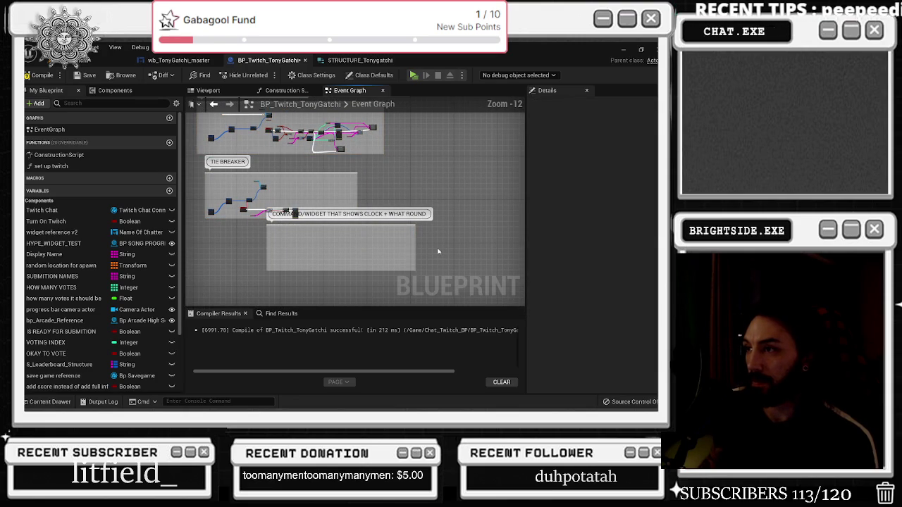
left_click_drag(335, 225, 449, 257)
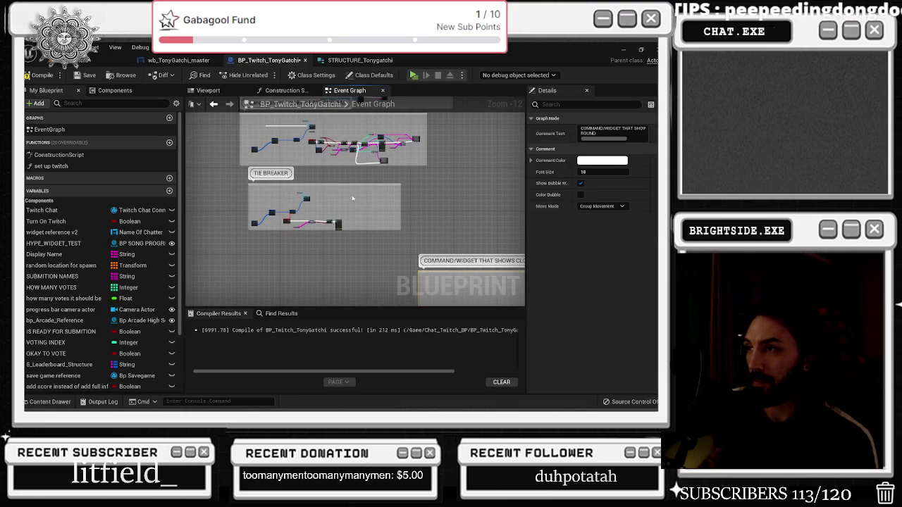
mouse_move(341, 195)
left_mouse_down()
mouse_move(341, 269)
mouse_move(366, 178)
left_mouse_up()
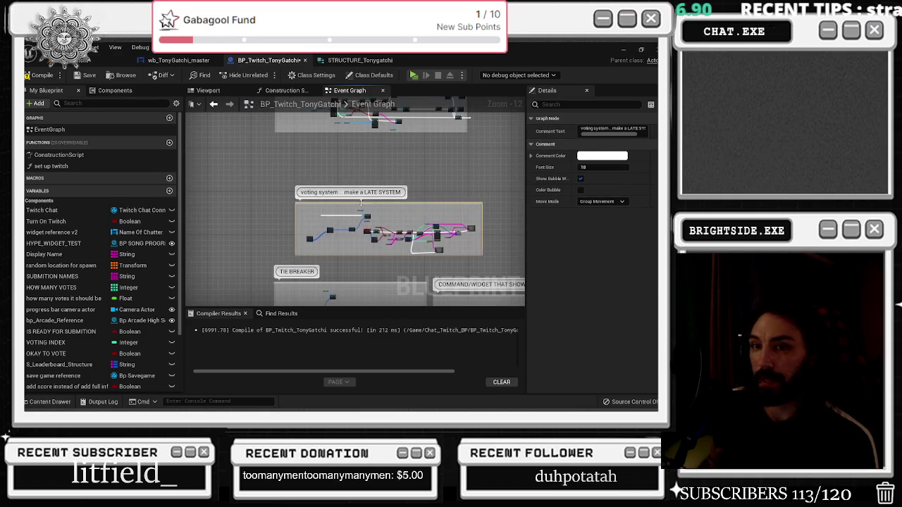
Switch to the Twitch stream browser and shrink its window to reveal the editor.
key("alt+Tab")
left_click(241, 272)
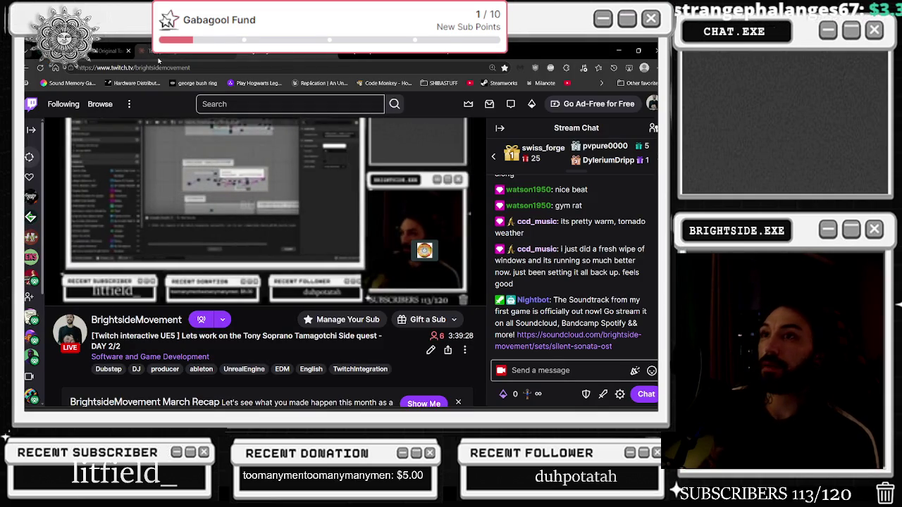
mouse_move(402, 51)
left_mouse_down()
mouse_move(403, 85)
mouse_move(655, 92)
left_mouse_up()
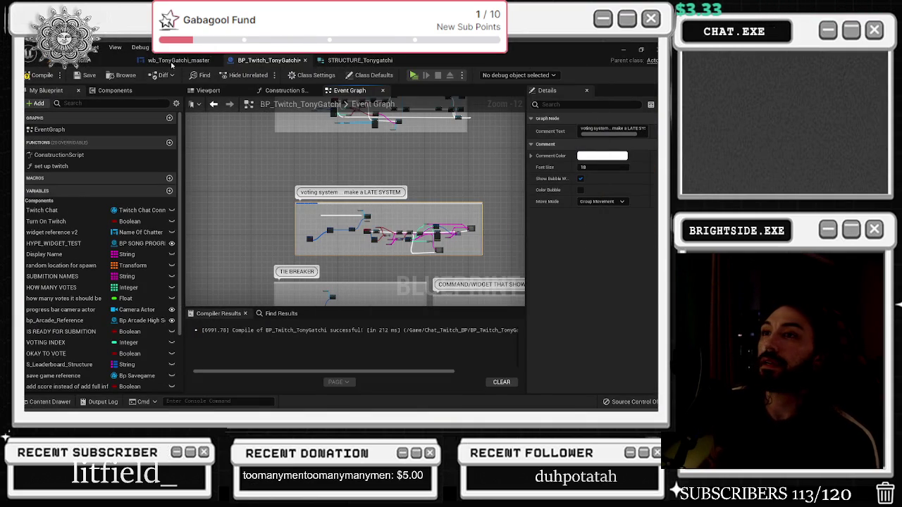
Show the wb_TonyGatchi_master designer with the Tonygatchi folder's 35 assets in the Content Drawer.
left_click(172, 61)
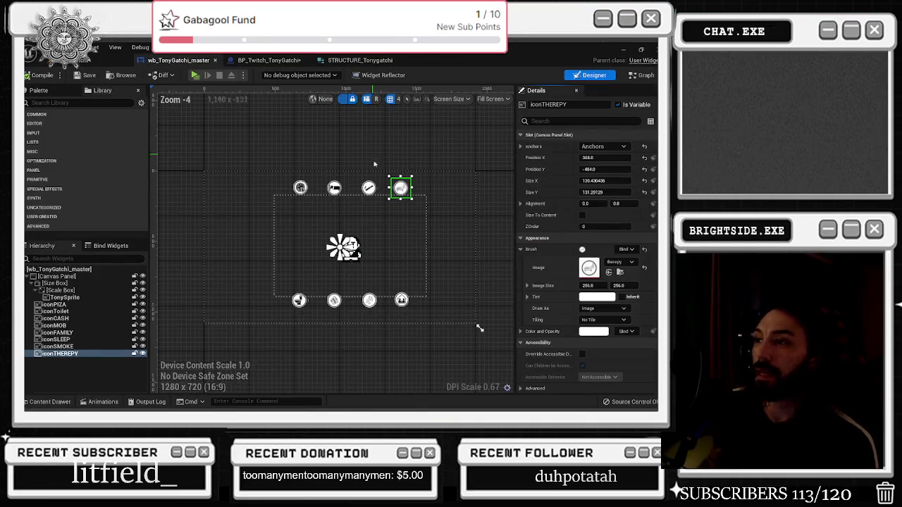
scroll(369, 179, "up", 1)
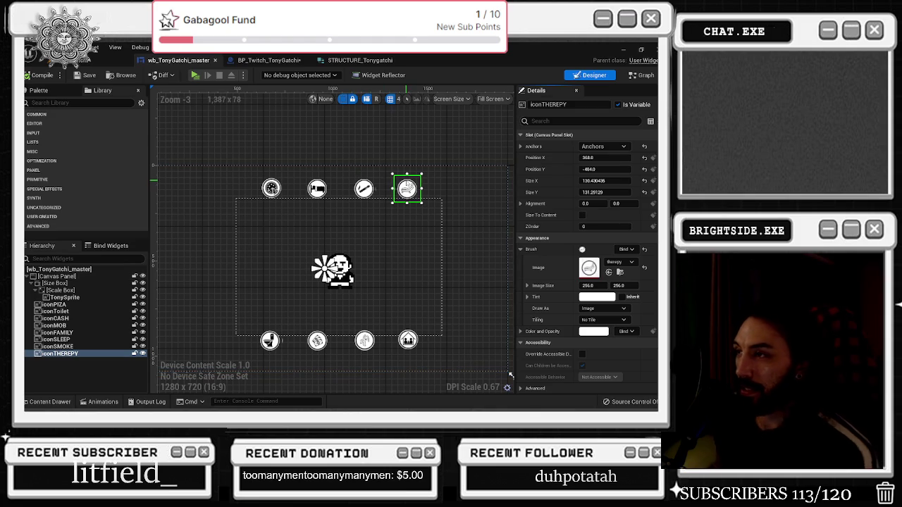
key("ctrl+space")
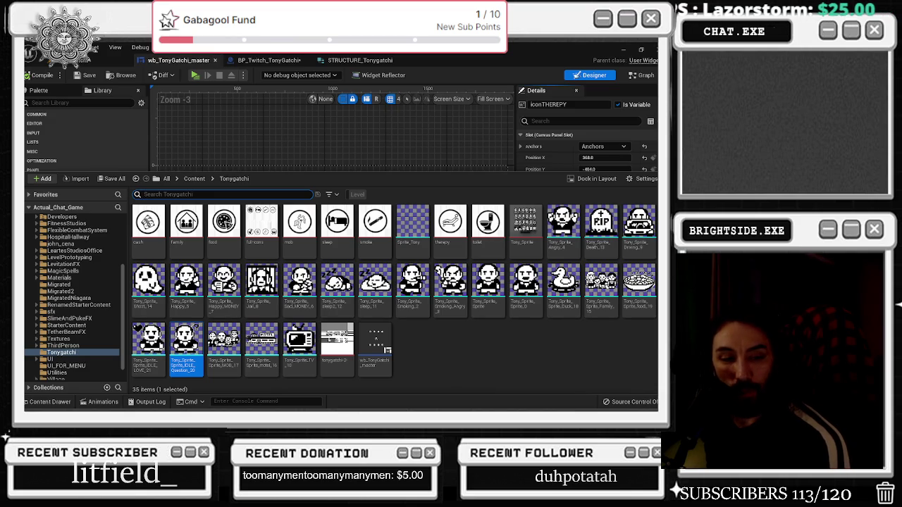
key("super+e")
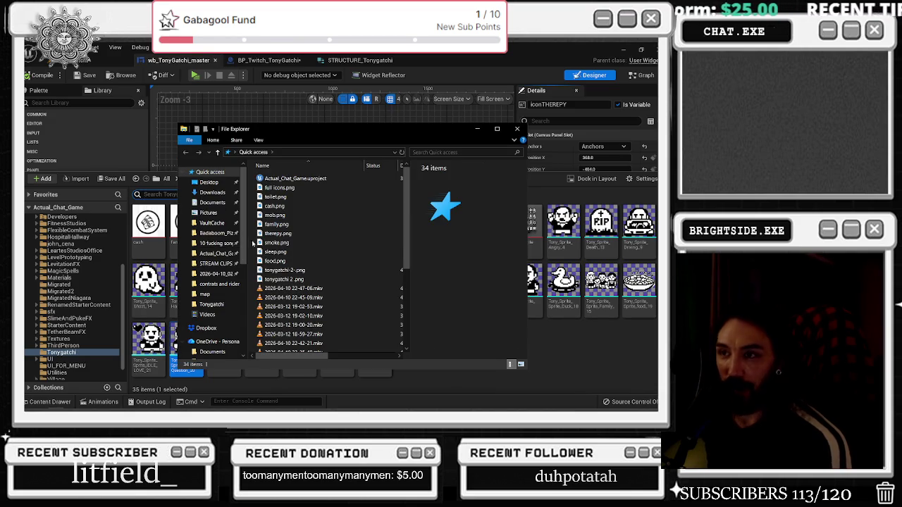
left_click(211, 193)
scroll(316, 190, "down", 1)
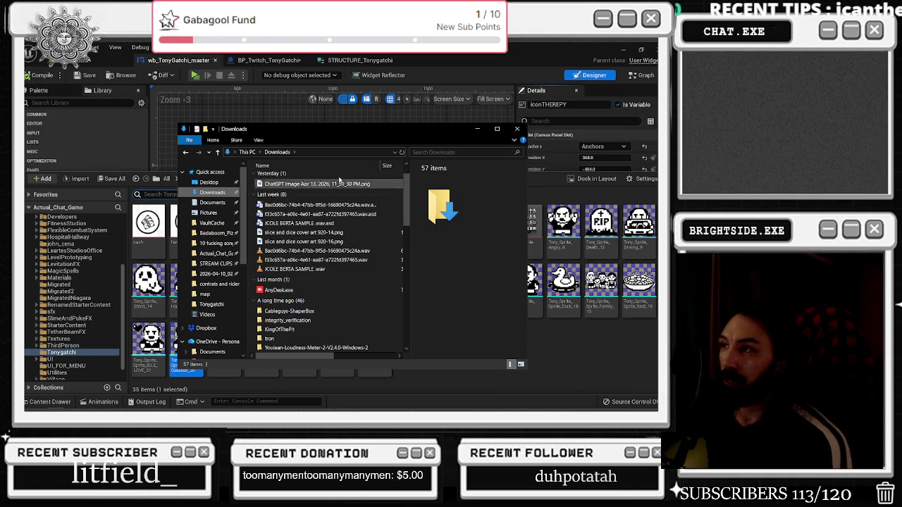
scroll(345, 222, "down", 10)
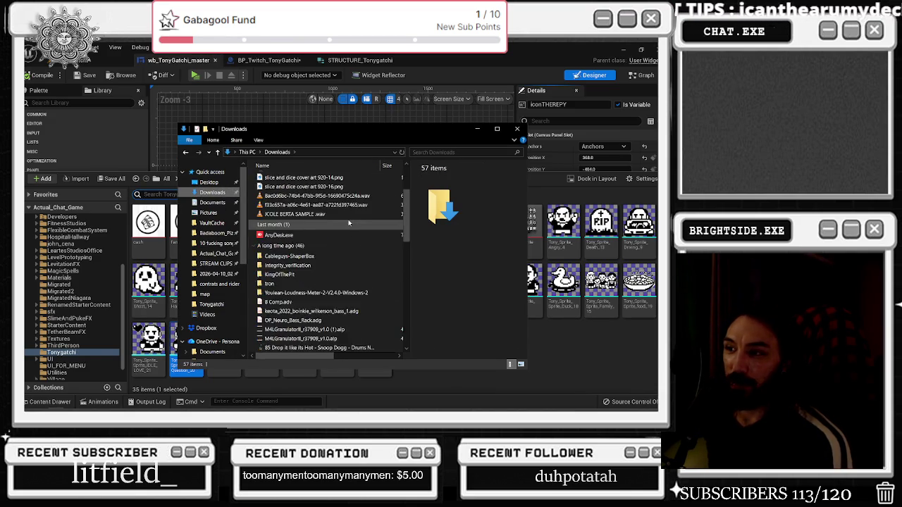
scroll(310, 320, "up", 10)
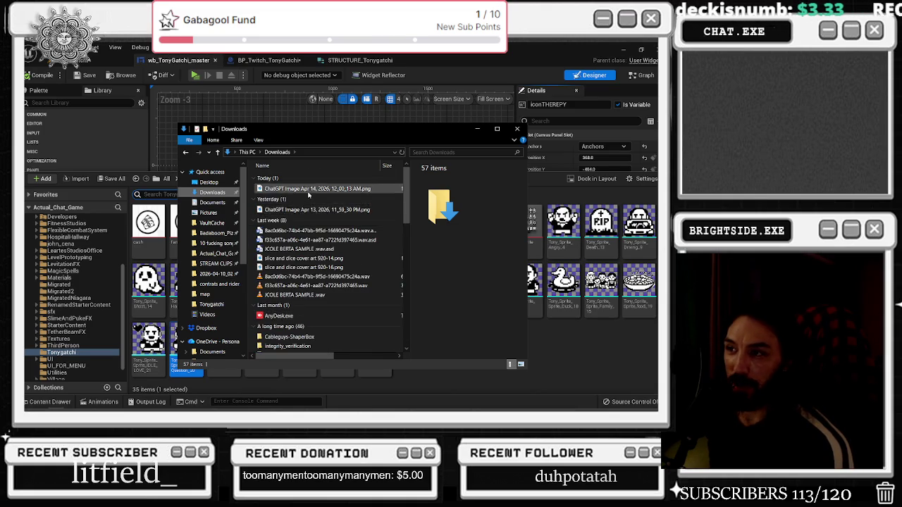
scroll(310, 196, "down", 5)
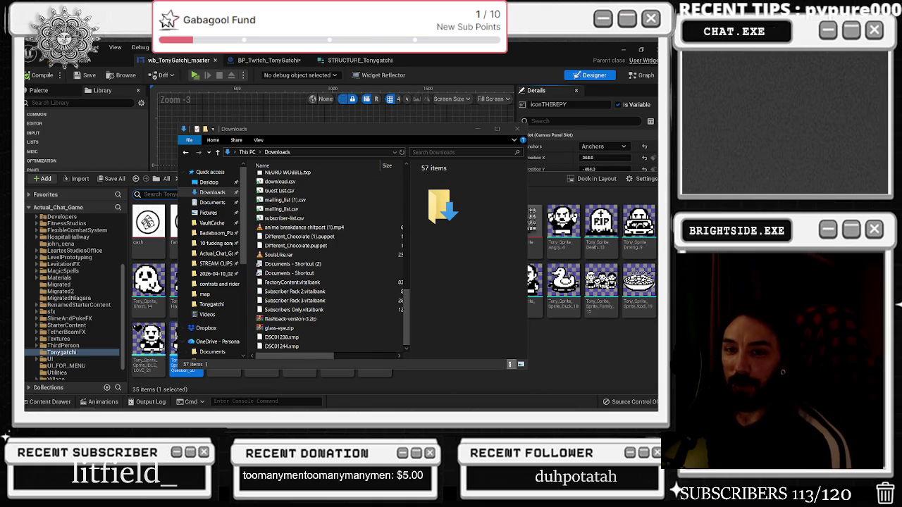
scroll(311, 210, "up", 5)
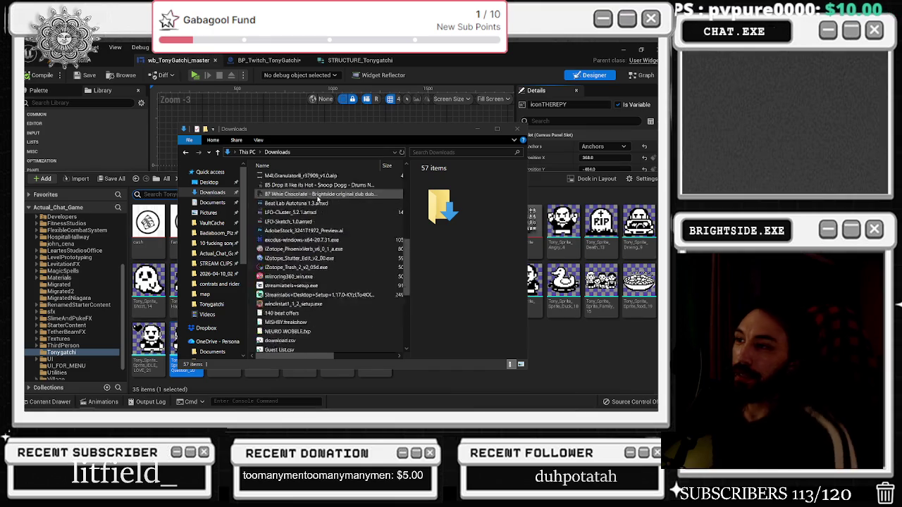
left_click(518, 129)
left_click(320, 132)
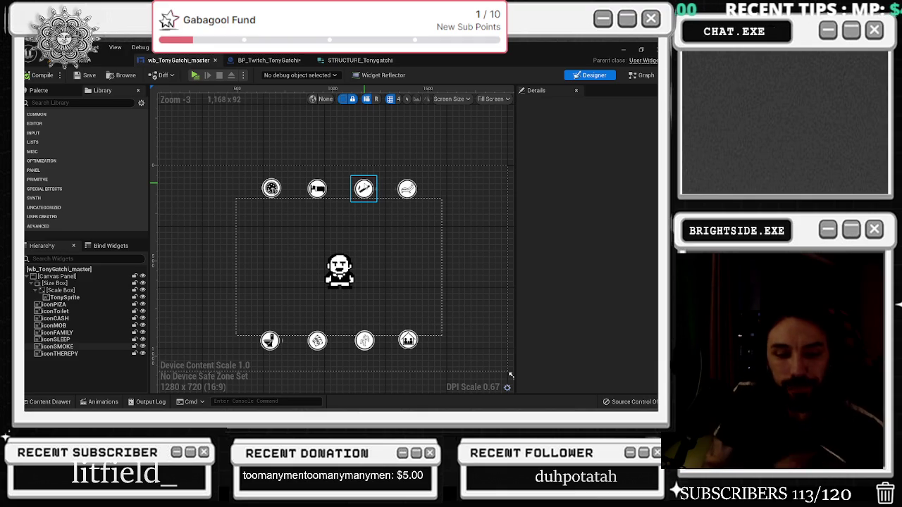
Check the smoke and therapy icons around the Tony sprite, then clear the selection.
left_click(294, 155)
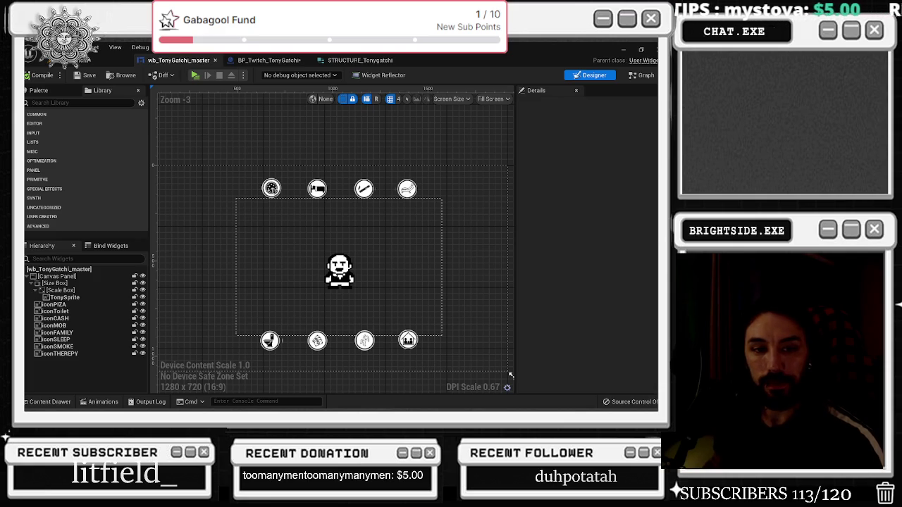
left_click(407, 189)
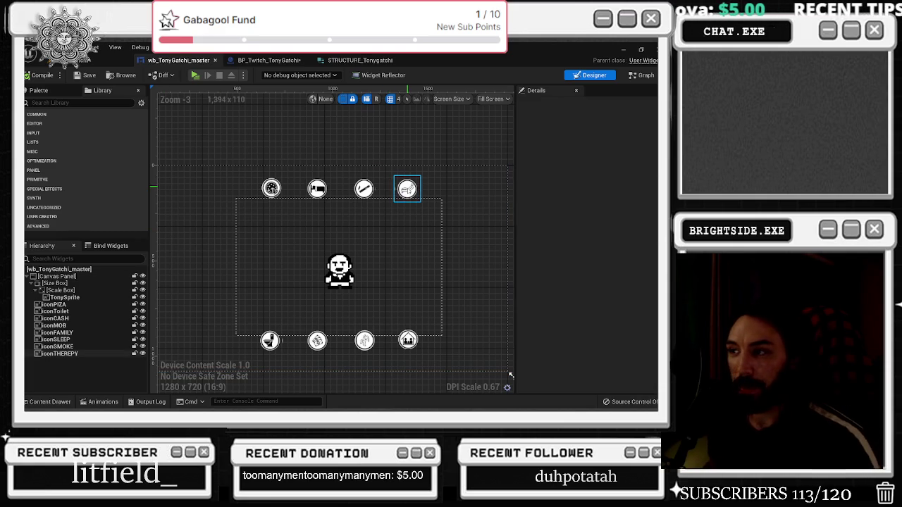
left_click(365, 189)
left_click(260, 215)
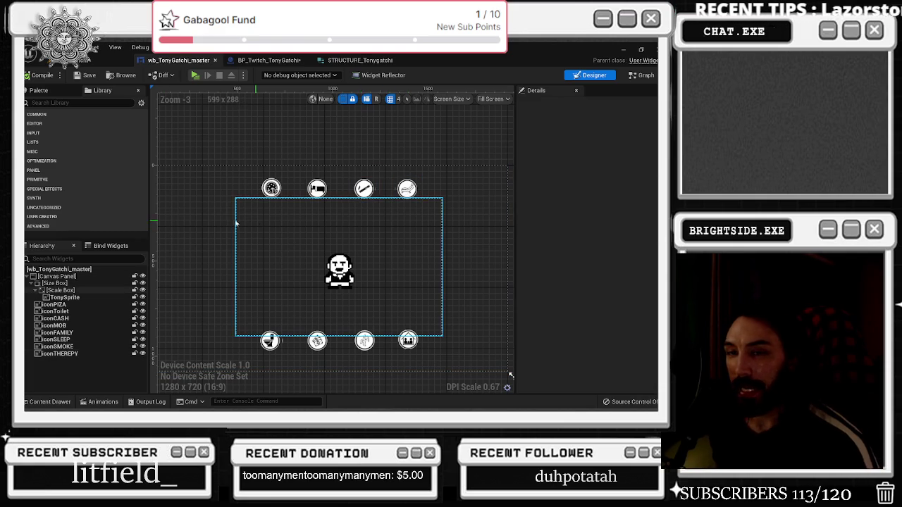
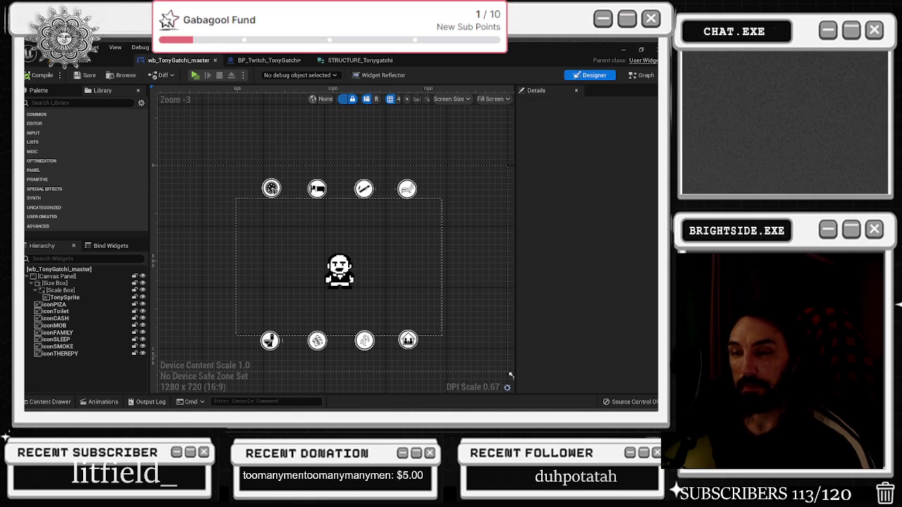
Switch to the BP_Twitch_TonyGatchi event graph and zoom in on the Branch command logic.
left_click(266, 60)
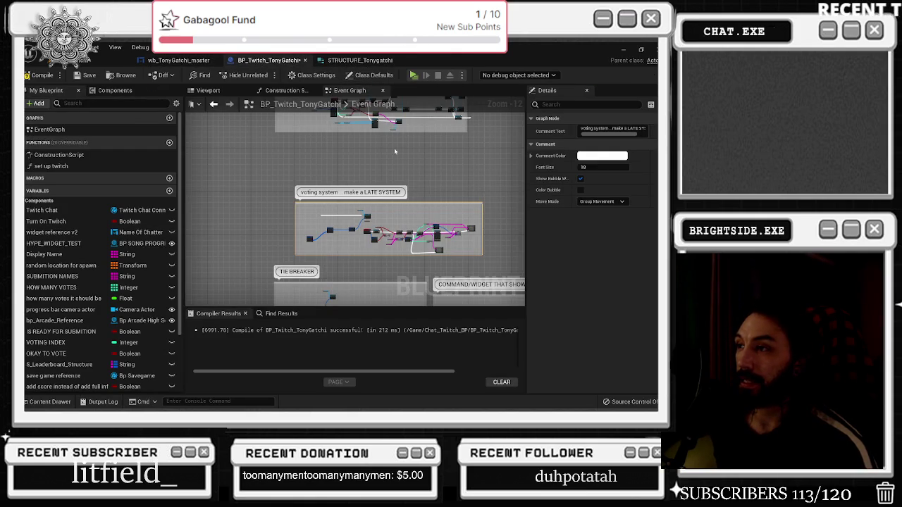
scroll(388, 143, "up", 5)
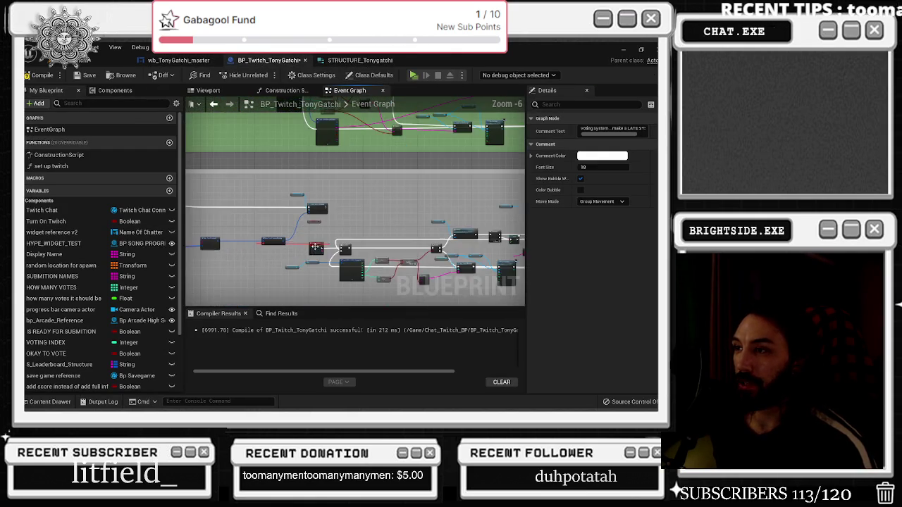
scroll(305, 246, "up", 4)
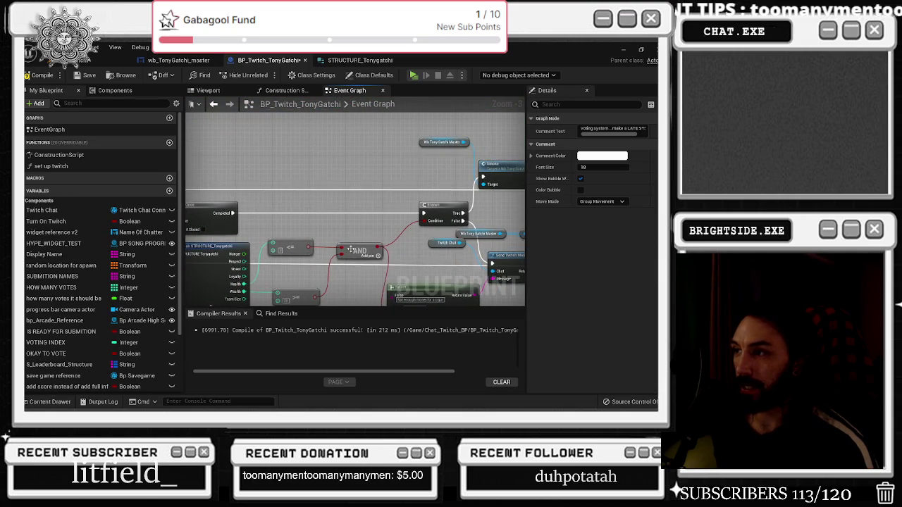
scroll(351, 249, "down", 2)
scroll(248, 233, "up", 2)
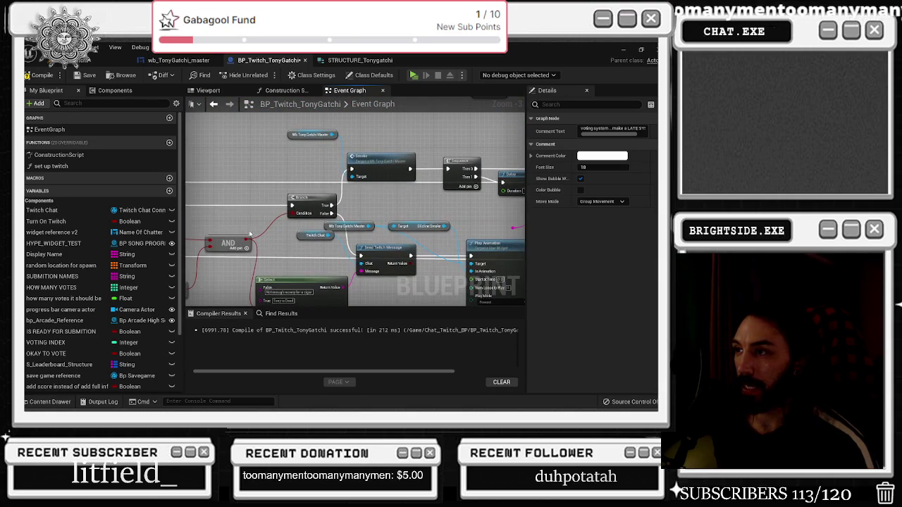
left_click(303, 202)
scroll(285, 212, "down", 2)
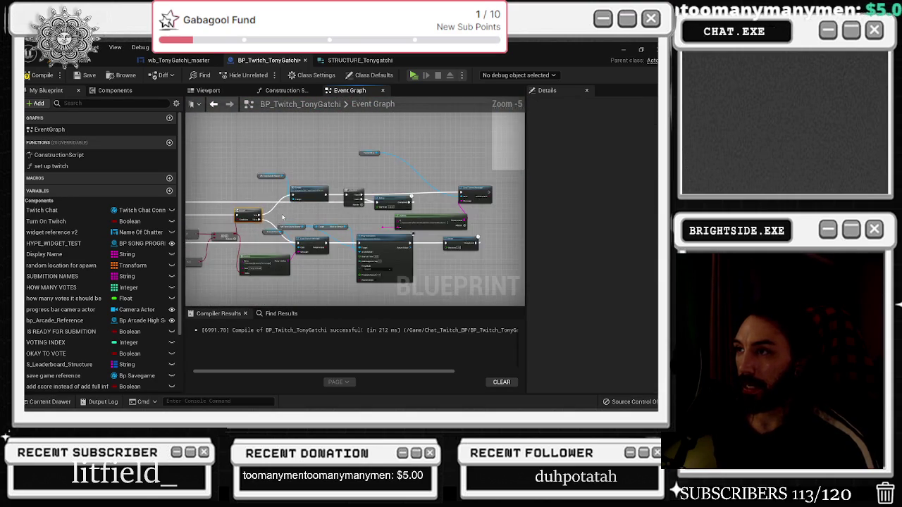
scroll(282, 217, "up", 2)
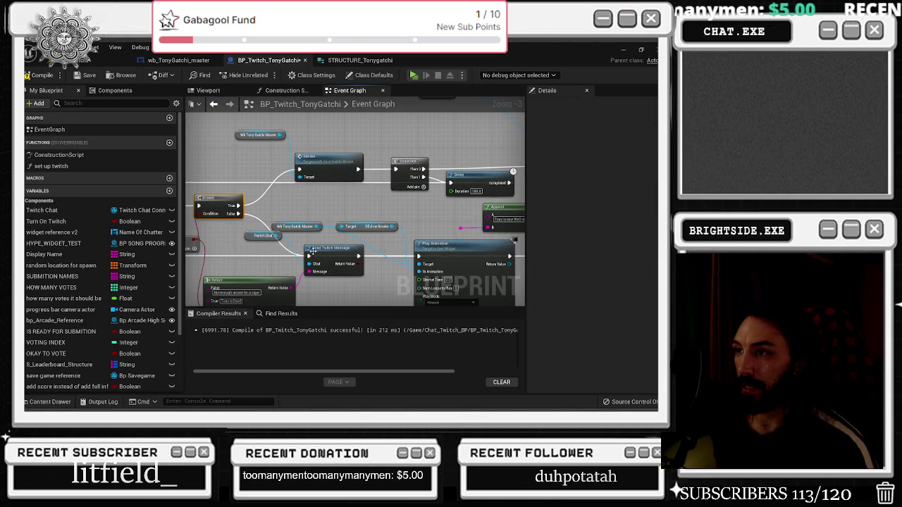
scroll(375, 223, "down", 1)
Shift the Send Twitch Message, message nodes and Delay into a tidier layout.
left_click_drag(329, 242, 328, 255)
mouse_move(392, 225)
left_mouse_down()
mouse_move(403, 253)
mouse_move(292, 246)
mouse_move(381, 250)
left_mouse_up()
left_click_drag(466, 224, 445, 227)
scroll(406, 212, "up", 1)
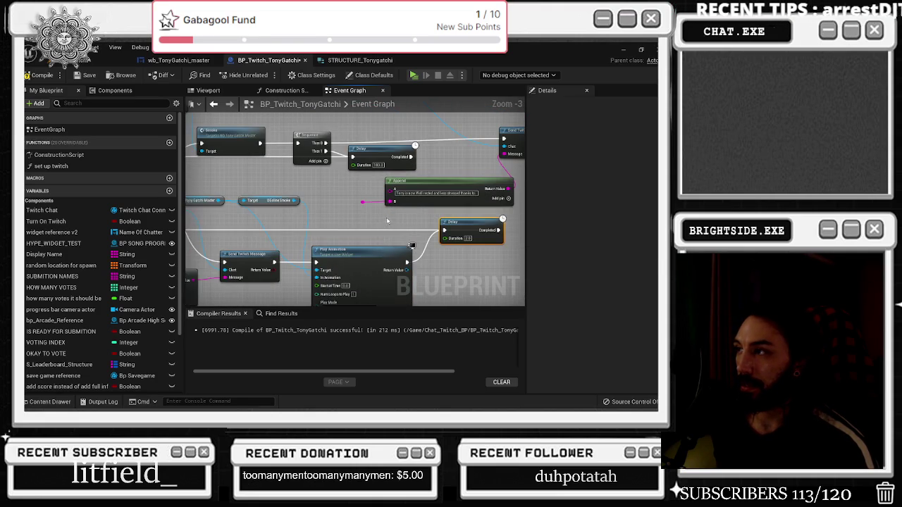
left_click_drag(388, 221, 324, 235)
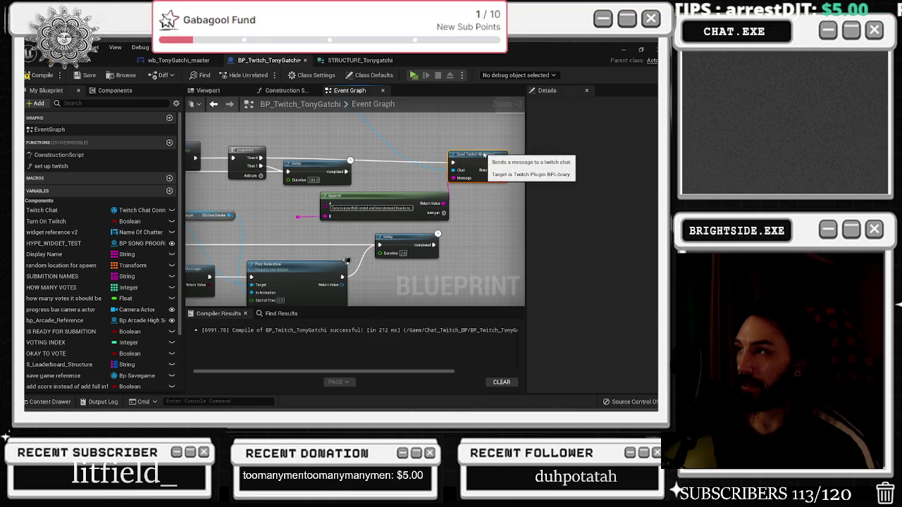
mouse_move(311, 195)
left_mouse_down()
mouse_move(489, 198)
mouse_move(393, 196)
mouse_move(214, 104)
mouse_move(307, 100)
left_mouse_up()
Break the smoke system's message Sender into a Break TwitchMessageAuthor node and wire out Name.
mouse_move(329, 210)
left_mouse_down()
mouse_move(364, 160)
mouse_move(285, 131)
left_mouse_up()
type("break")
key("Return")
mouse_move(314, 161)
left_mouse_down()
mouse_move(518, 190)
mouse_move(338, 162)
mouse_move(520, 202)
mouse_move(402, 254)
mouse_move(391, 269)
mouse_move(397, 261)
left_mouse_up()
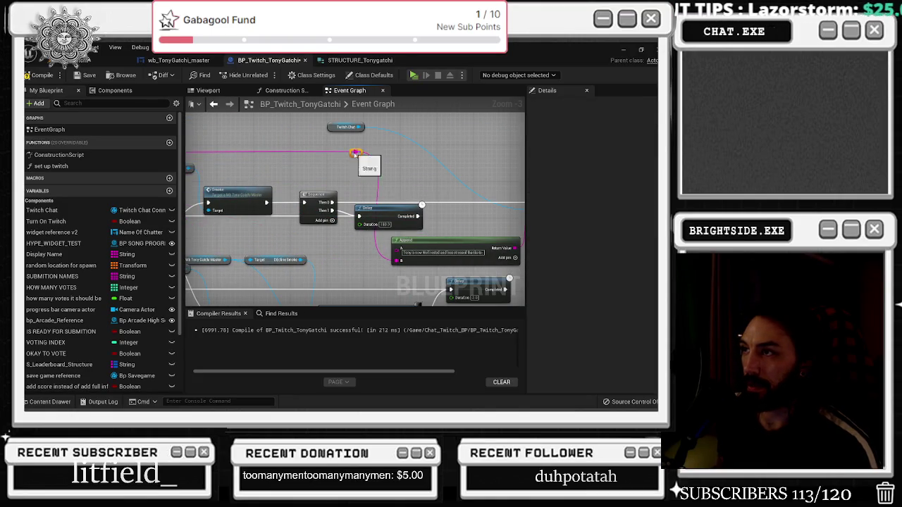
Reposition the Break TwitchMessageAuthor, IS READY FOR SUBMITION, Twitch Chat and Create Twitch Command nodes.
left_click_drag(356, 153, 525, 168)
scroll(281, 223, "down", 2)
left_click(253, 170)
left_click_drag(254, 170, 250, 156)
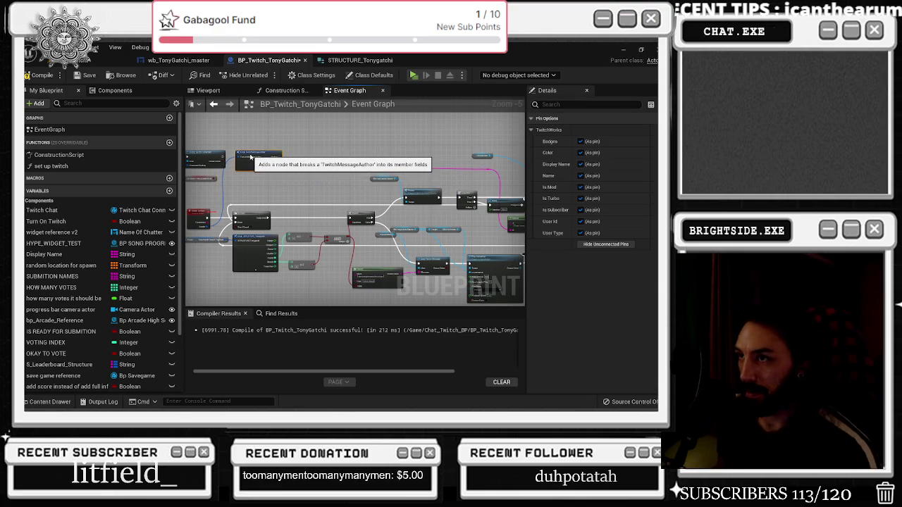
scroll(296, 165, "up", 2)
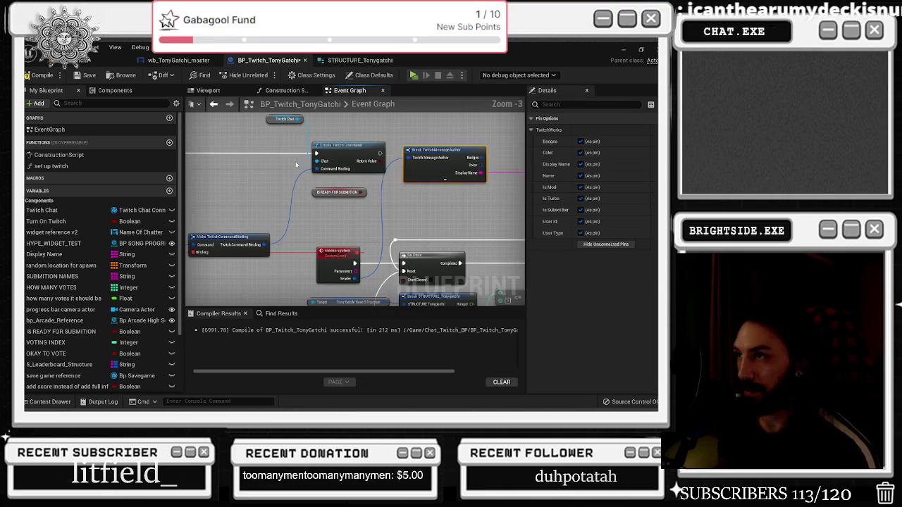
left_click_drag(336, 211, 339, 253)
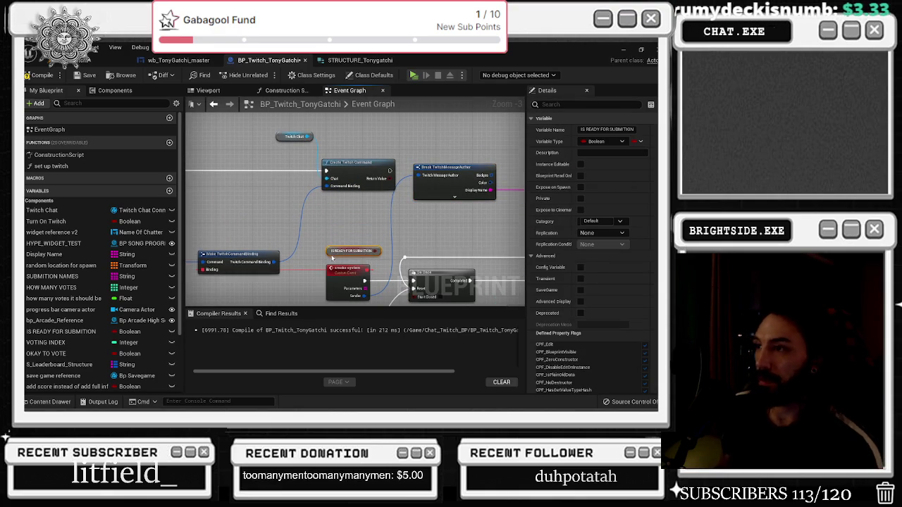
mouse_move(271, 144)
left_mouse_down()
mouse_move(352, 184)
mouse_move(334, 186)
left_mouse_up()
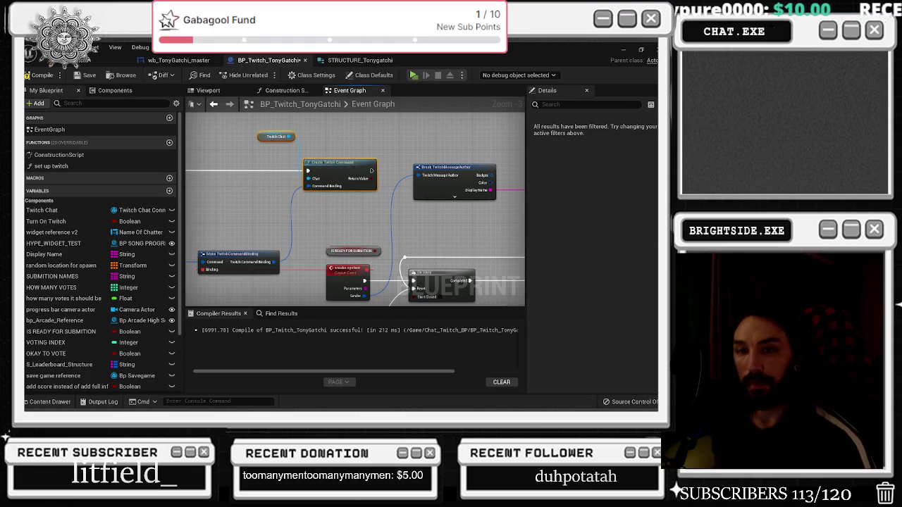
Move the Twitch Chat getter next to the Send Twitch Message node.
scroll(368, 204, "down", 2)
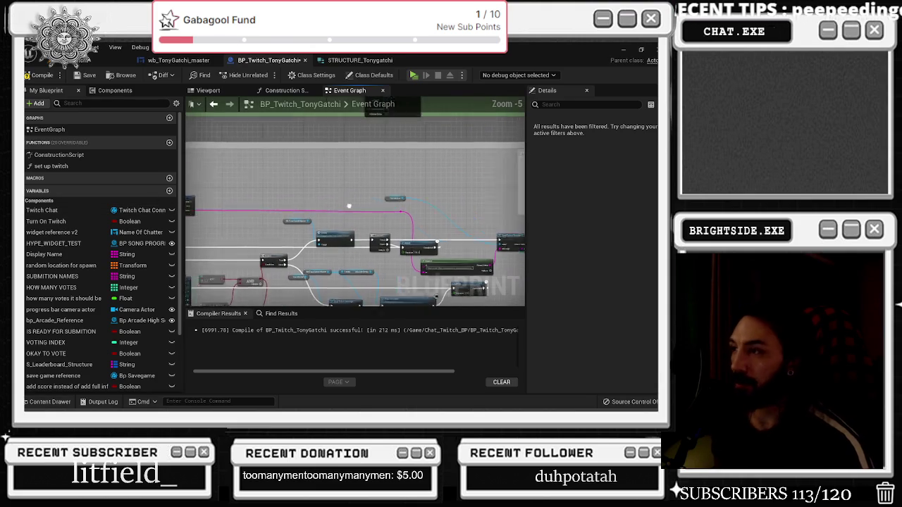
scroll(408, 230, "up", 2)
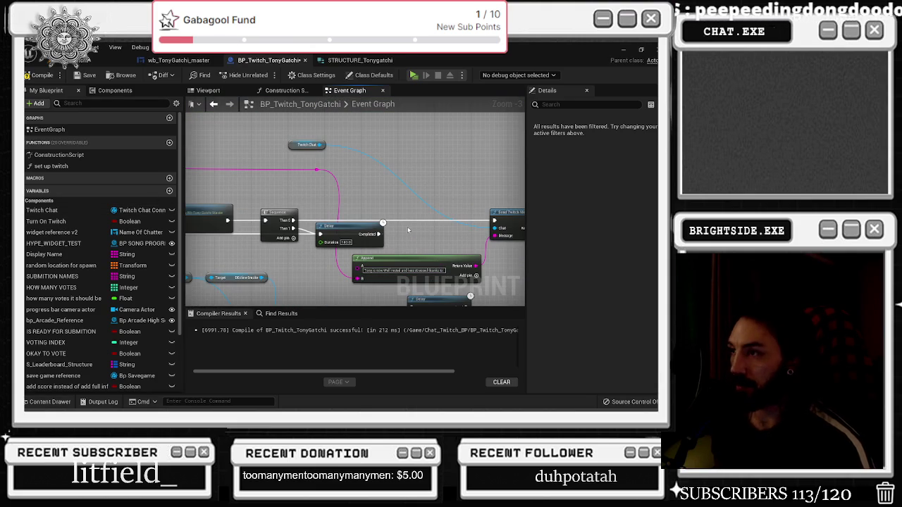
scroll(420, 228, "down", 1)
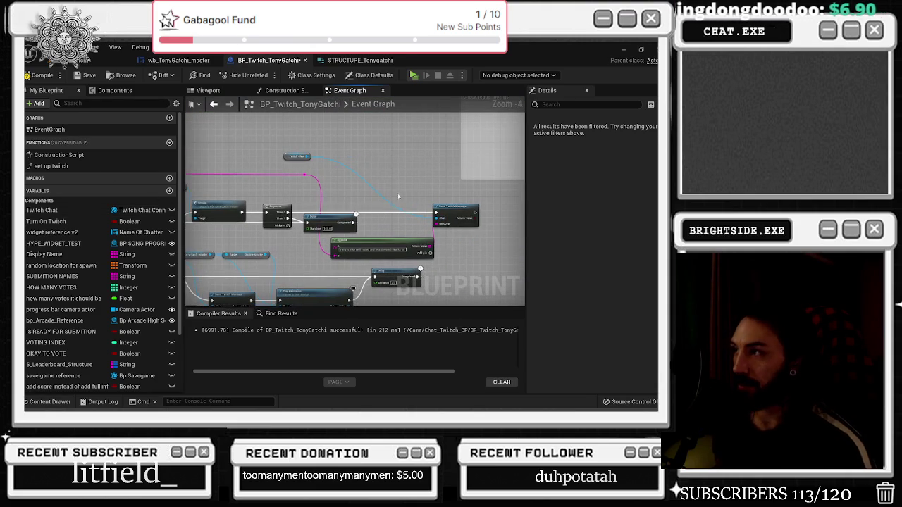
left_click_drag(286, 165, 372, 160)
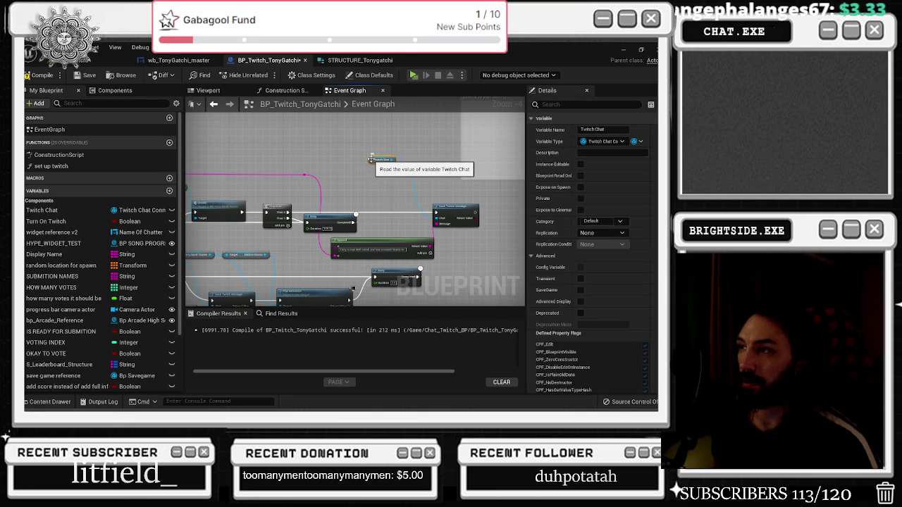
left_click_drag(327, 184, 374, 190)
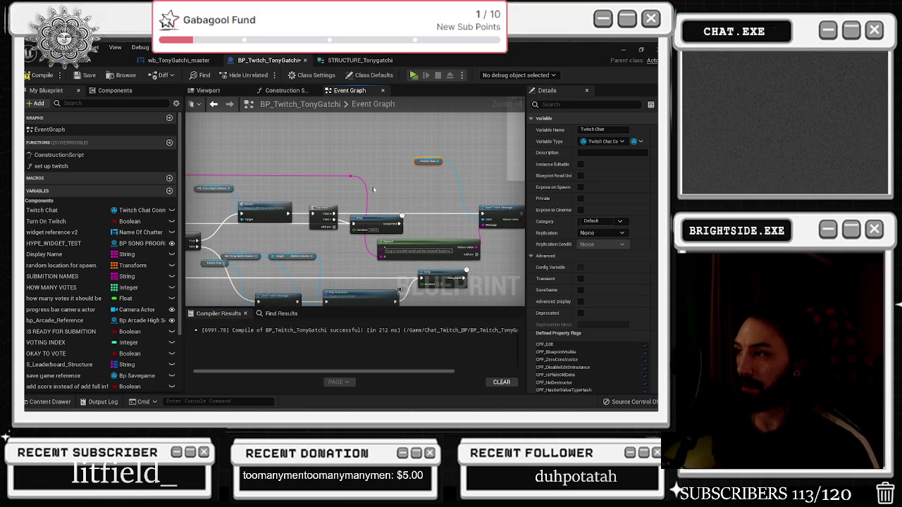
left_click_drag(374, 189, 398, 196)
mouse_move(310, 211)
left_mouse_down()
mouse_move(368, 195)
mouse_move(339, 176)
mouse_move(326, 145)
left_mouse_up()
left_click(362, 232)
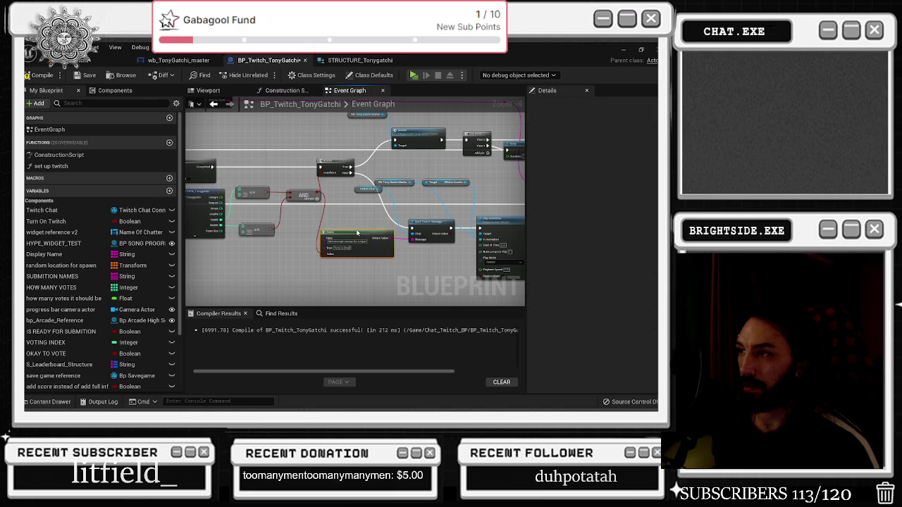
left_click_drag(490, 157, 350, 199)
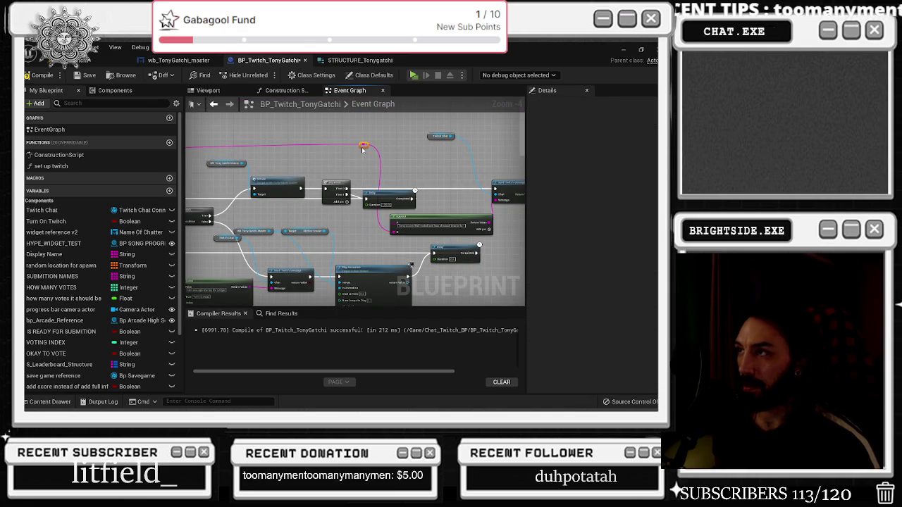
left_click_drag(363, 156, 361, 194)
left_click(361, 195)
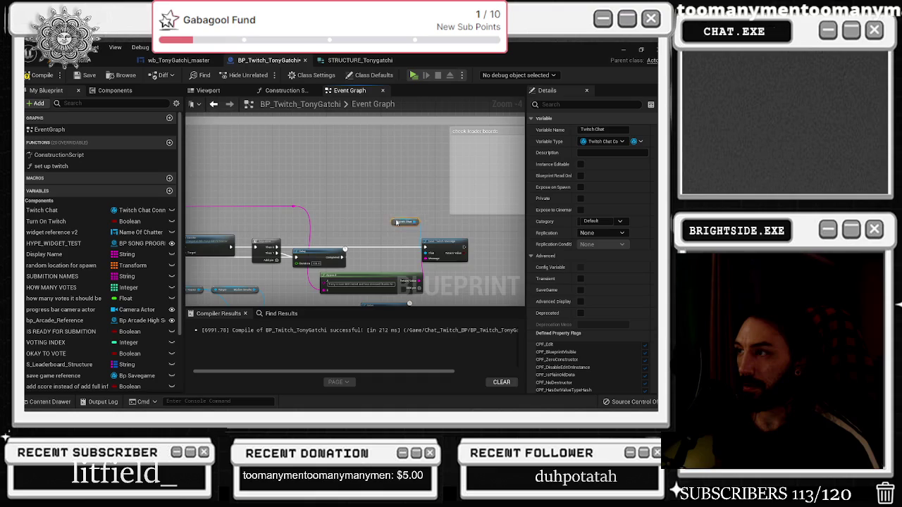
Select the 'check leader boards' comment and bring the Branch node back into view.
scroll(332, 202, "down", 2)
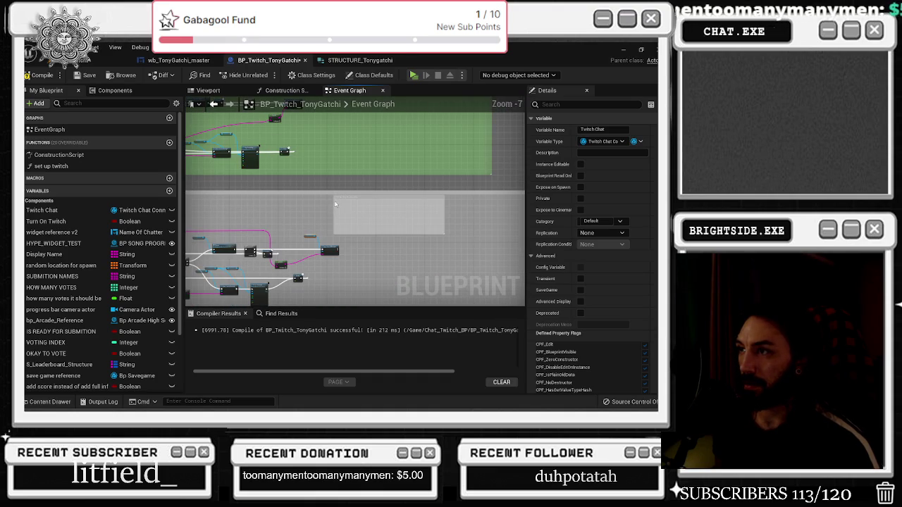
left_click(353, 210)
scroll(352, 211, "down", 1)
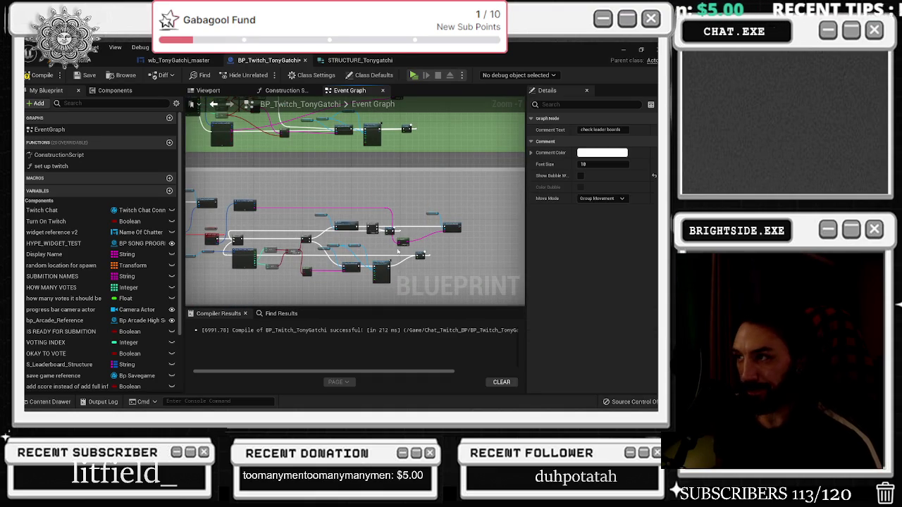
scroll(399, 250, "down", 3)
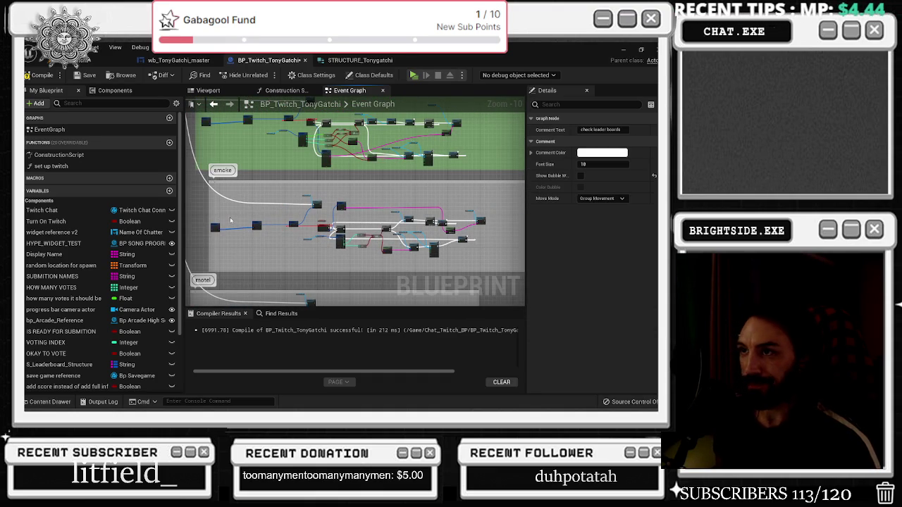
scroll(261, 211, "up", 8)
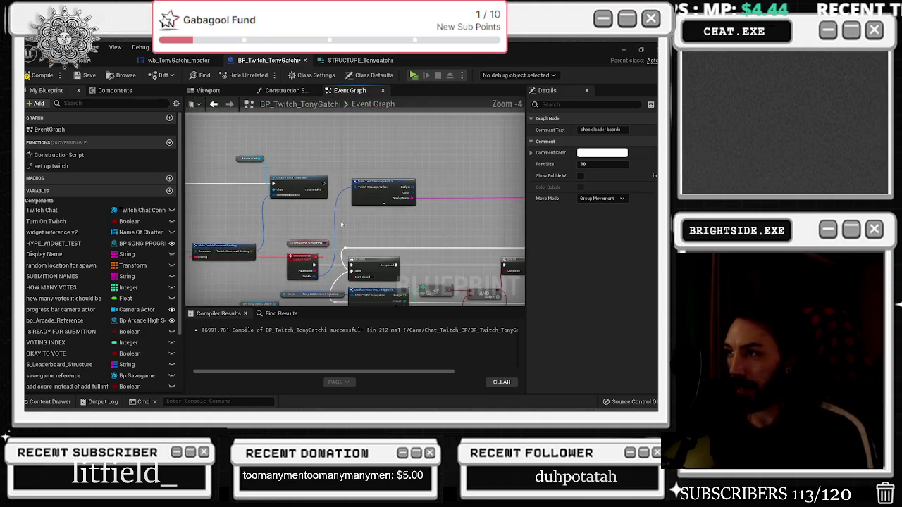
left_click_drag(325, 245, 292, 217)
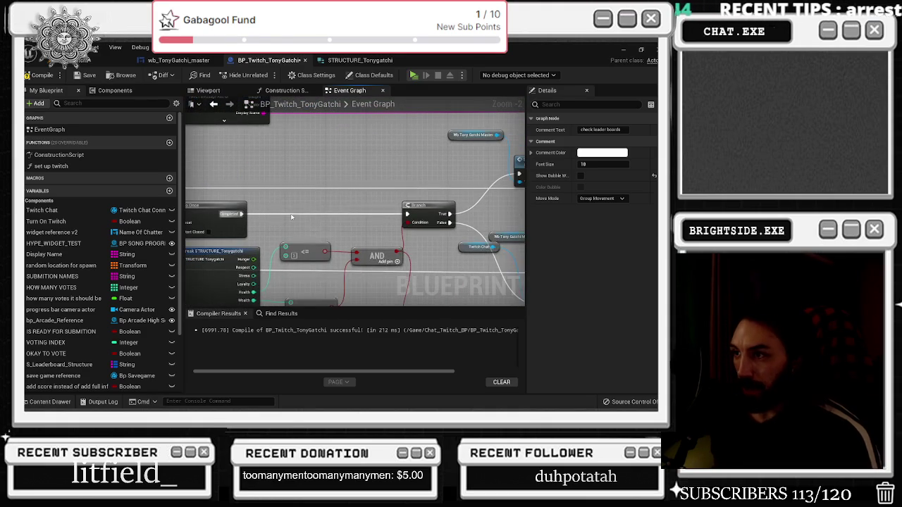
Move the Twitch Chat and Send Twitch Message nodes further right.
left_click_drag(408, 266, 367, 228)
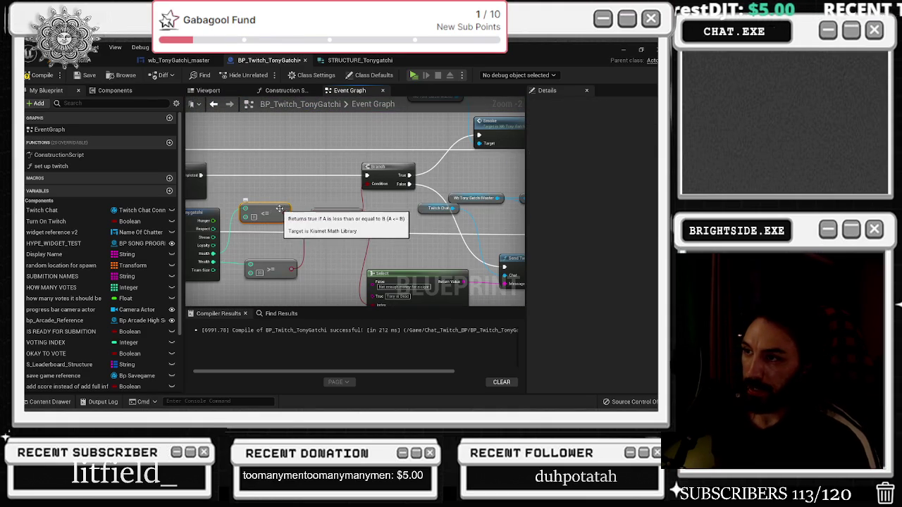
mouse_move(469, 179)
left_mouse_down()
mouse_move(236, 203)
mouse_move(176, 228)
left_mouse_up()
mouse_move(380, 174)
left_mouse_down()
mouse_move(242, 212)
mouse_move(454, 224)
left_mouse_up()
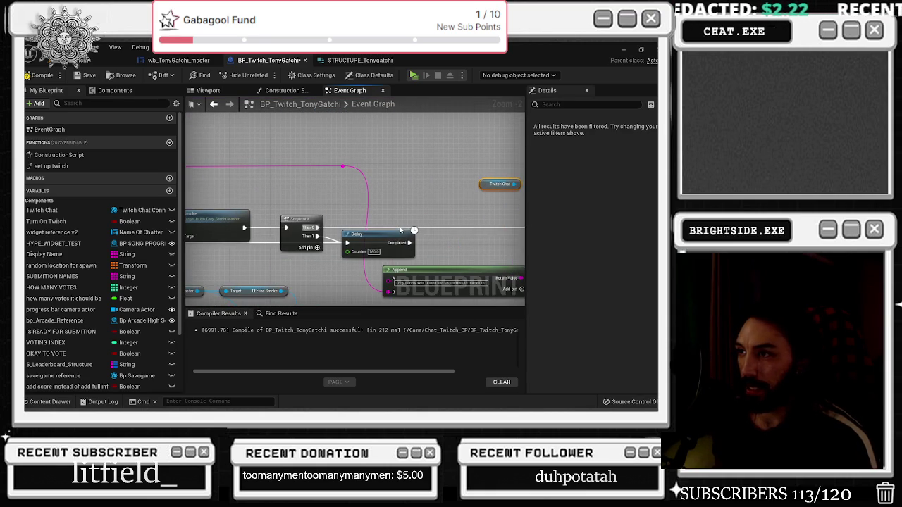
left_click_drag(222, 229, 275, 232)
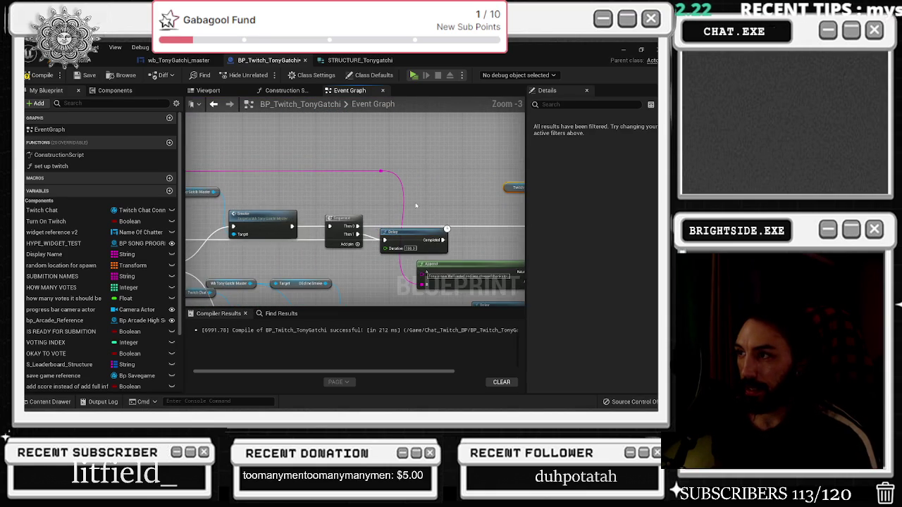
left_click_drag(409, 232, 251, 209)
scroll(251, 208, "down", 1)
left_click_drag(421, 224, 462, 224)
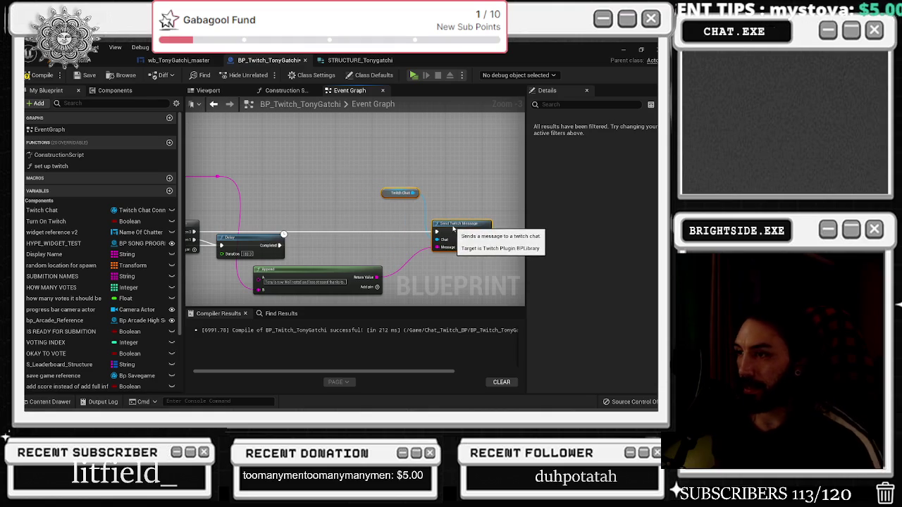
left_click(338, 233)
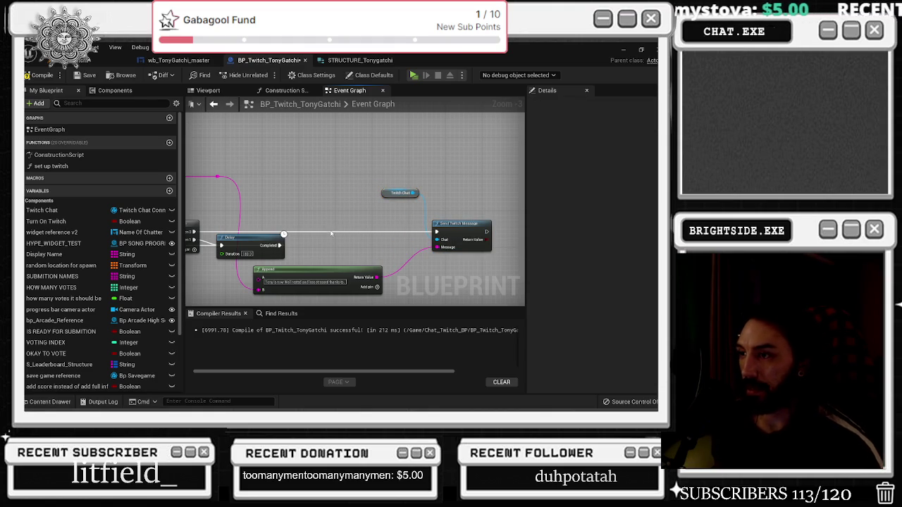
Change a word in the Append node's message text to 'less'.
double_click(298, 286)
type("less")
left_click(367, 290)
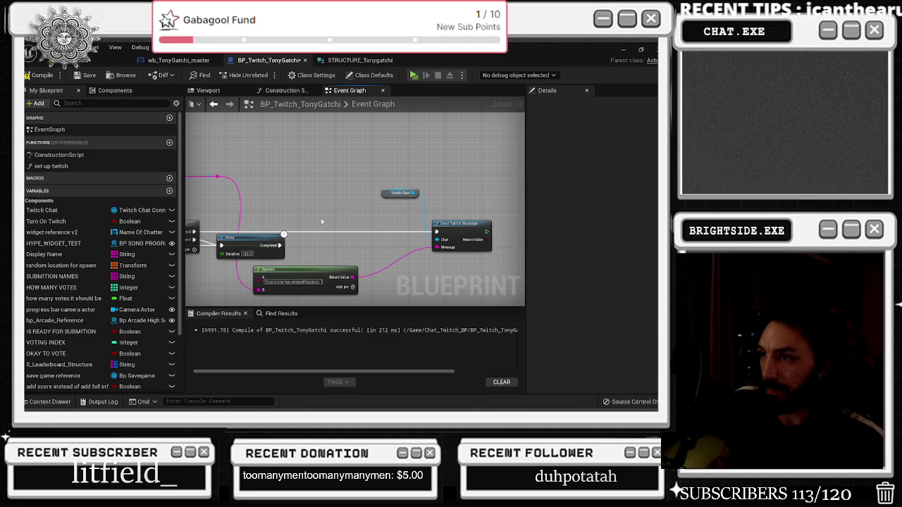
Nudge Send Twitch Message right, move Append lower and right, and recompile the blueprint.
left_click_drag(368, 253, 408, 232)
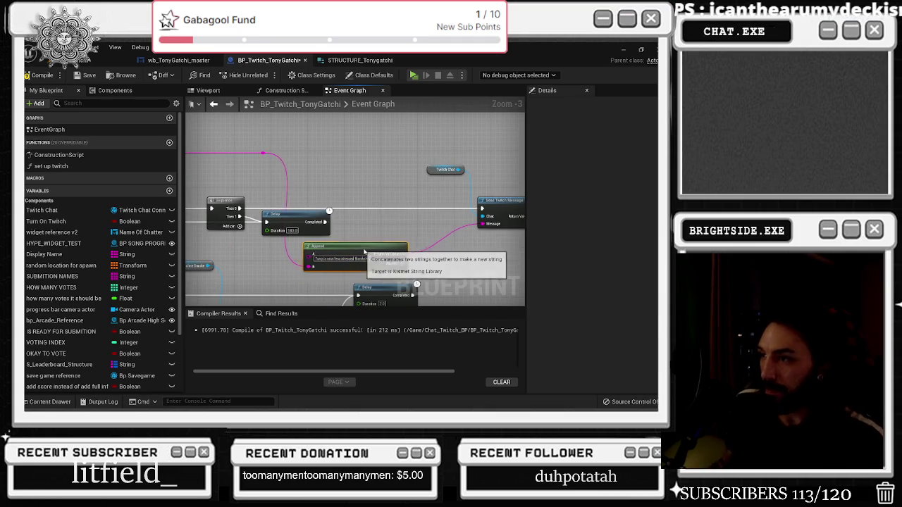
mouse_move(267, 187)
left_mouse_down()
mouse_move(296, 187)
mouse_move(258, 163)
left_mouse_up()
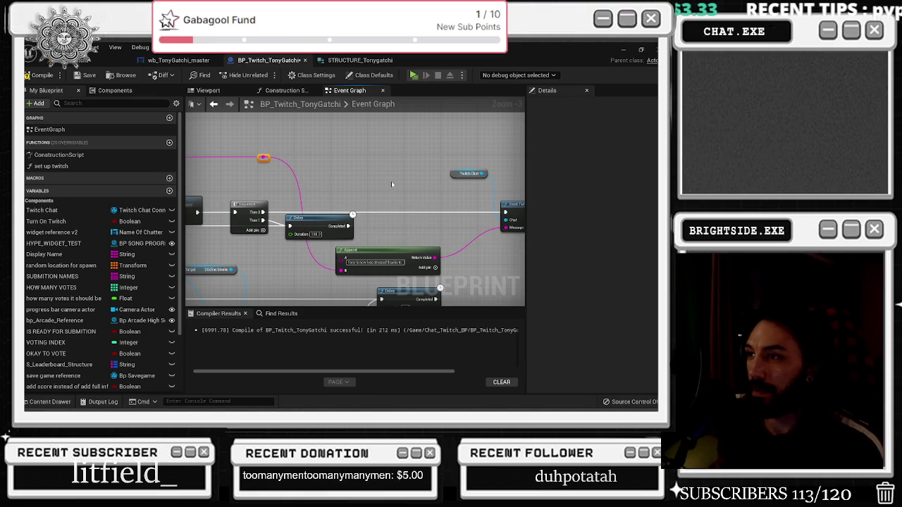
left_click_drag(391, 181, 270, 180)
left_click_drag(409, 203, 432, 203)
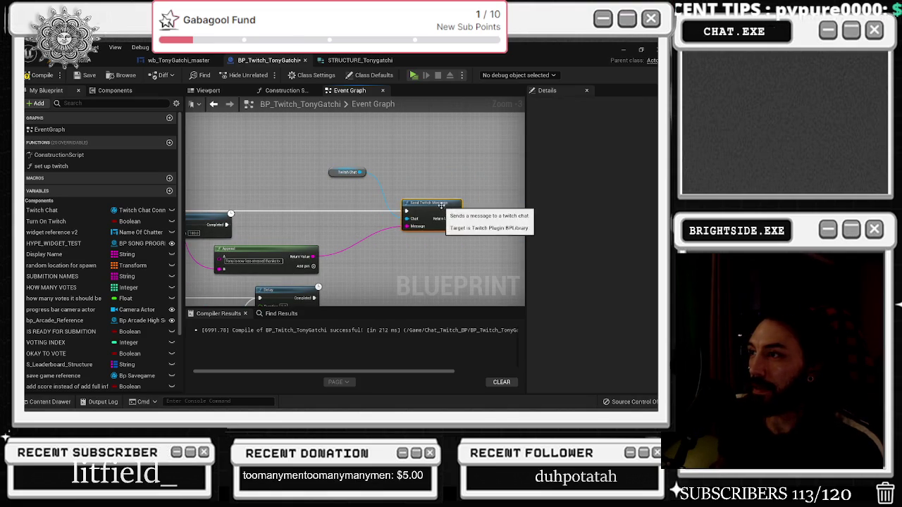
mouse_move(276, 258)
left_mouse_down()
mouse_move(317, 267)
mouse_move(355, 259)
left_mouse_up()
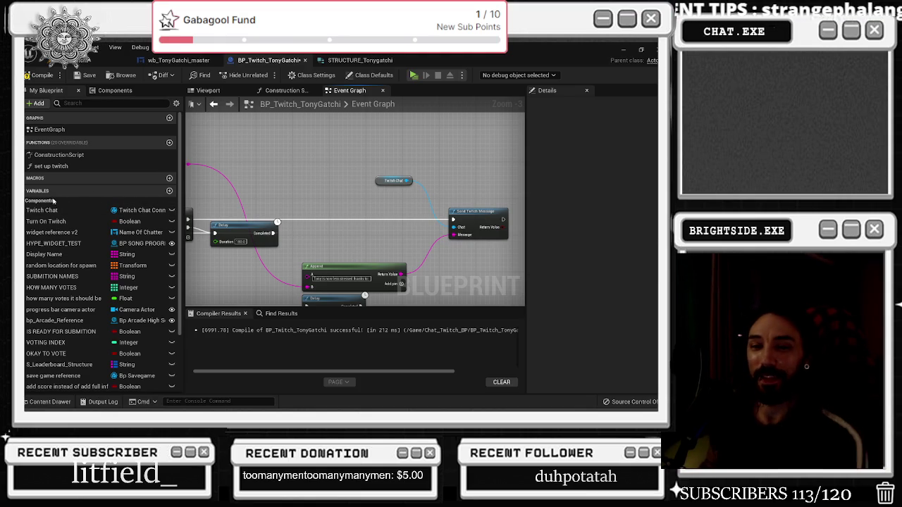
mouse_move(265, 163)
left_mouse_down()
mouse_move(204, 183)
mouse_move(319, 163)
left_mouse_up()
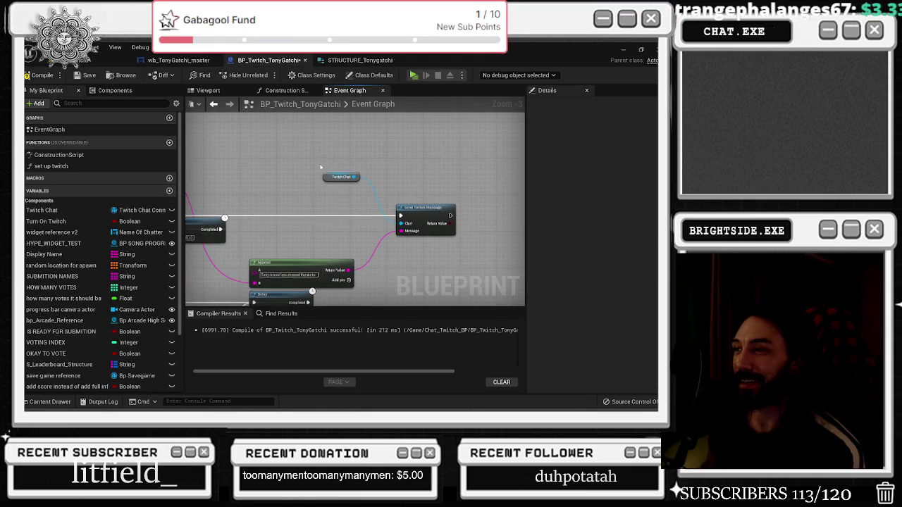
left_click(39, 74)
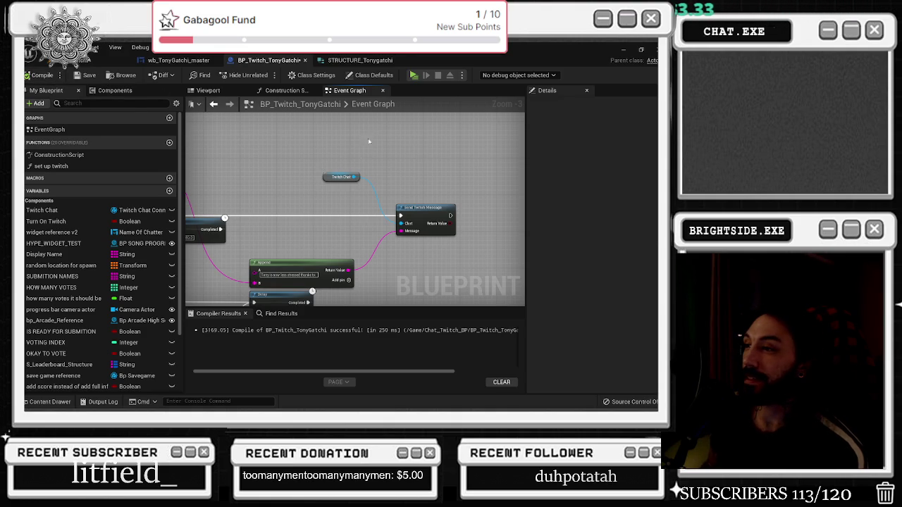
left_click(342, 176)
Look over the chat and smoke system nodes and delete a stray Sequence node.
mouse_move(341, 176)
left_mouse_down()
mouse_move(273, 235)
mouse_move(410, 205)
left_mouse_up()
mouse_move(258, 205)
left_mouse_down()
mouse_move(343, 205)
mouse_move(384, 227)
mouse_move(408, 225)
left_mouse_up()
left_click(345, 232)
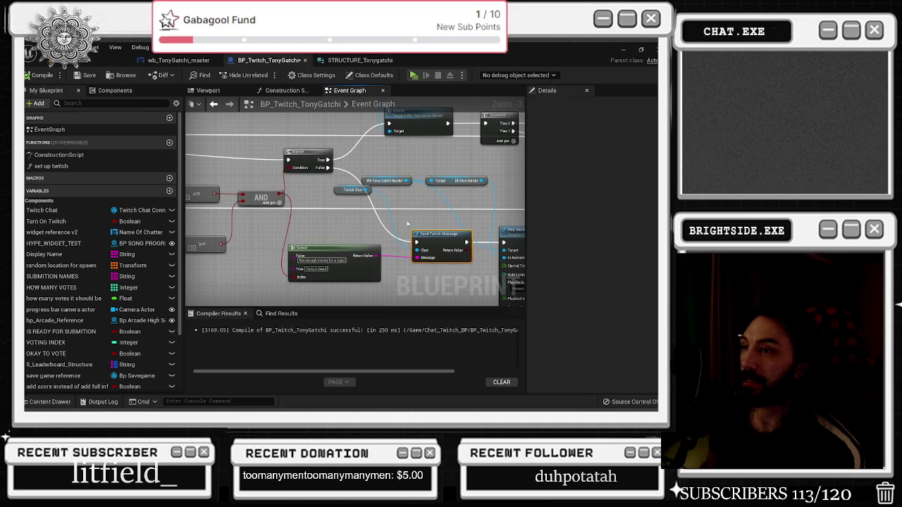
left_click_drag(327, 163, 565, 227)
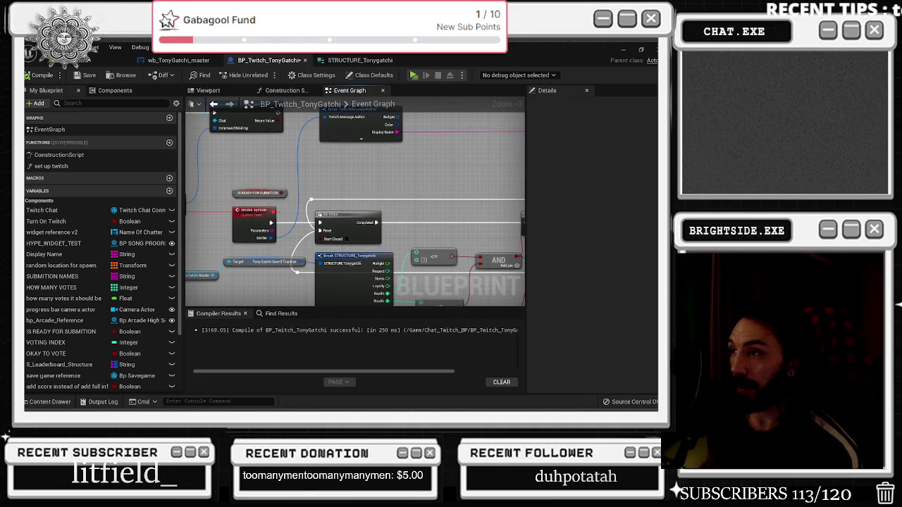
mouse_move(310, 202)
left_mouse_down()
mouse_move(307, 218)
mouse_move(287, 165)
mouse_move(218, 289)
mouse_move(331, 286)
left_mouse_up()
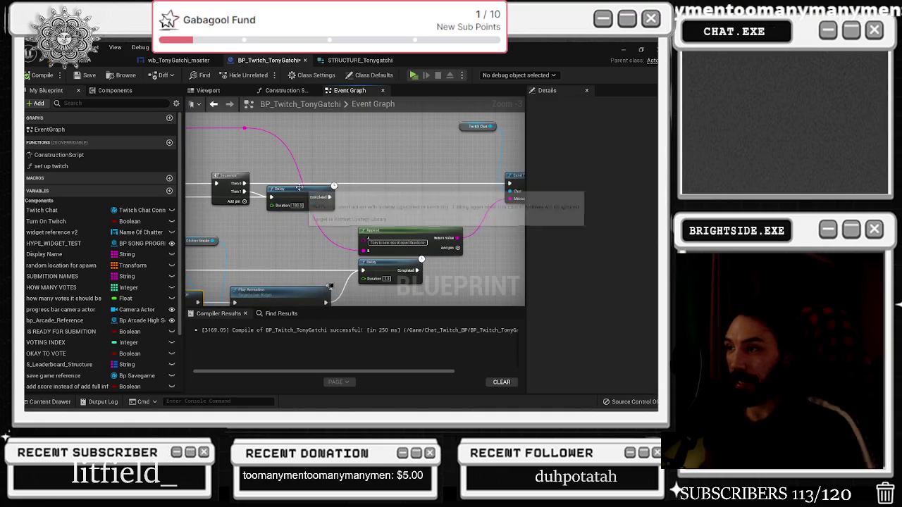
left_click(365, 171)
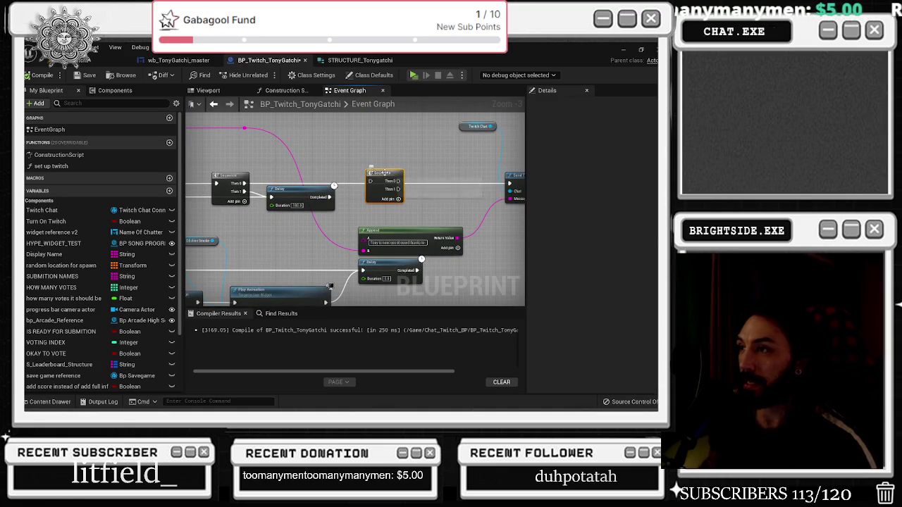
key("Delete")
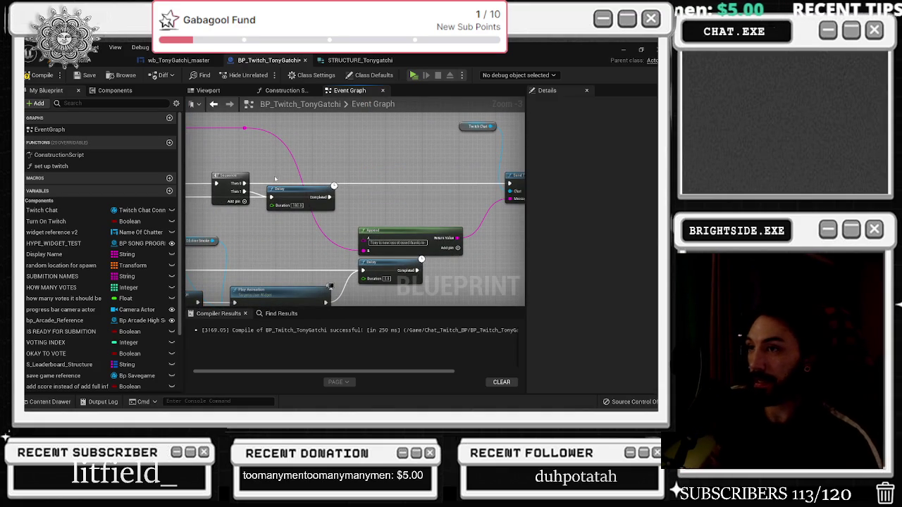
Add a 10-second Delay from the Sequence's Then 0 output, above the 180-second Delay.
left_click_drag(244, 183, 328, 182)
type("delay")
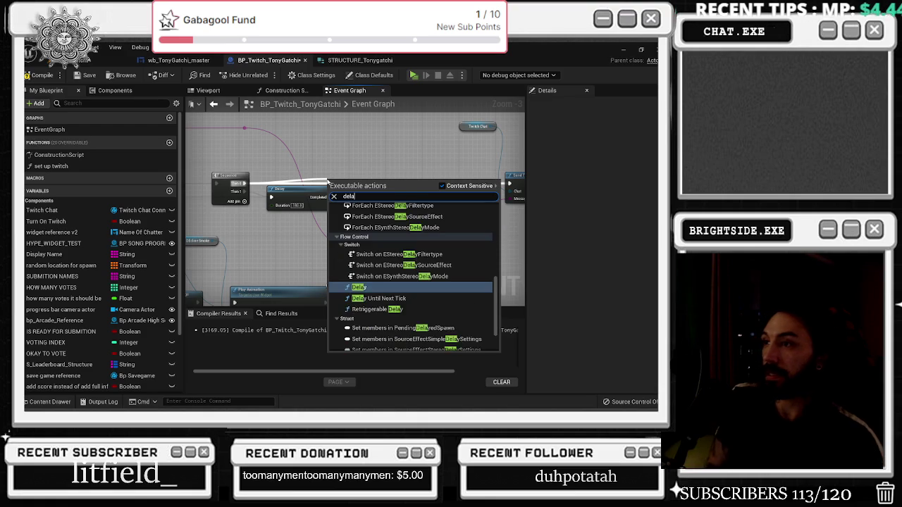
key("Return")
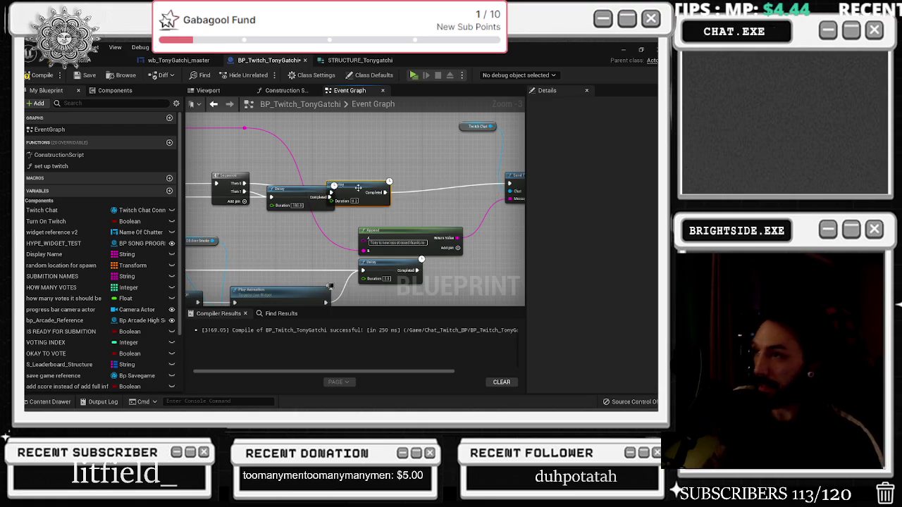
left_click_drag(349, 186, 288, 155)
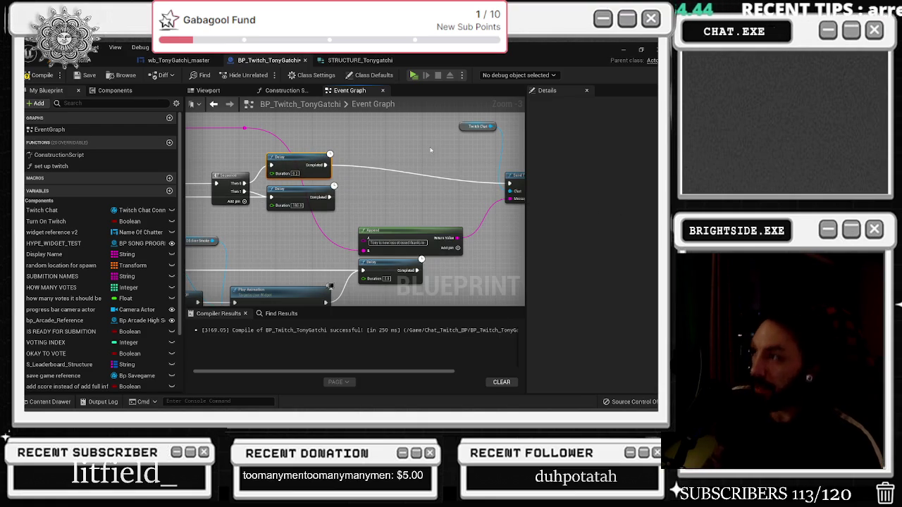
scroll(322, 153, "down", 1)
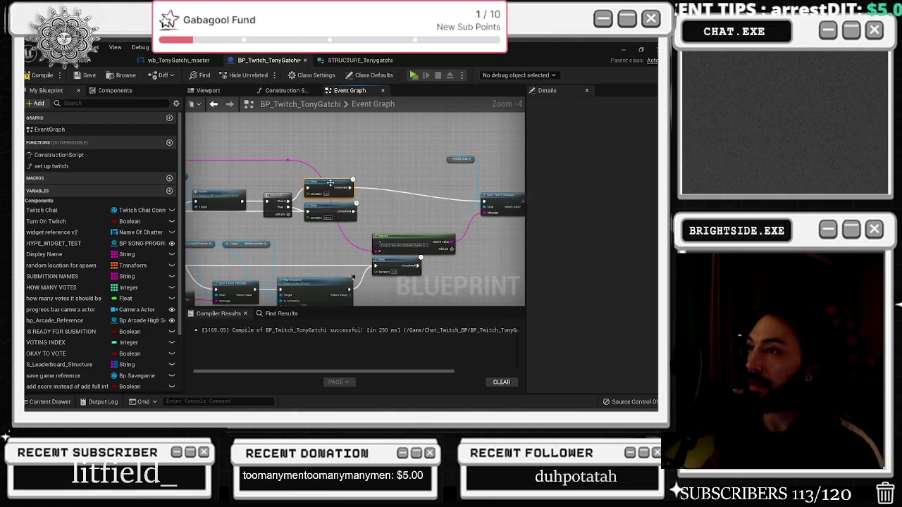
scroll(343, 184, "up", 2)
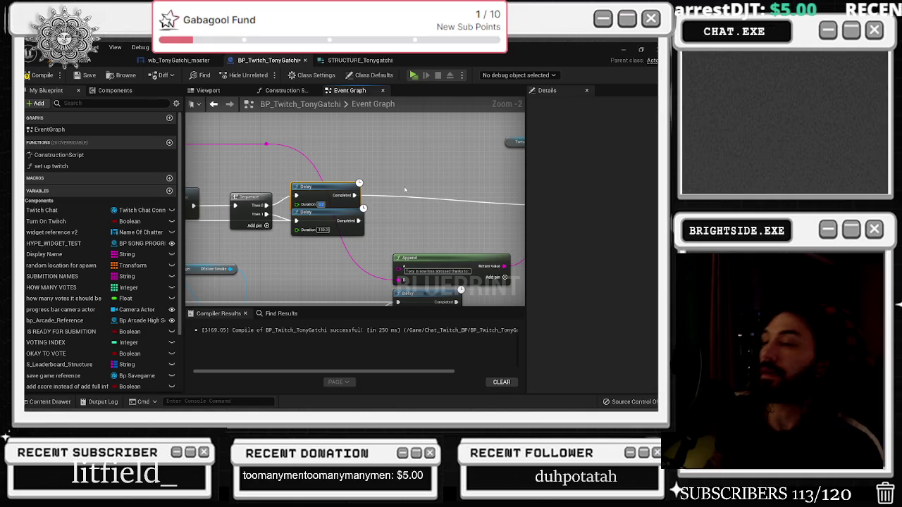
type("10")
key("Return")
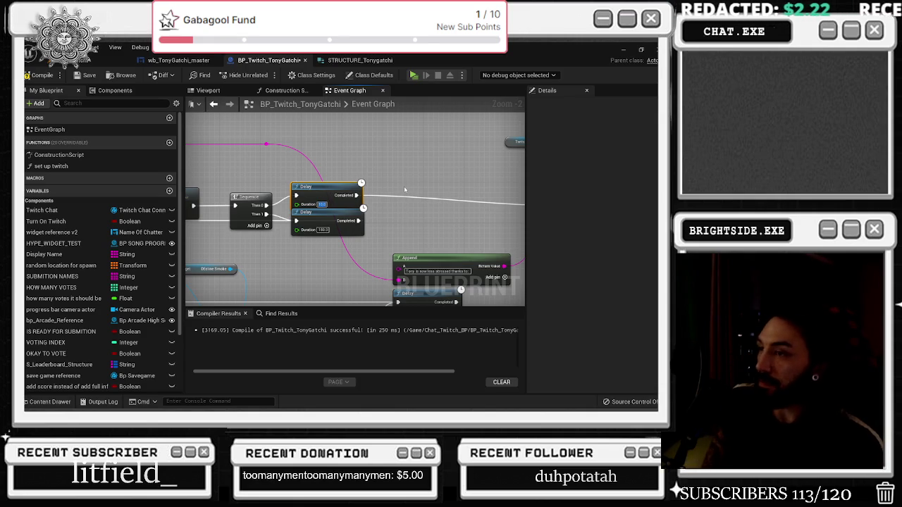
left_click_drag(378, 191, 319, 192)
Place a Branch before Send Twitch Message and give it a 'sees the duck' comment.
left_click(325, 188)
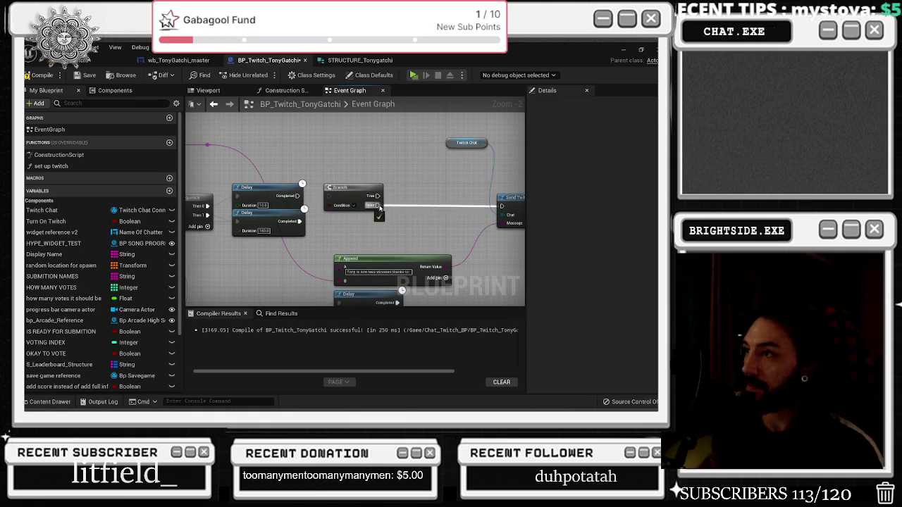
mouse_move(453, 151)
left_mouse_down()
mouse_move(392, 156)
mouse_move(450, 164)
left_mouse_up()
left_click(392, 152)
left_click_drag(326, 192, 336, 191)
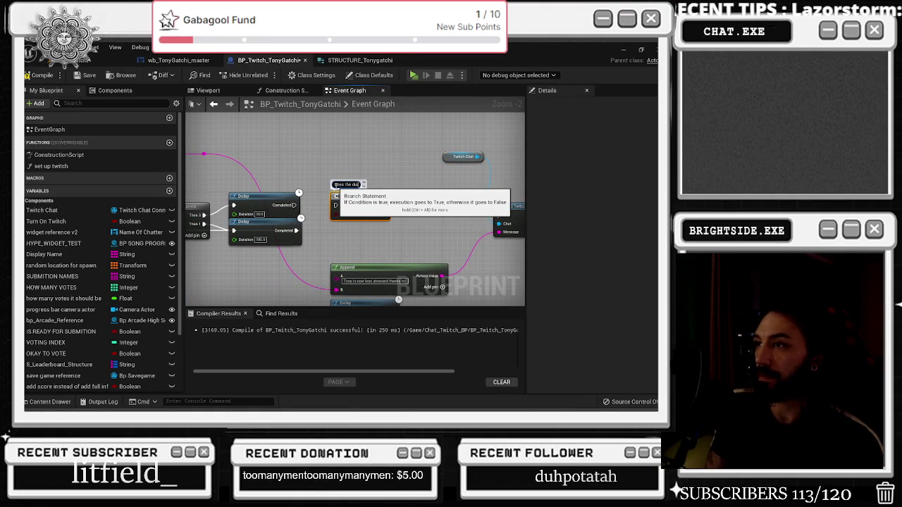
type("ck")
left_click(305, 183)
Search for a 'random bo' node to drive the Branch condition.
mouse_move(306, 184)
left_mouse_down()
mouse_move(276, 187)
mouse_move(321, 179)
mouse_move(326, 194)
mouse_move(316, 196)
mouse_move(457, 179)
left_mouse_up()
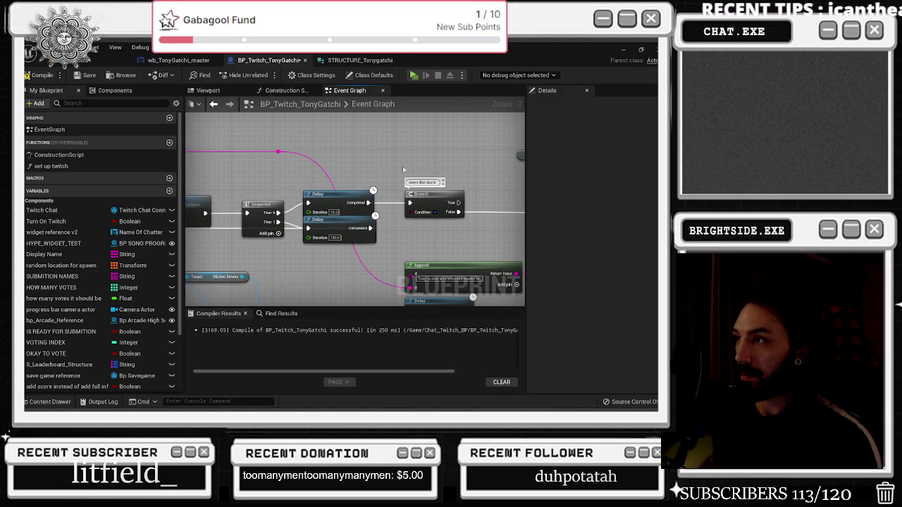
left_click_drag(416, 217, 414, 169)
type("random bo")
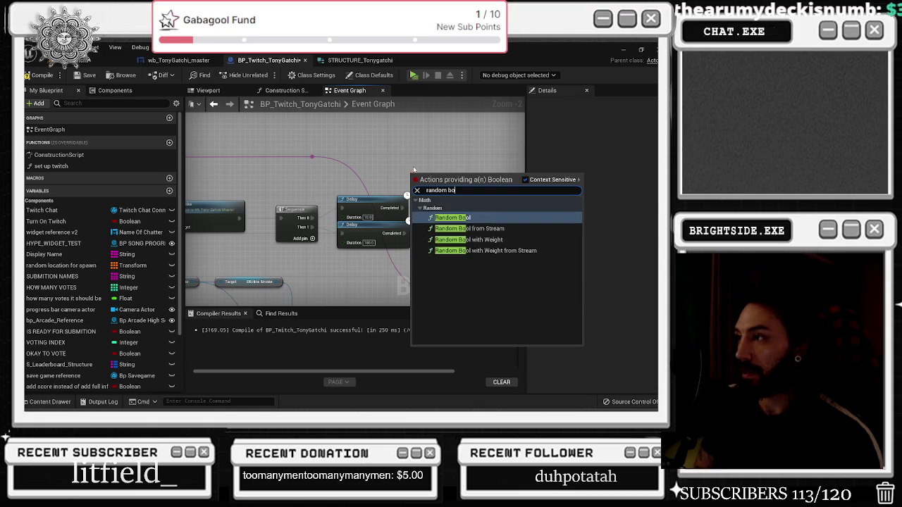
Add a Random Bool with Weight node above the Branch with weight 0.1.
key("Down")
key("Down")
key("Return")
scroll(442, 154, "up", 2)
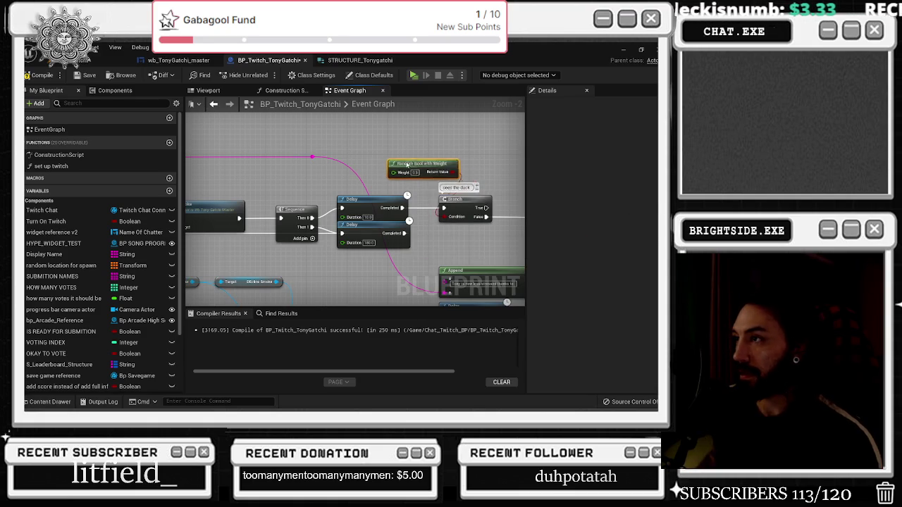
mouse_move(398, 161)
left_mouse_down()
mouse_move(360, 165)
mouse_move(368, 170)
left_mouse_up()
left_click(350, 181)
type("0.1")
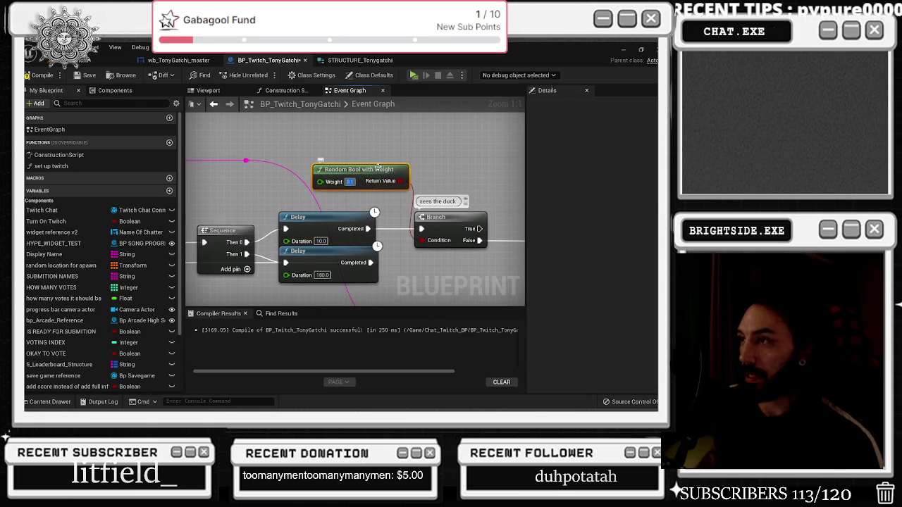
scroll(378, 175, "down", 3)
Call the wb_TonyGatchi_master Duck event from the Branch's True output.
left_click(365, 203)
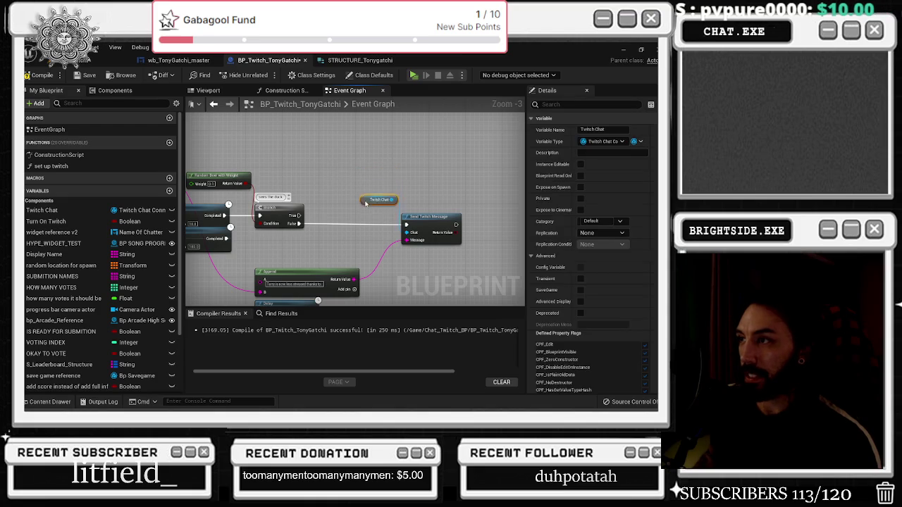
left_click_drag(365, 203, 360, 196)
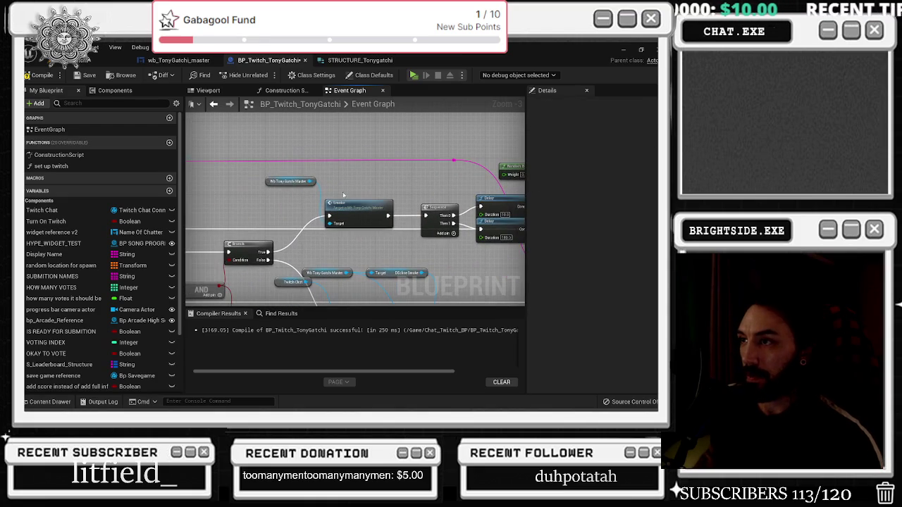
mouse_move(284, 182)
left_mouse_down()
mouse_move(356, 189)
mouse_move(380, 167)
left_mouse_up()
type("duck")
key("Return")
mouse_move(355, 235)
left_mouse_down()
mouse_move(378, 170)
mouse_move(261, 159)
mouse_move(263, 182)
left_mouse_up()
Select the Twitch Chat variable and Send Twitch Message nodes together.
mouse_move(444, 230)
left_mouse_down()
mouse_move(354, 199)
mouse_move(470, 205)
left_mouse_up()
left_click(343, 191)
left_click(396, 205, "ctrl")
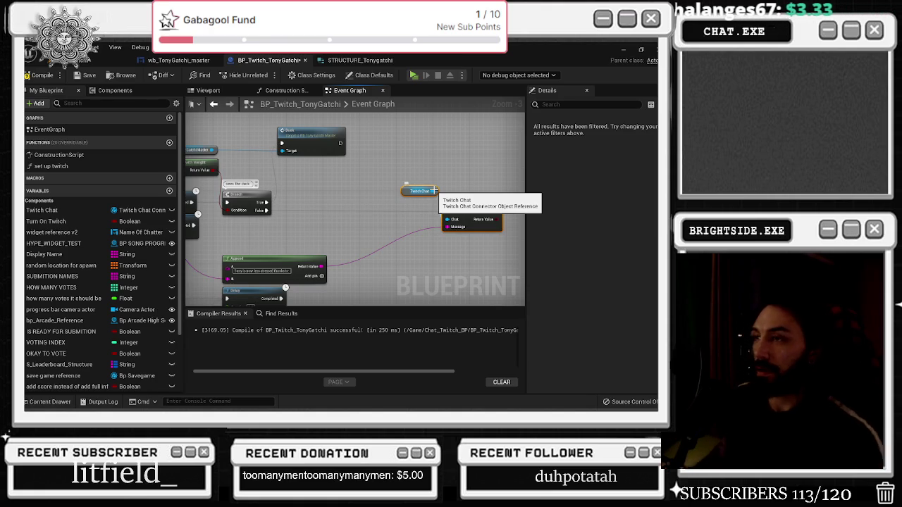
Open the Duck event in wb_TonyGatchi_master and follow its Set Brush/Delay chain.
double_click(305, 134)
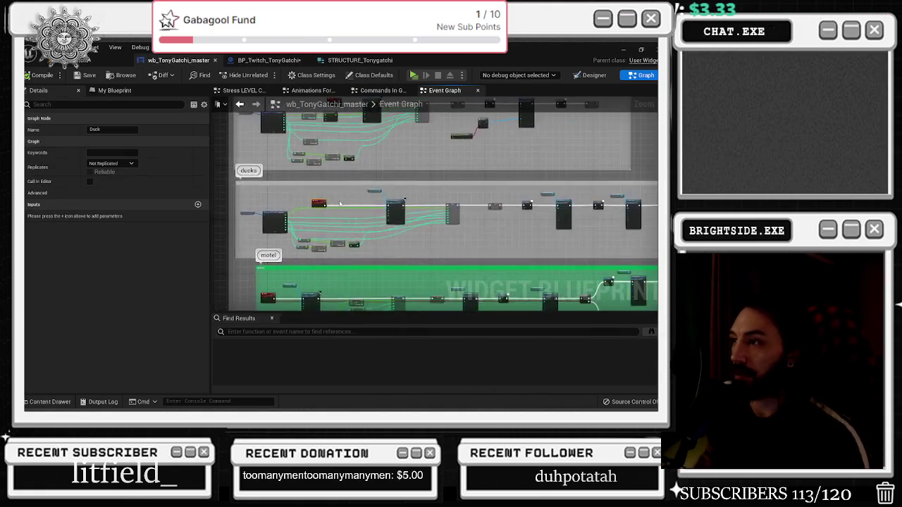
left_click_drag(406, 216, 315, 202)
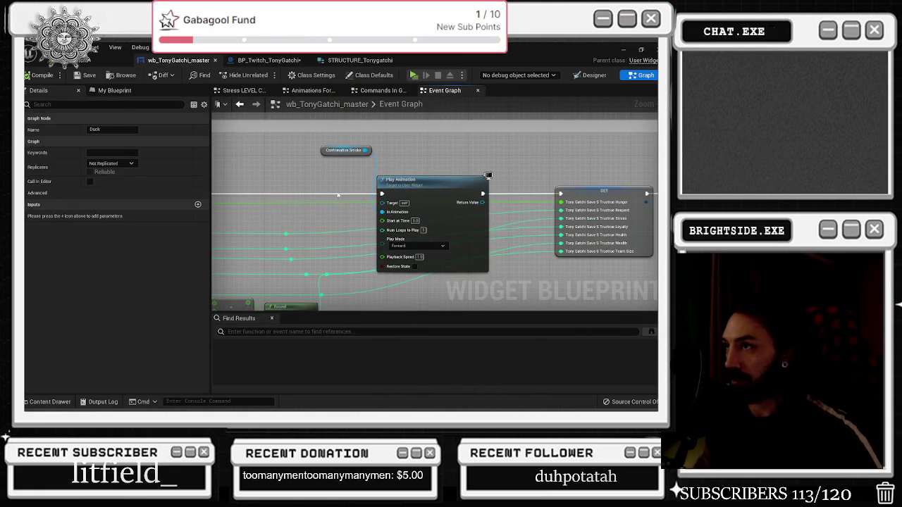
left_click_drag(330, 188, 211, 173)
left_click_drag(501, 234, 230, 258)
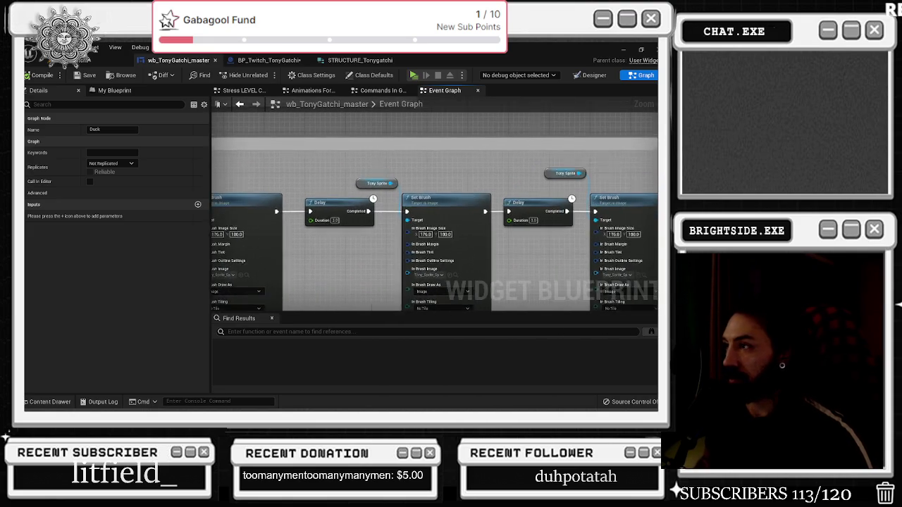
left_click_drag(358, 257, 250, 244)
scroll(349, 217, "down", 3)
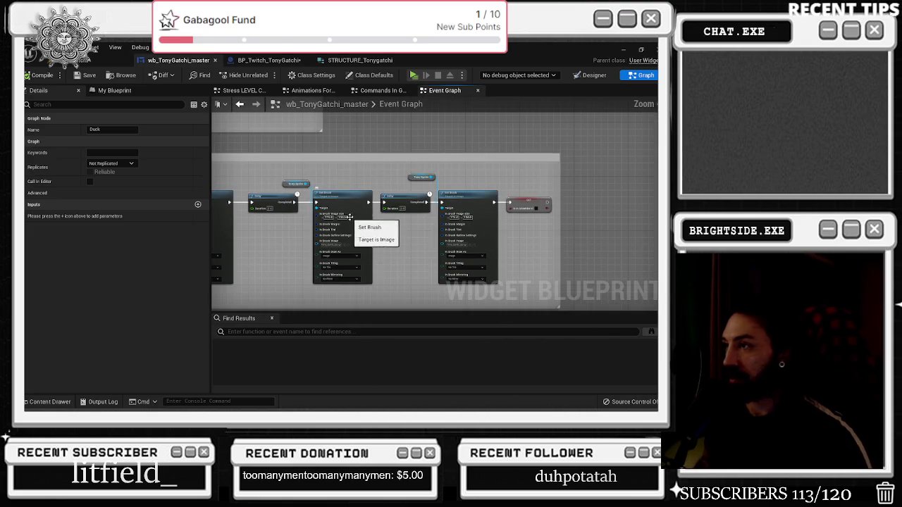
Return to BP_Twitch_TonyGatchi and reopen the Duck event in the widget.
left_click(240, 104)
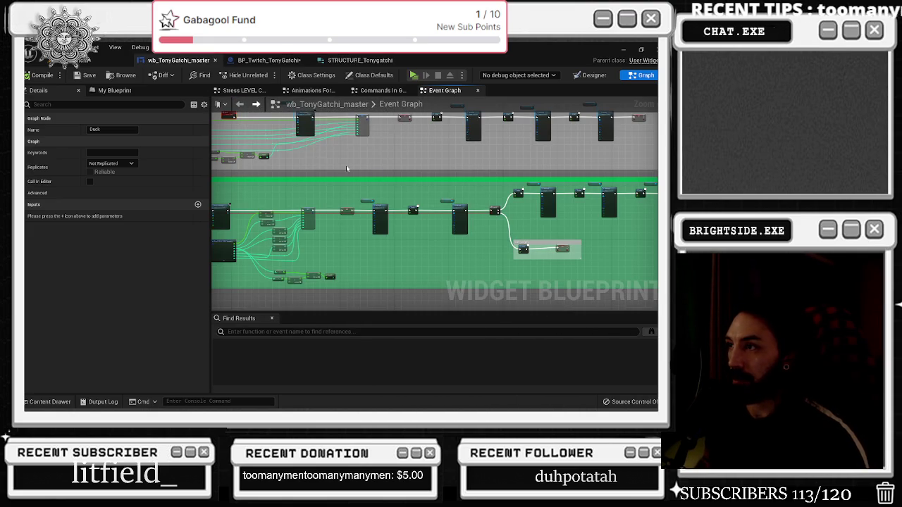
left_click(359, 60)
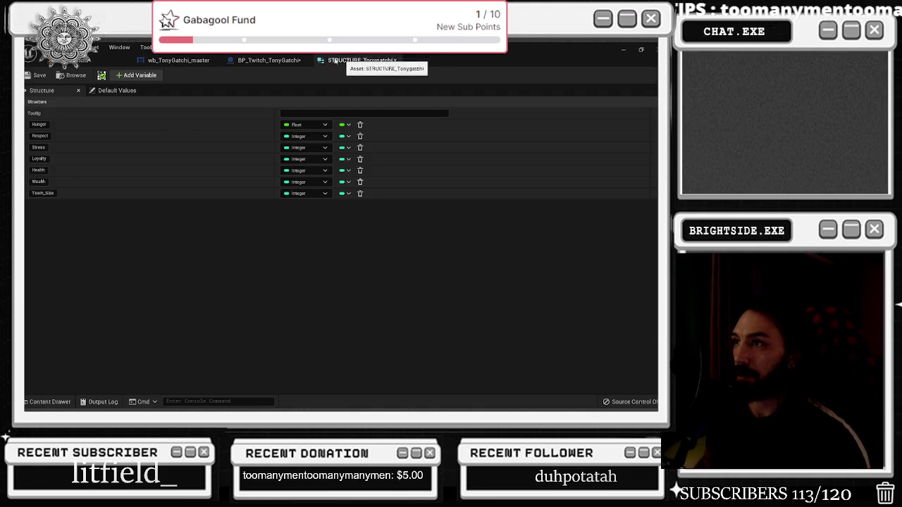
left_click(267, 60)
left_click_drag(310, 145, 329, 182)
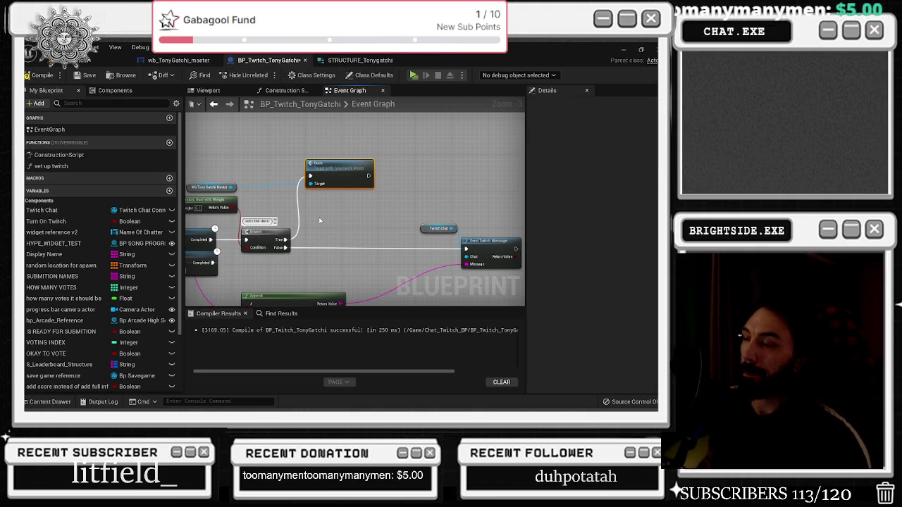
double_click(331, 173)
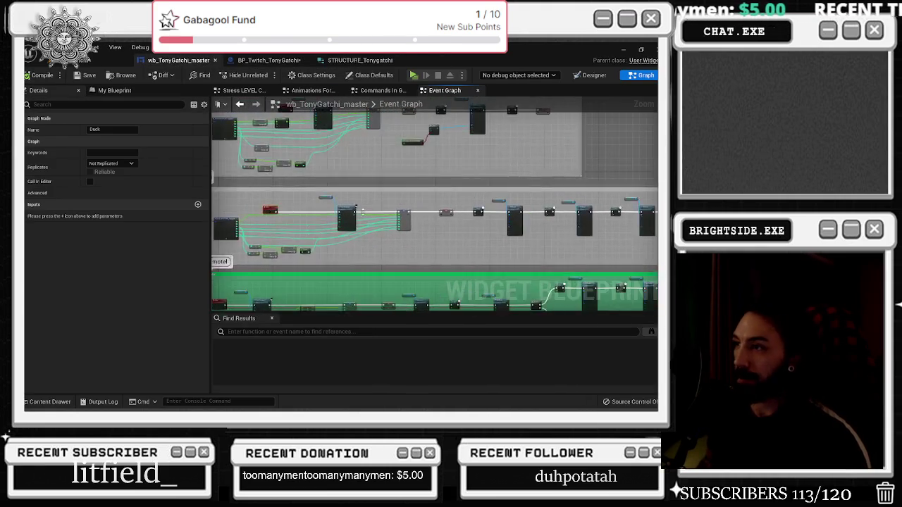
Locate the SET Is In Animation? node within the sprite-swap chain.
left_click(272, 174)
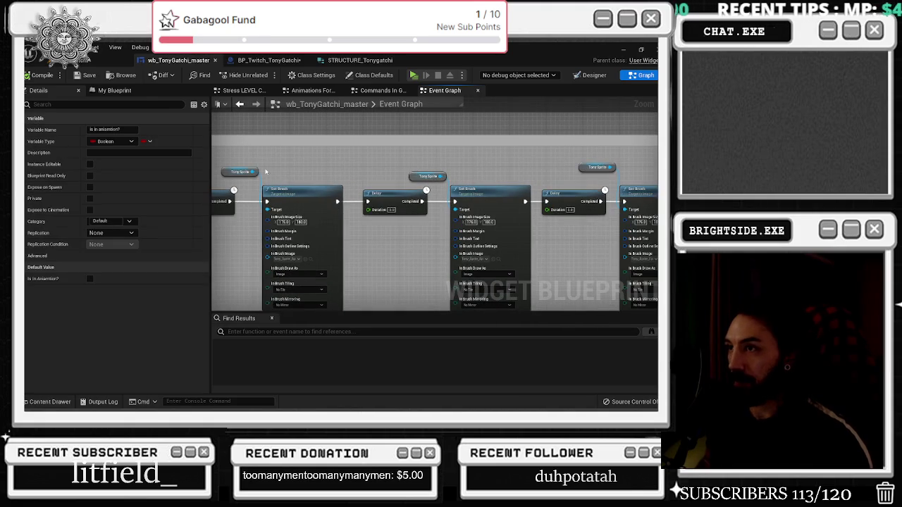
scroll(294, 173, "down", 4)
left_click(534, 221)
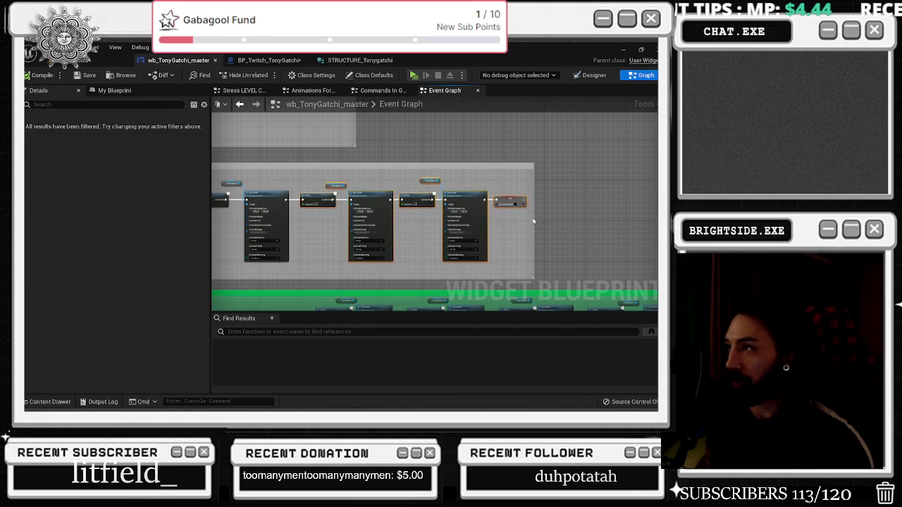
scroll(330, 207, "up", 3)
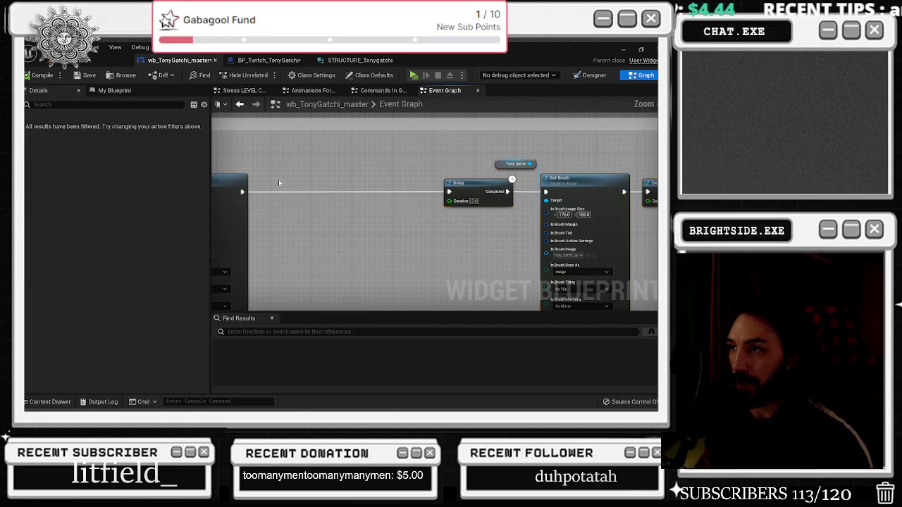
left_click(303, 191)
left_click(253, 197)
Move SET Is In Animation? to the chain's start beside its Delay and paste a copy.
left_click(339, 191)
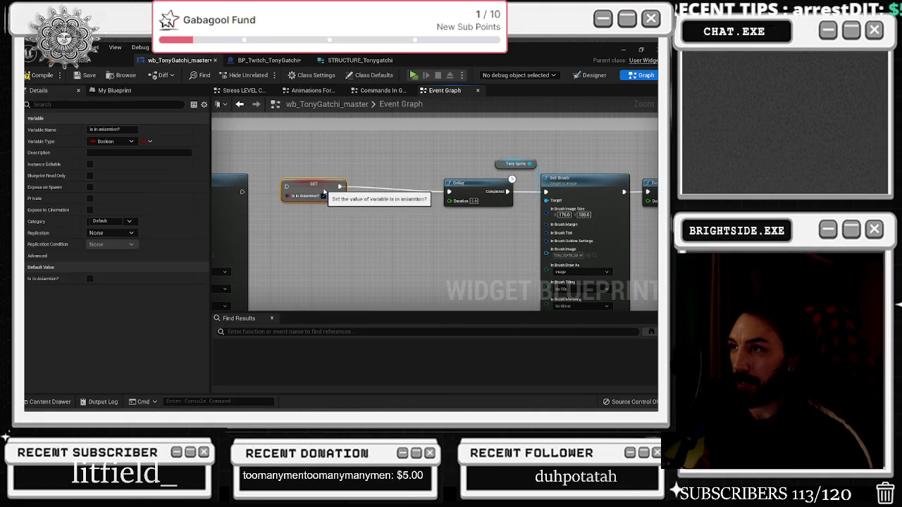
left_click_drag(338, 190, 281, 193)
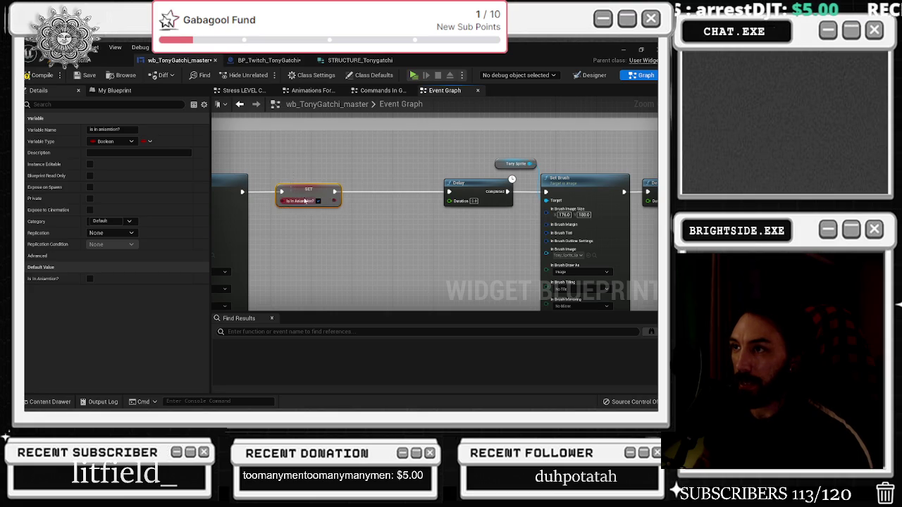
left_click_drag(468, 183, 383, 183)
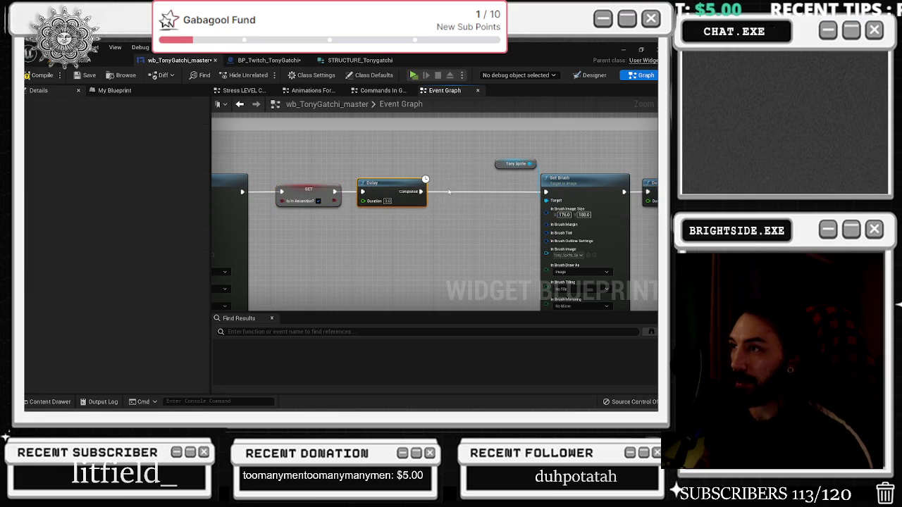
key("f")
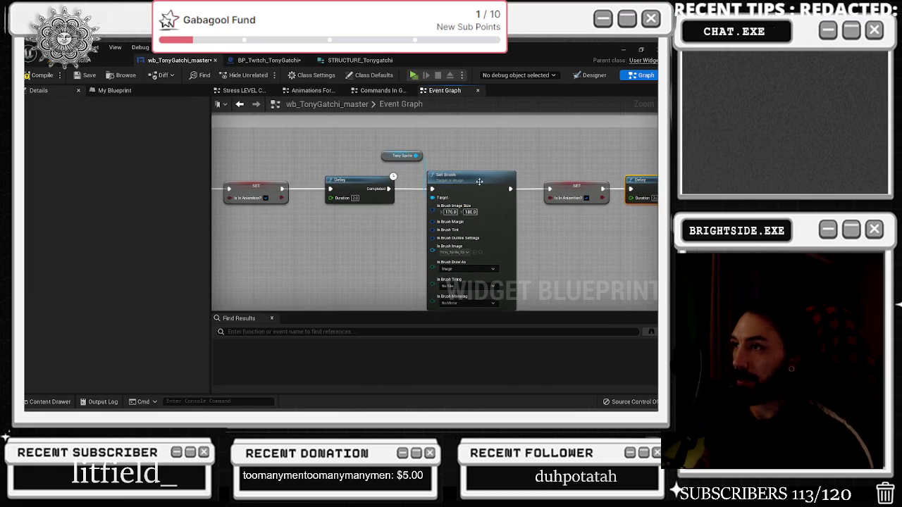
left_click(244, 188)
key("ctrl+v")
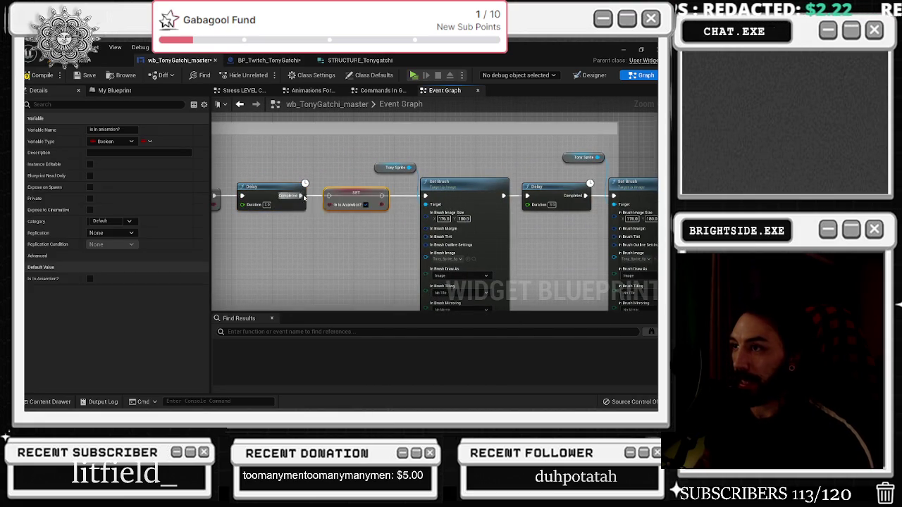
left_click(324, 200)
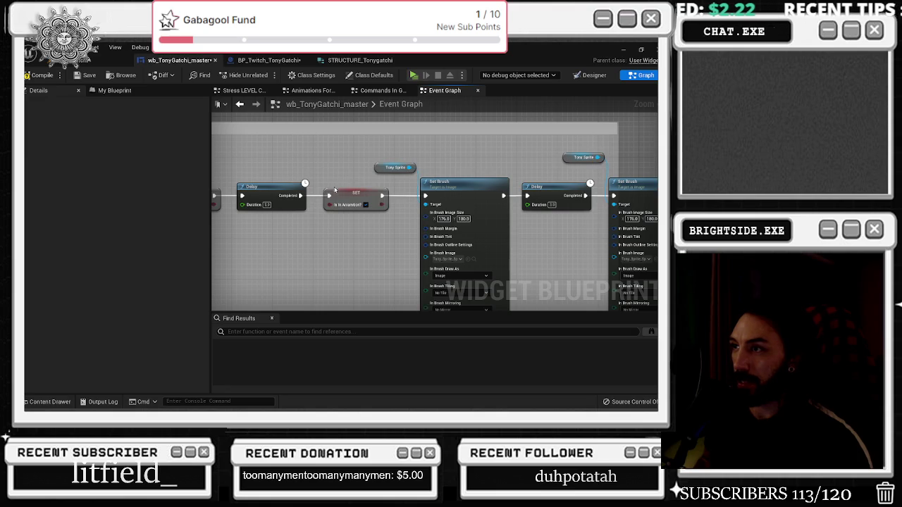
Shift the later nodes right and place another SET Is In Animation? between Delay and Set Brush.
left_click_drag(346, 174, 582, 186)
left_click_drag(395, 212, 471, 211)
key("ctrl+v")
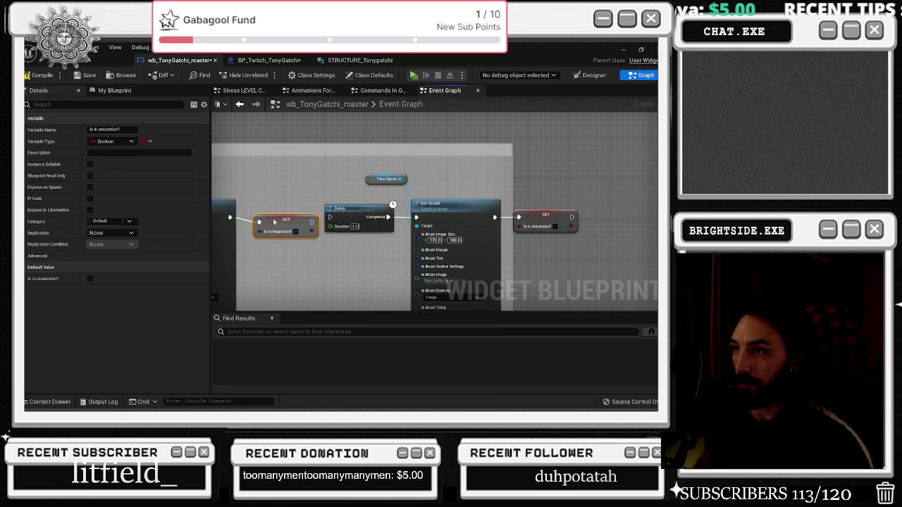
mouse_move(465, 188)
left_mouse_down()
mouse_move(361, 209)
mouse_move(434, 237)
mouse_move(398, 199)
left_mouse_up()
left_click_drag(437, 235, 466, 204)
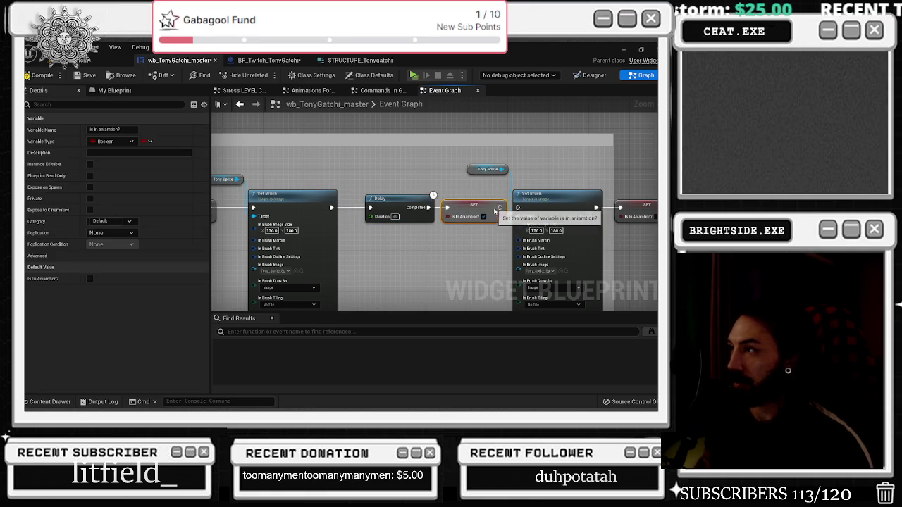
left_click(520, 167)
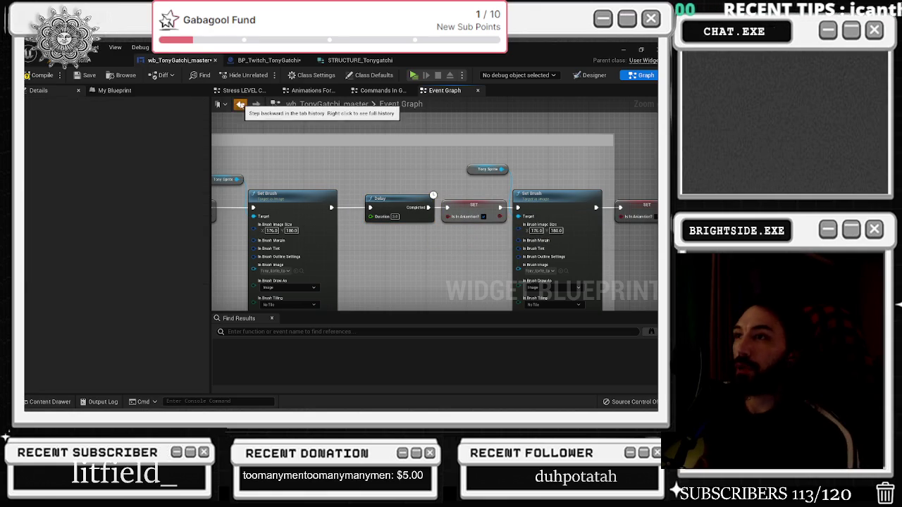
Add a Delay before the final SET Is In Animation? node, then go back to BP_Twitch_TonyGatchi.
left_click(255, 103)
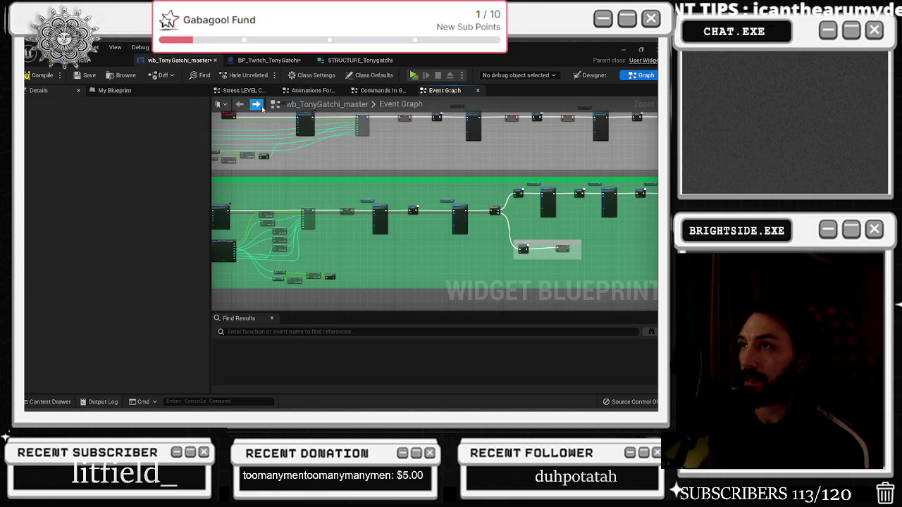
left_click(262, 107)
left_click(547, 217)
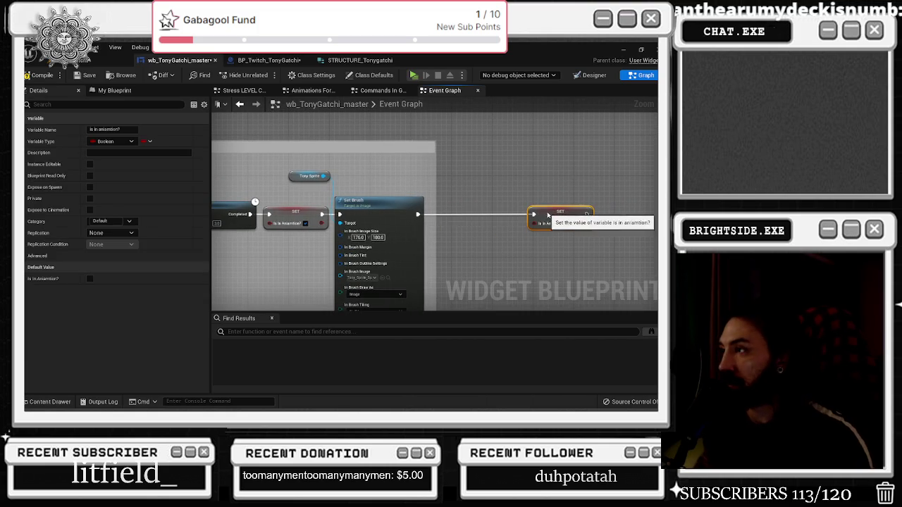
left_click(443, 205)
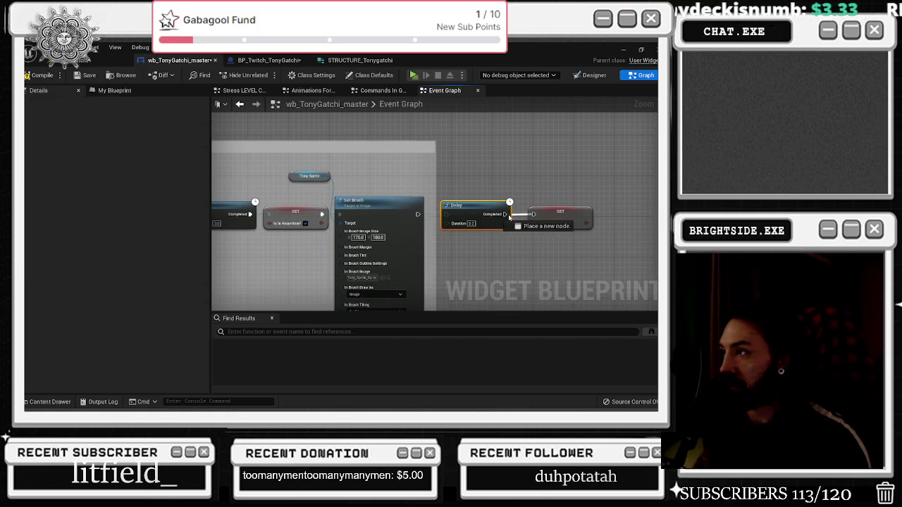
left_click(469, 222)
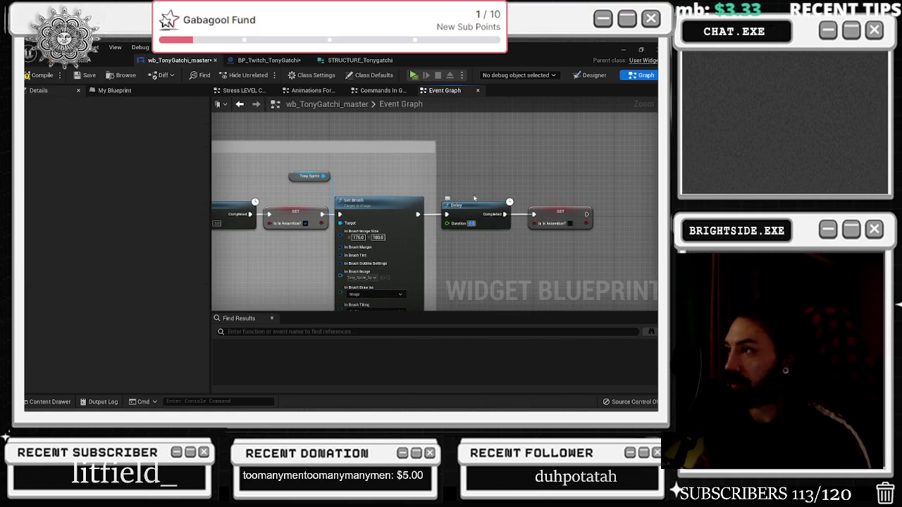
type("1")
left_click(240, 105)
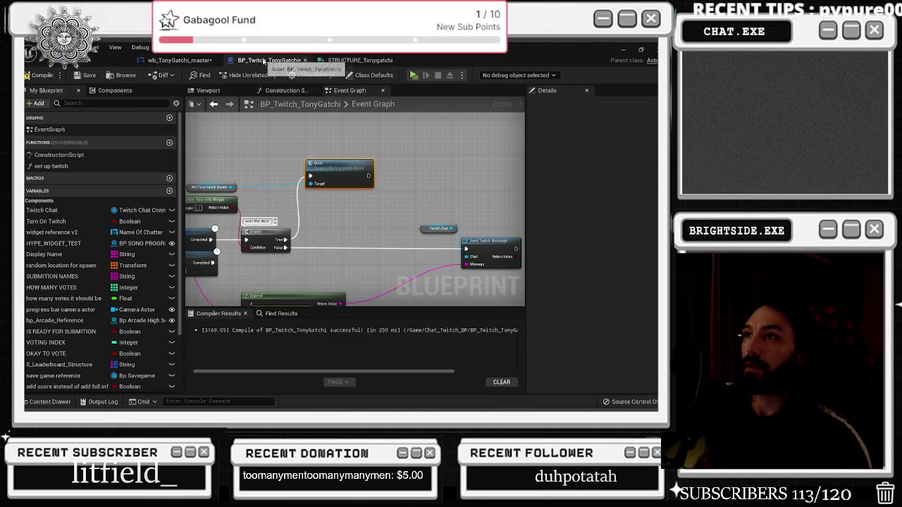
Raise the Append node slightly and add a generic Select node for the chat message.
mouse_move(435, 224)
left_mouse_down()
mouse_move(407, 209)
mouse_move(514, 212)
left_mouse_up()
left_click_drag(465, 239, 492, 241)
left_click_drag(493, 278, 318, 252)
mouse_move(406, 251)
left_mouse_down()
mouse_move(407, 233)
mouse_move(418, 234)
mouse_move(419, 246)
left_mouse_up()
type("selec")
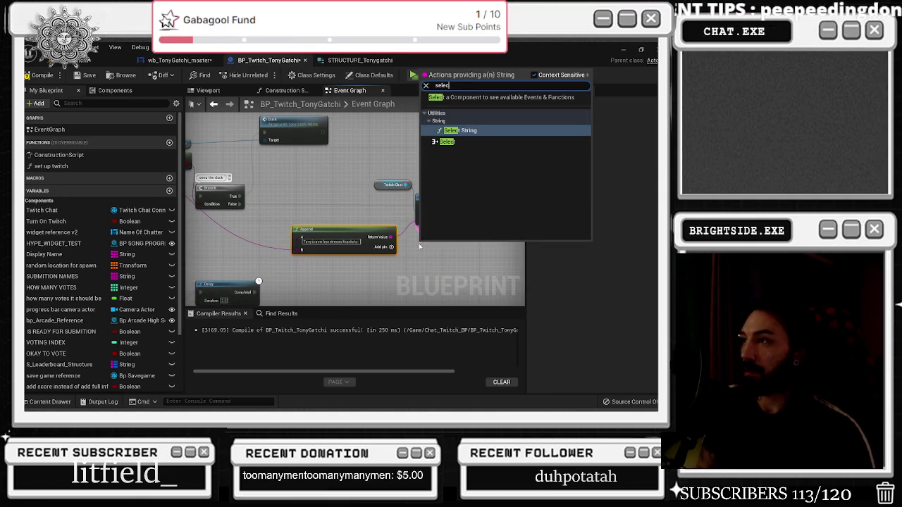
left_click(447, 142)
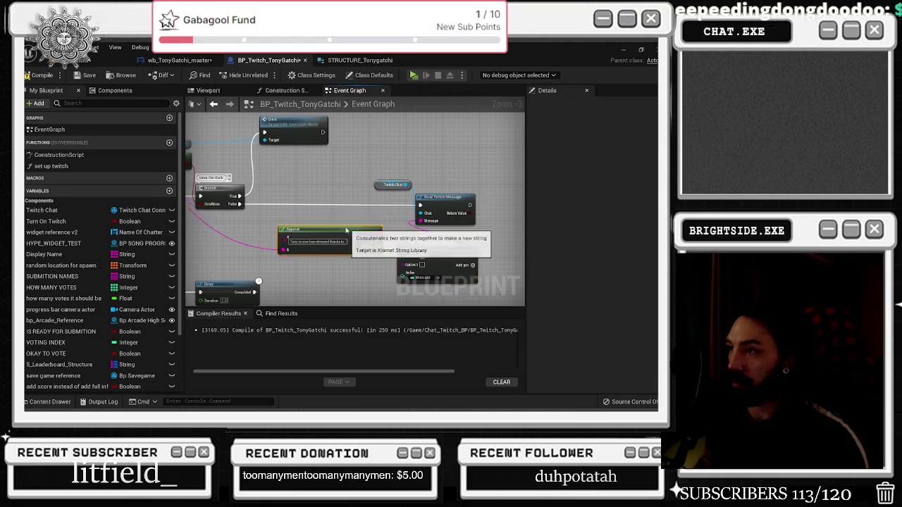
Wire Random Bool's result into the Select node's Index through a reroute knot.
left_click_drag(359, 230, 402, 231)
left_click(274, 181)
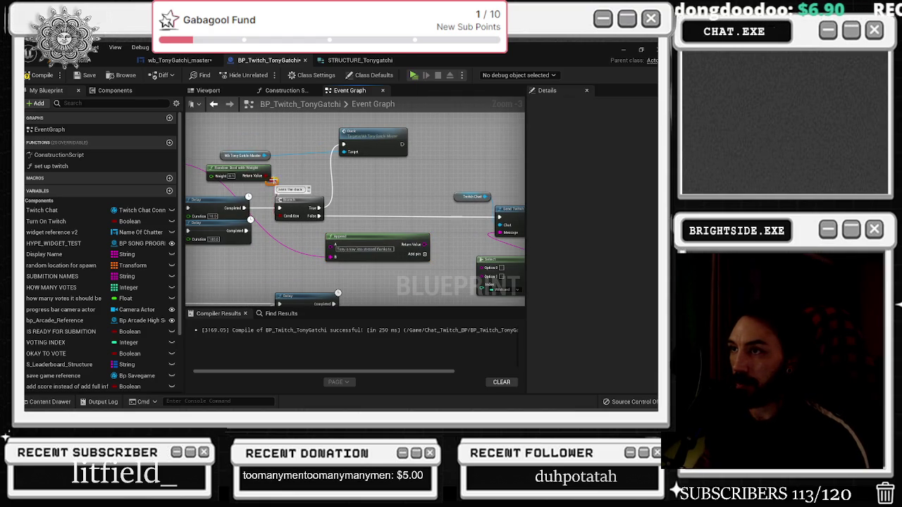
mouse_move(272, 180)
left_mouse_down()
mouse_move(347, 252)
mouse_move(482, 290)
mouse_move(486, 282)
left_mouse_up()
left_click_drag(270, 176, 429, 180)
mouse_move(423, 236)
left_mouse_down()
mouse_move(400, 245)
mouse_move(465, 250)
left_mouse_up()
Move the Append node up and left so it sits above the Select node.
left_click_drag(378, 245, 351, 237)
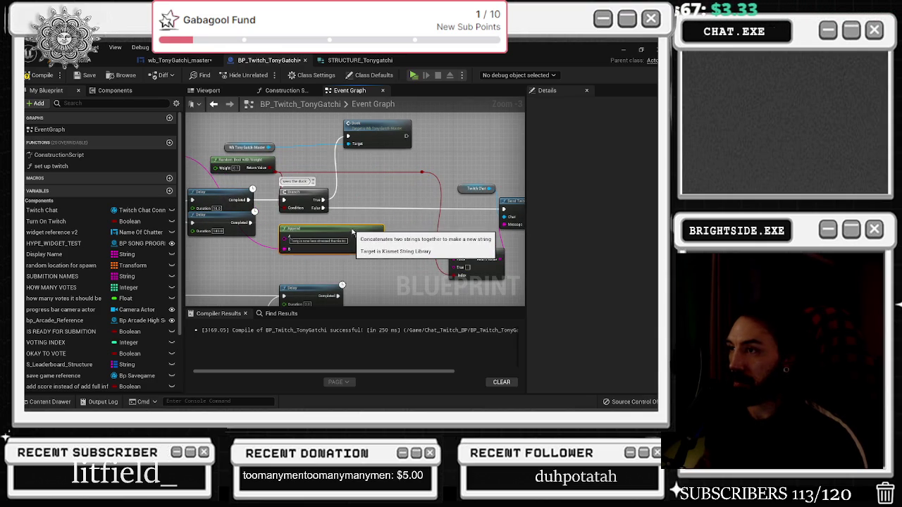
right_click(384, 219)
left_click(405, 194)
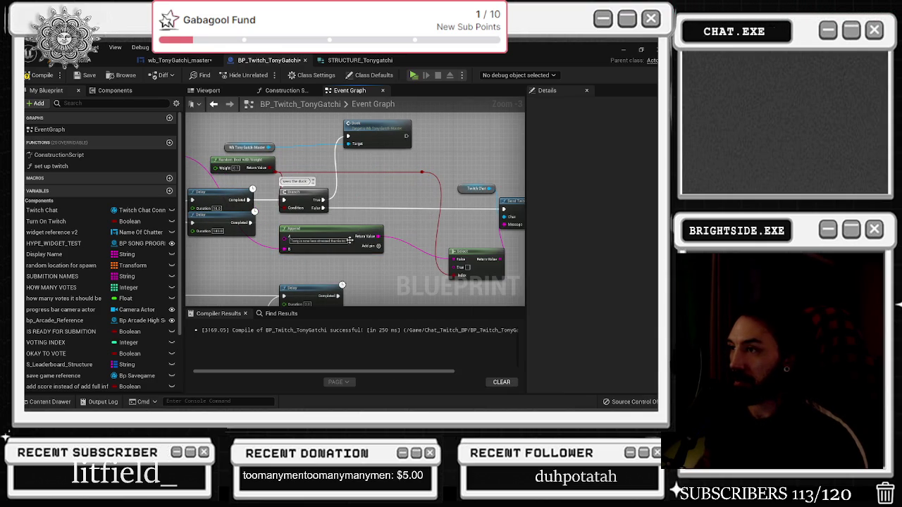
left_click_drag(352, 241, 320, 237)
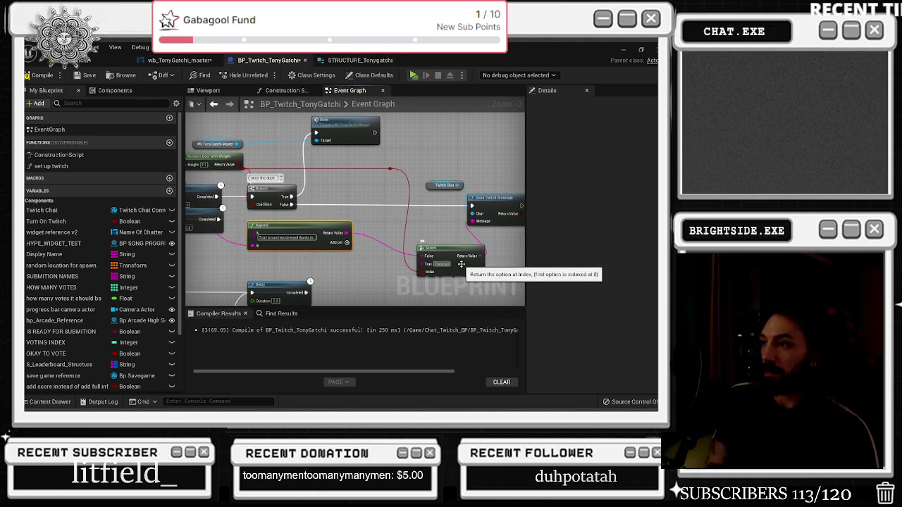
Replace the Select node's True message with one about Tony glimpsing the duck while smoking.
left_click(461, 265)
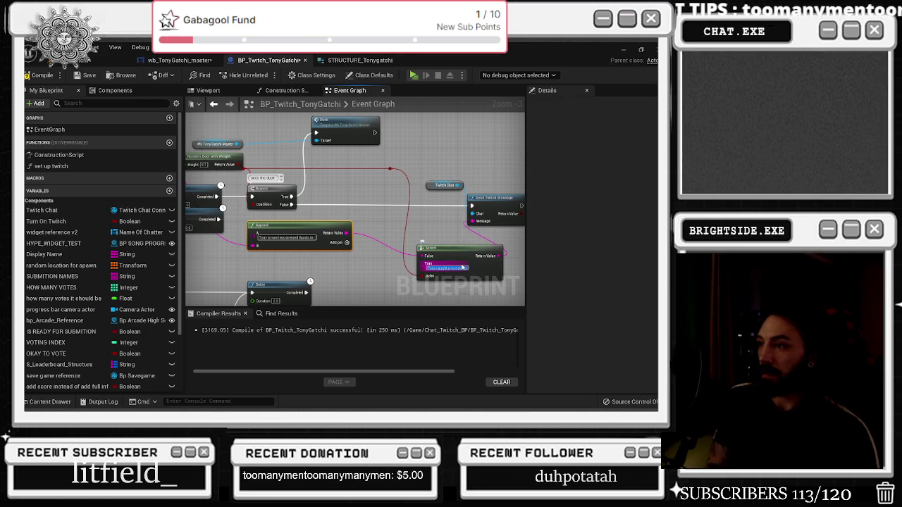
type("Wh")
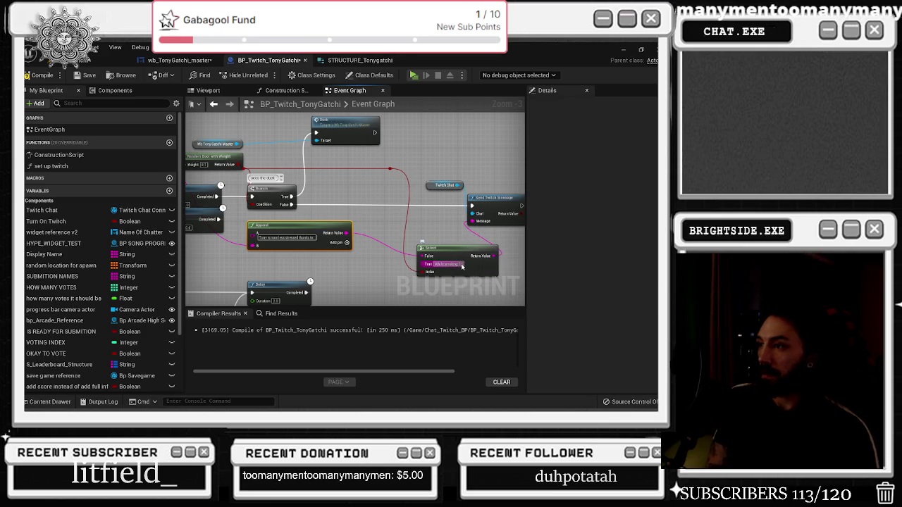
type(" Tony")
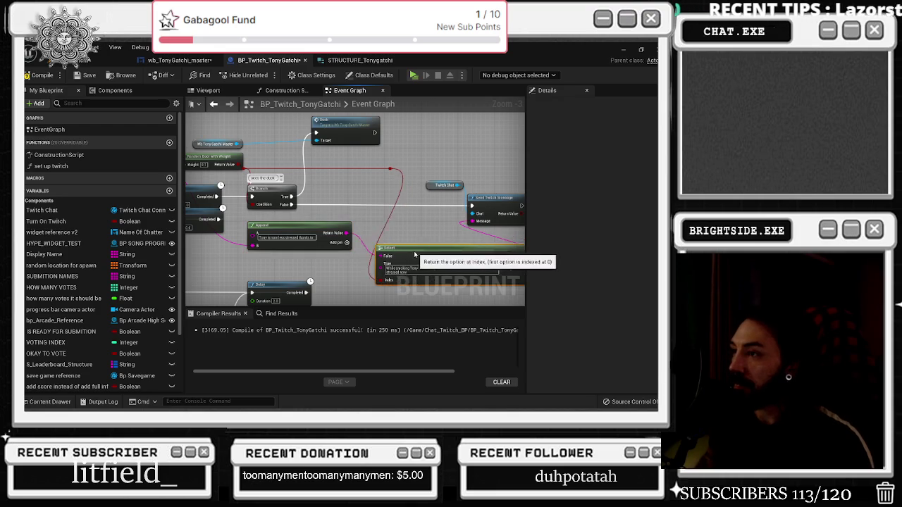
mouse_move(406, 178)
left_mouse_down()
mouse_move(383, 205)
mouse_move(322, 200)
left_mouse_up()
Slide the reroute knot left and move Twitch Chat and Send Twitch Message further right.
left_click(366, 196)
left_click_drag(448, 198, 422, 186)
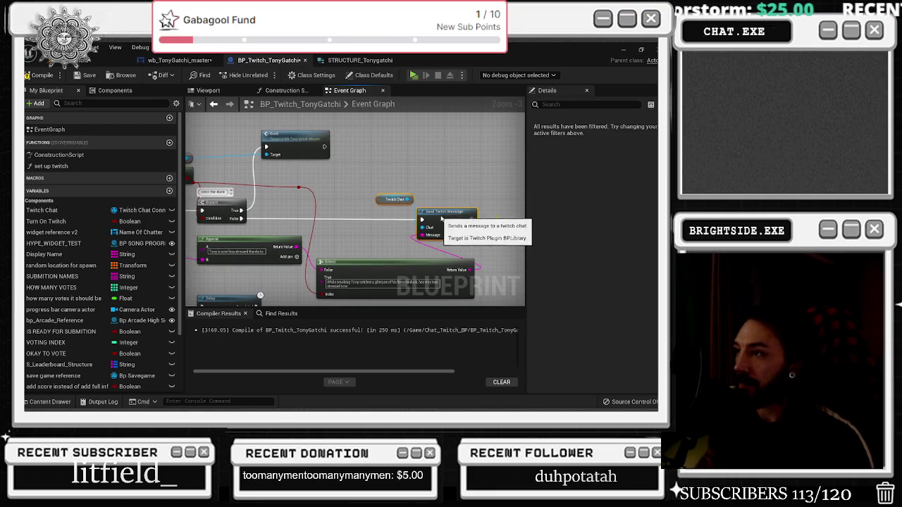
left_click_drag(439, 216, 478, 215)
left_click(386, 227)
mouse_move(386, 227)
left_mouse_down()
mouse_move(403, 233)
mouse_move(393, 222)
left_mouse_up()
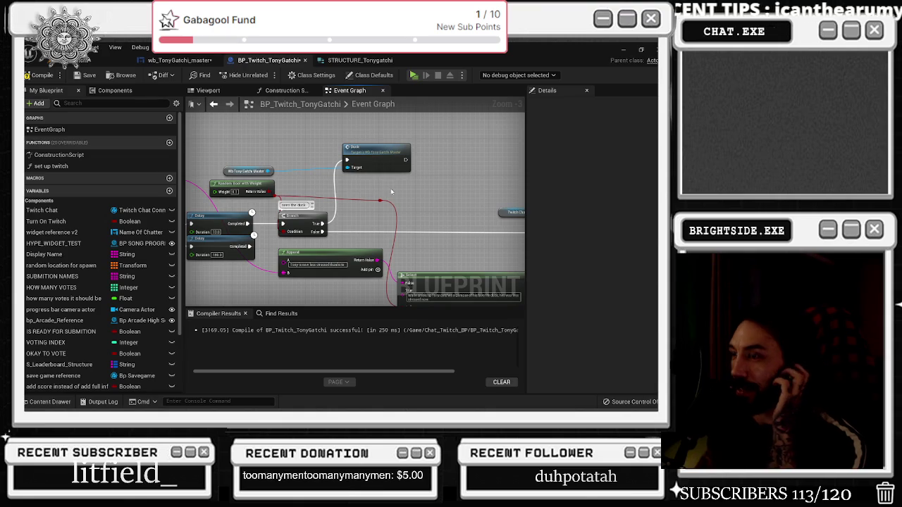
scroll(390, 186, "down", 1)
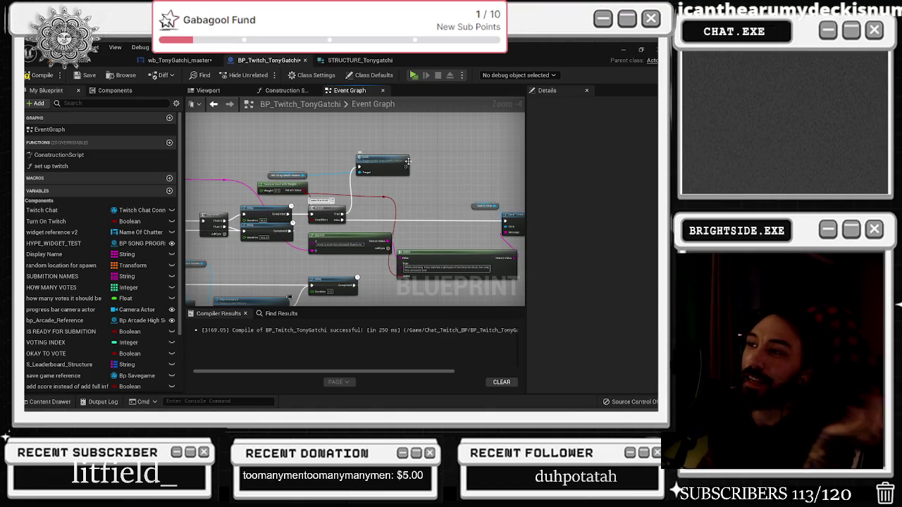
mouse_move(417, 160)
left_mouse_down()
mouse_move(370, 165)
mouse_move(440, 218)
mouse_move(451, 204)
mouse_move(511, 187)
mouse_move(562, 188)
left_mouse_up()
left_click_drag(470, 190, 524, 196)
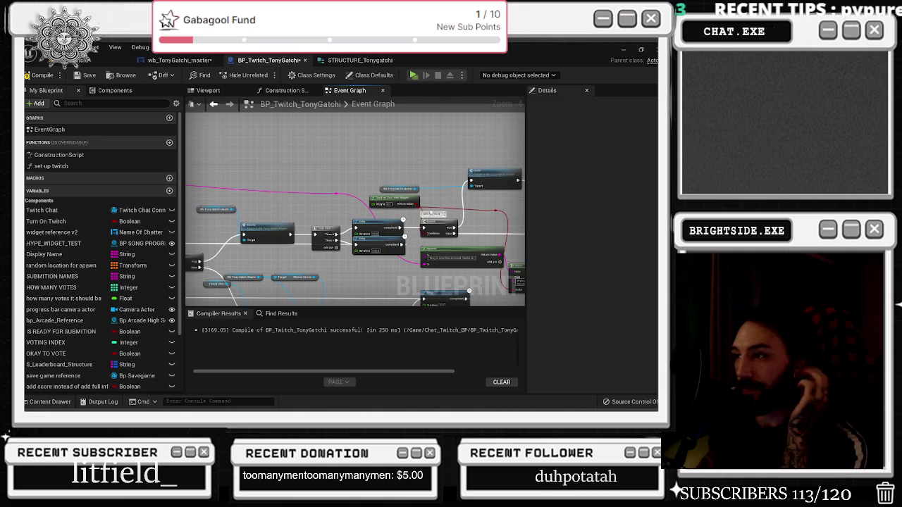
scroll(393, 248, "up", 1)
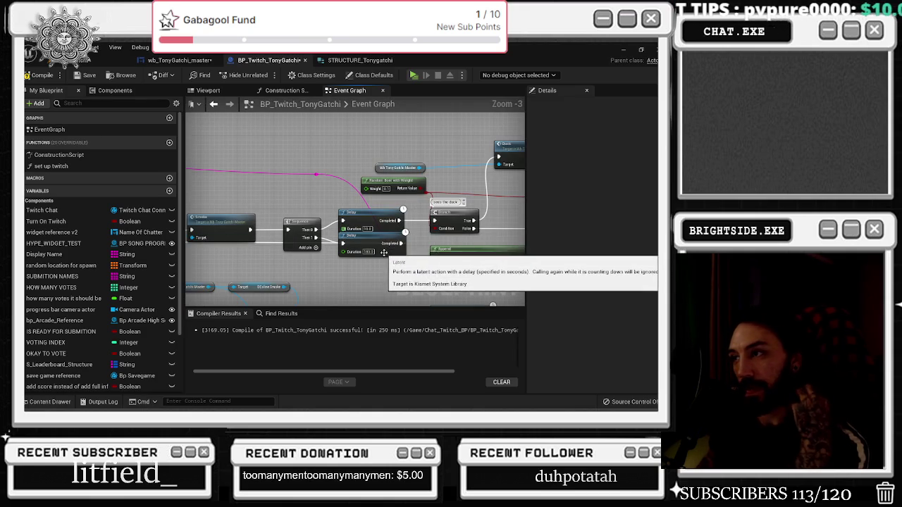
scroll(315, 248, "down", 1)
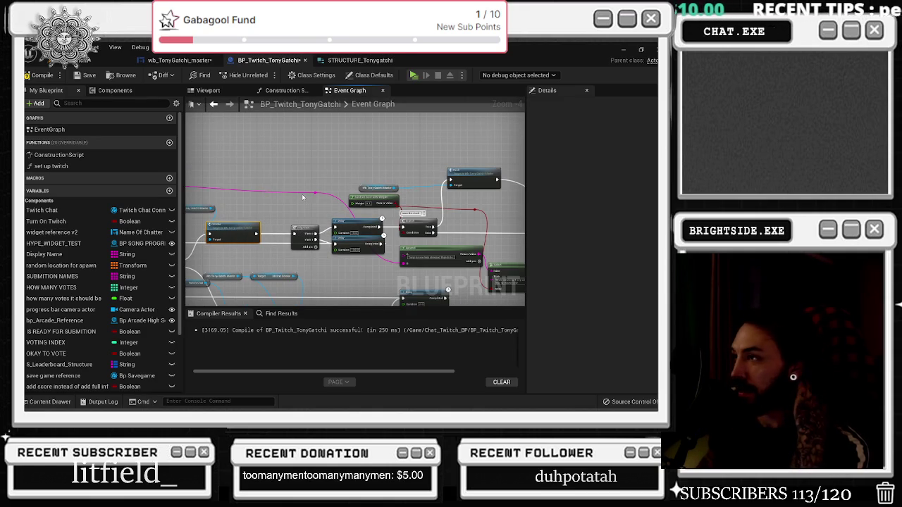
scroll(355, 212, "down", 5)
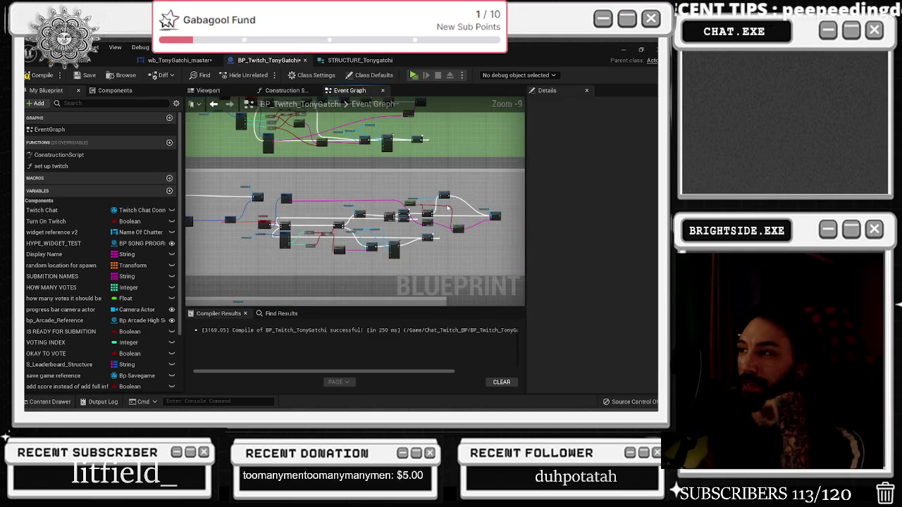
scroll(449, 206, "up", 5)
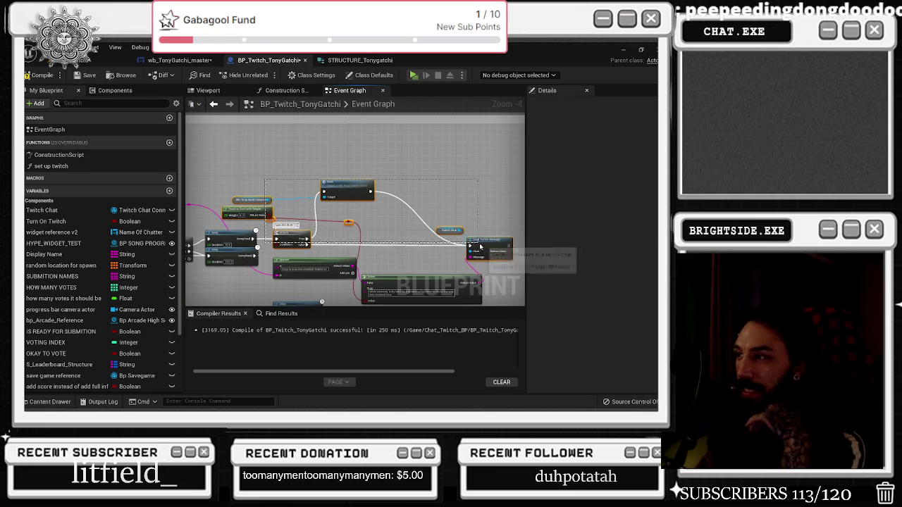
left_click(348, 222)
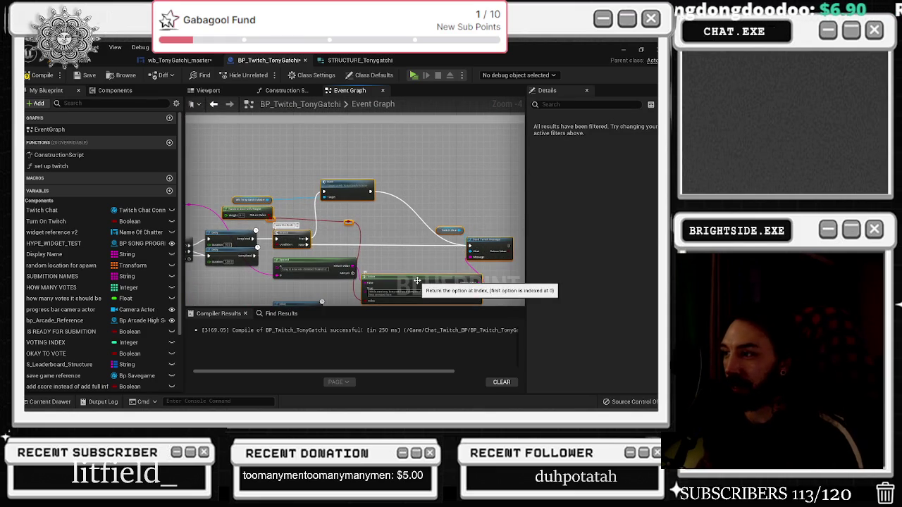
scroll(409, 234, "down", 8)
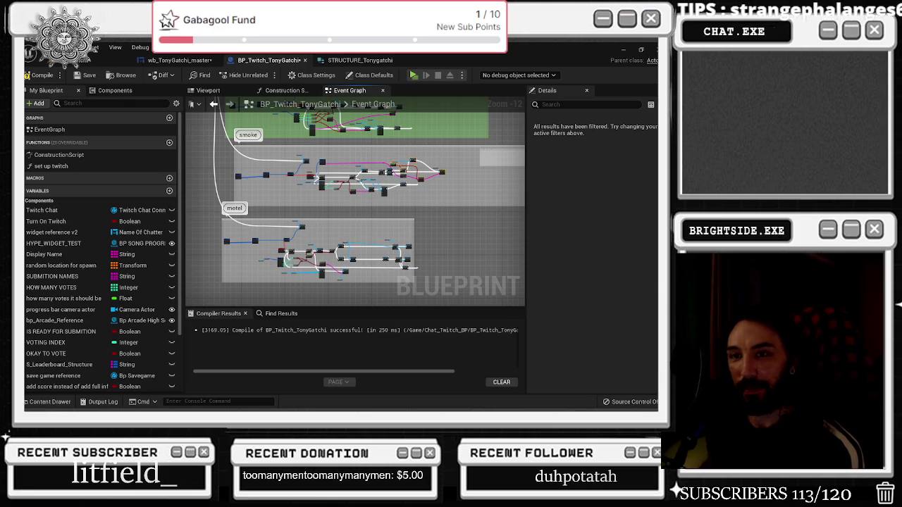
Zoom out and pan to the voting system group and the Break TwitchCommand node.
scroll(332, 189, "down", 2)
left_click_drag(296, 200, 294, 102)
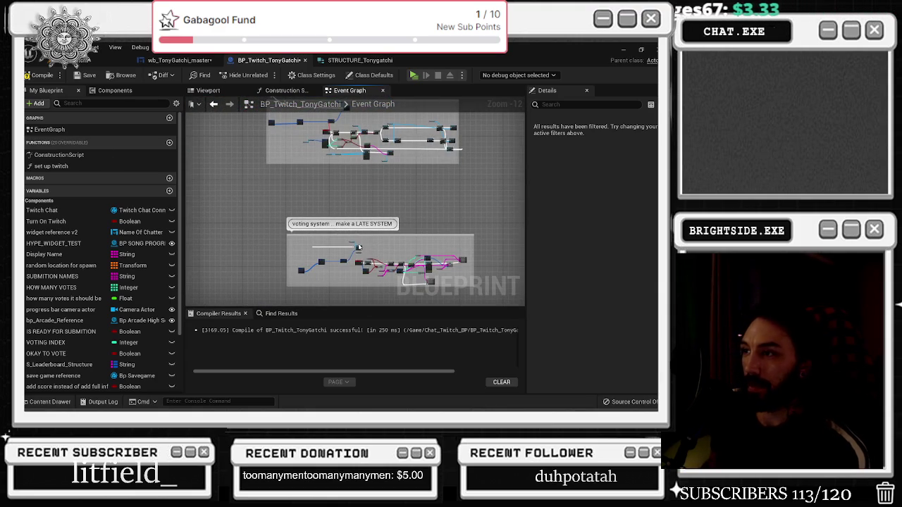
scroll(359, 247, "up", 9)
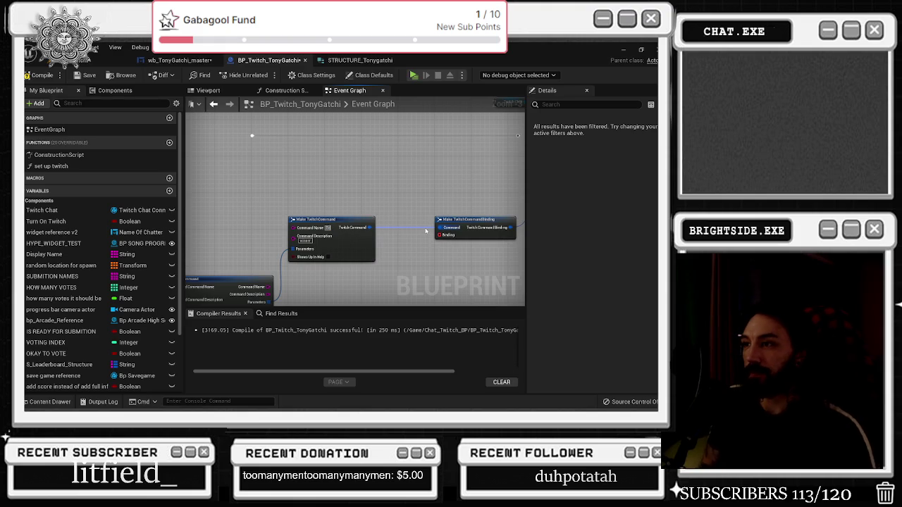
left_click_drag(409, 225, 467, 221)
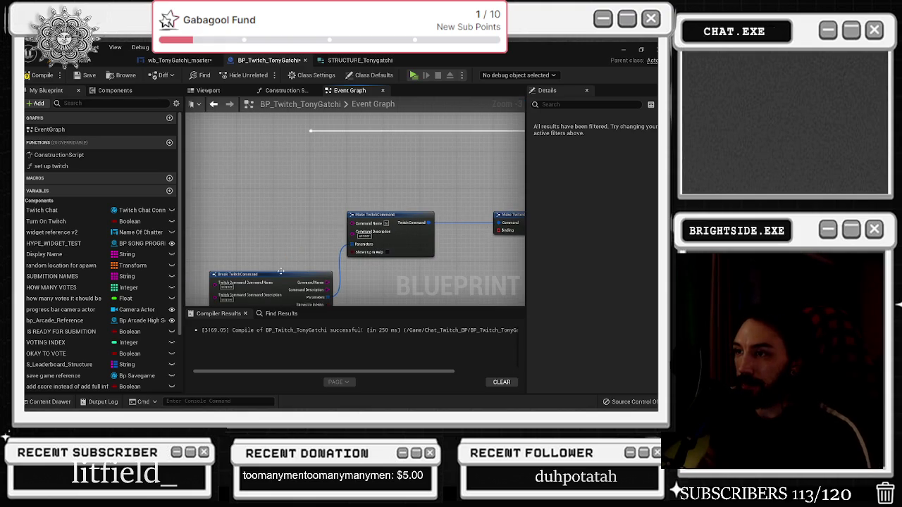
scroll(310, 192, "down", 3)
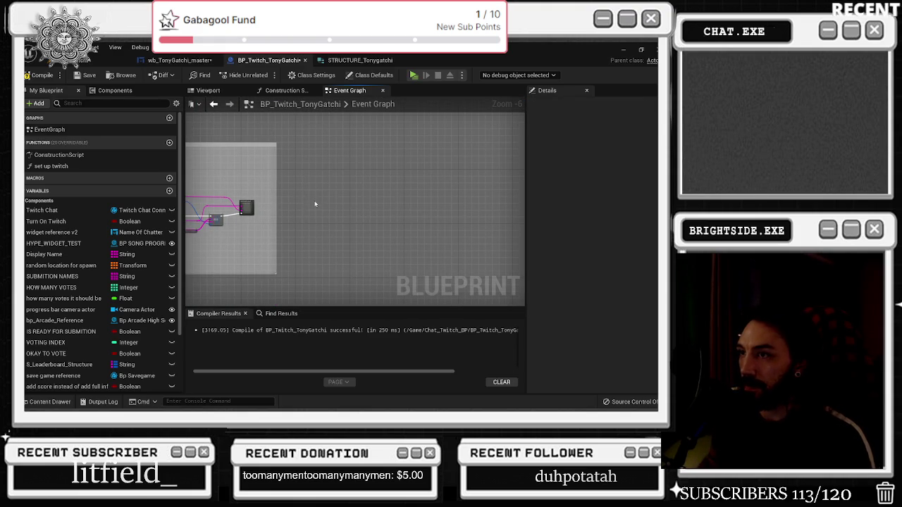
scroll(315, 203, "up", 3)
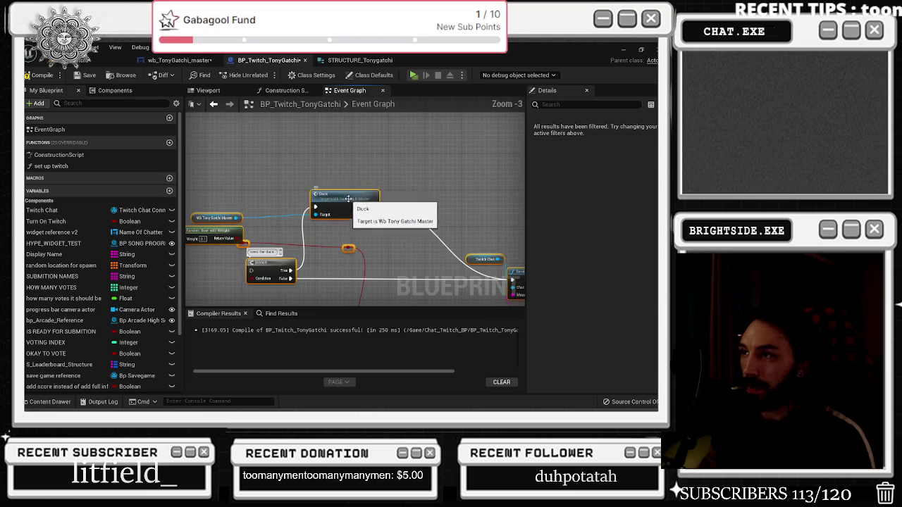
Delete the cluster of nodes to the left of the Duck call.
left_click(283, 186)
mouse_move(240, 219)
left_mouse_down()
mouse_move(404, 178)
mouse_move(395, 194)
mouse_move(364, 205)
left_mouse_up()
scroll(362, 209, "down", 2)
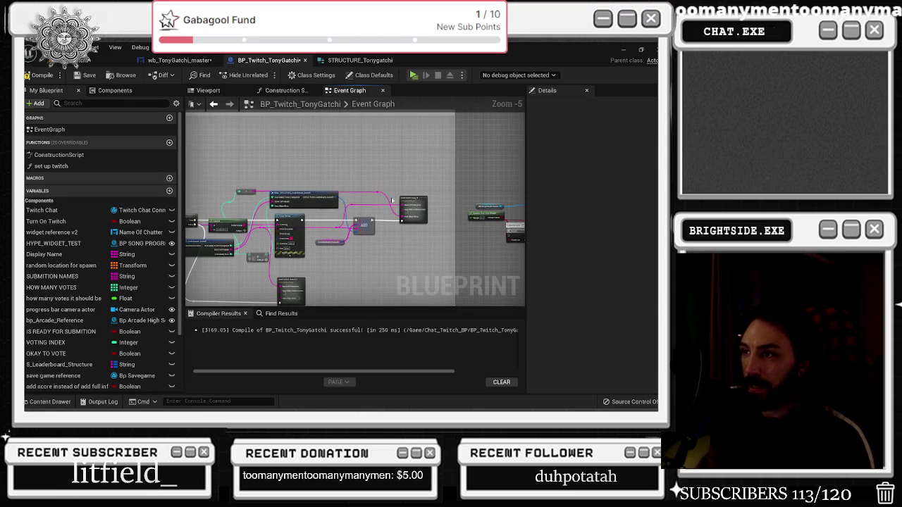
scroll(302, 235, "up", 2)
scroll(493, 220, "down", 2)
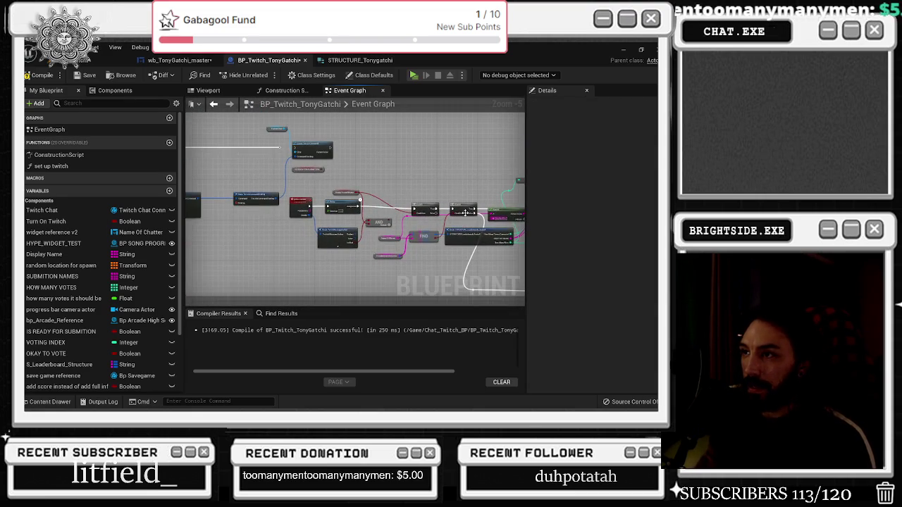
mouse_move(338, 175)
left_mouse_down()
mouse_move(395, 205)
mouse_move(495, 219)
left_mouse_up()
key("Delete")
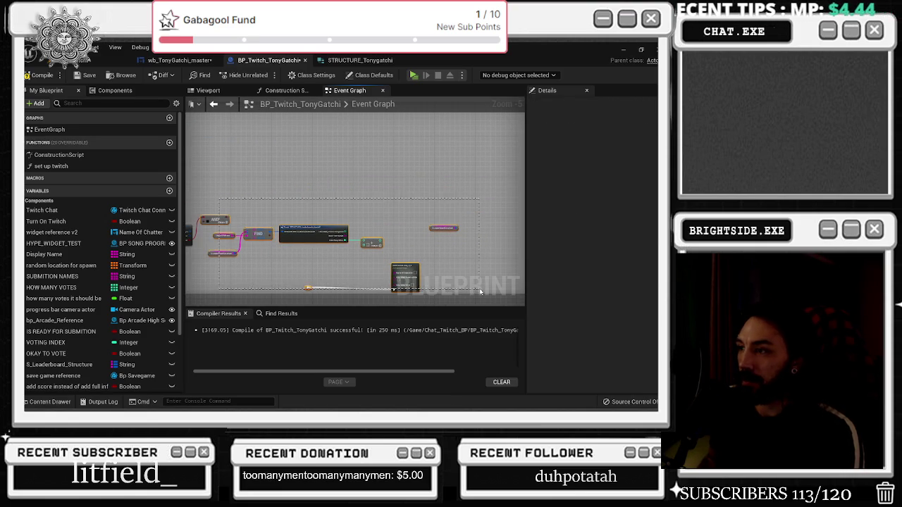
Pan back past the Create Twitch Command node toward the pick a winner event.
mouse_move(440, 274)
left_mouse_down()
mouse_move(312, 260)
mouse_move(412, 260)
left_mouse_up()
scroll(412, 260, "up", 2)
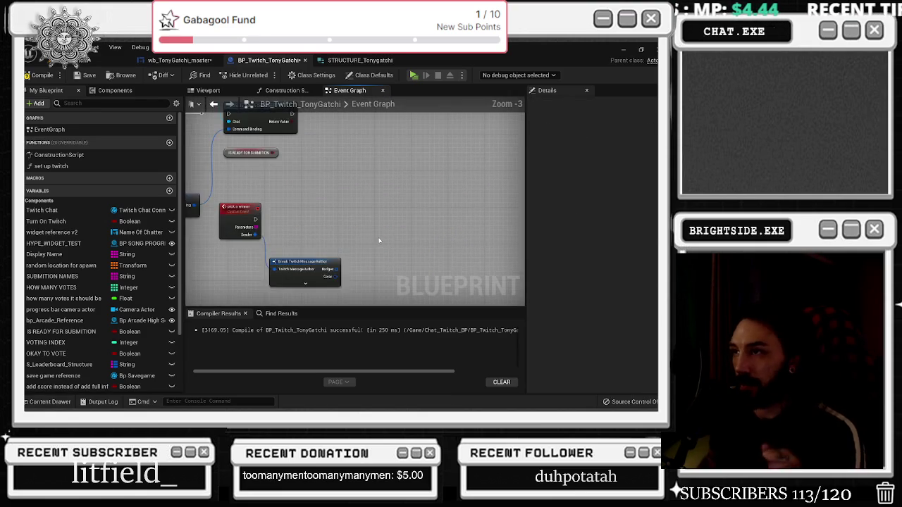
left_click_drag(277, 156, 378, 172)
right_click(364, 171)
key("Escape")
left_click_drag(415, 209, 432, 187)
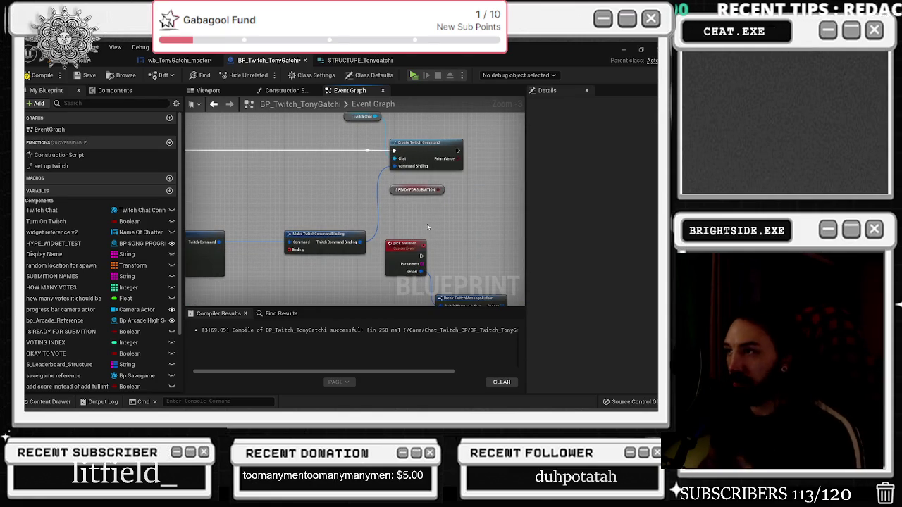
scroll(329, 242, "down", 6)
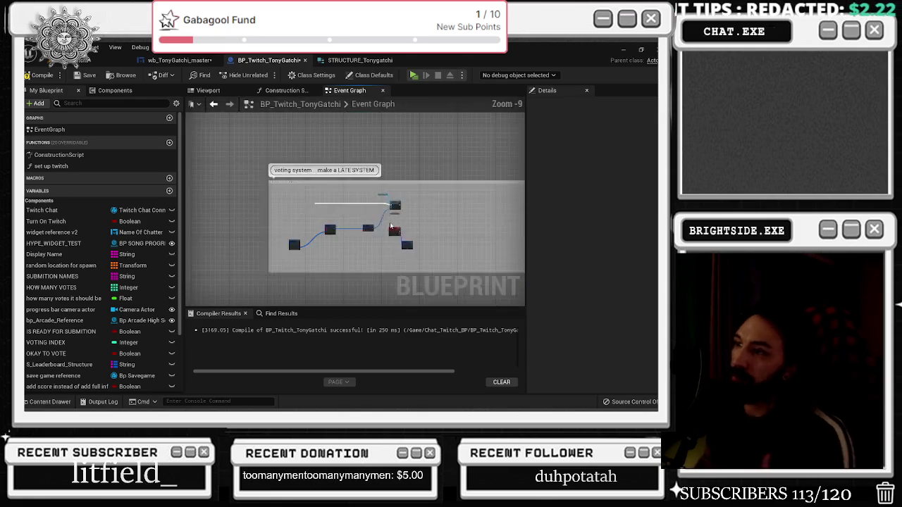
scroll(354, 223, "up", 2)
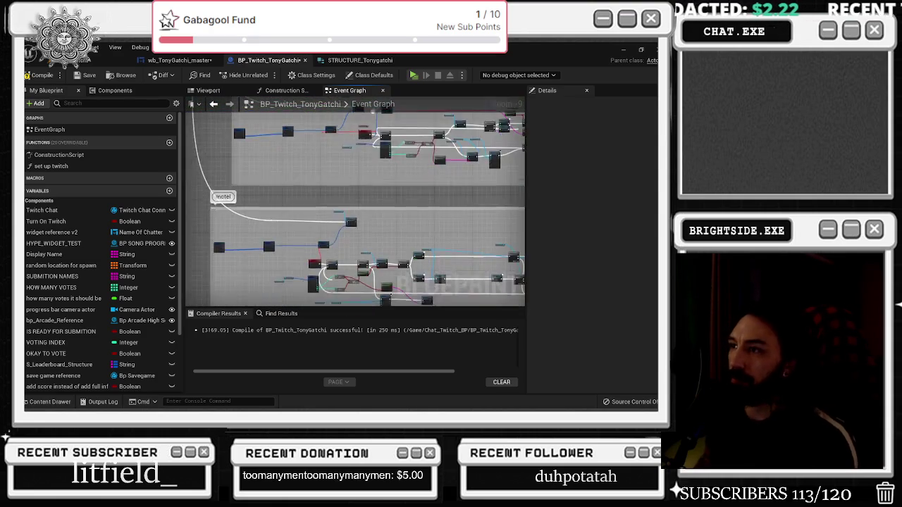
scroll(345, 233, "down", 2)
mouse_move(337, 352)
left_mouse_down()
mouse_move(334, 241)
mouse_move(407, 218)
left_mouse_up()
scroll(335, 241, "up", 5)
scroll(343, 249, "up", 3)
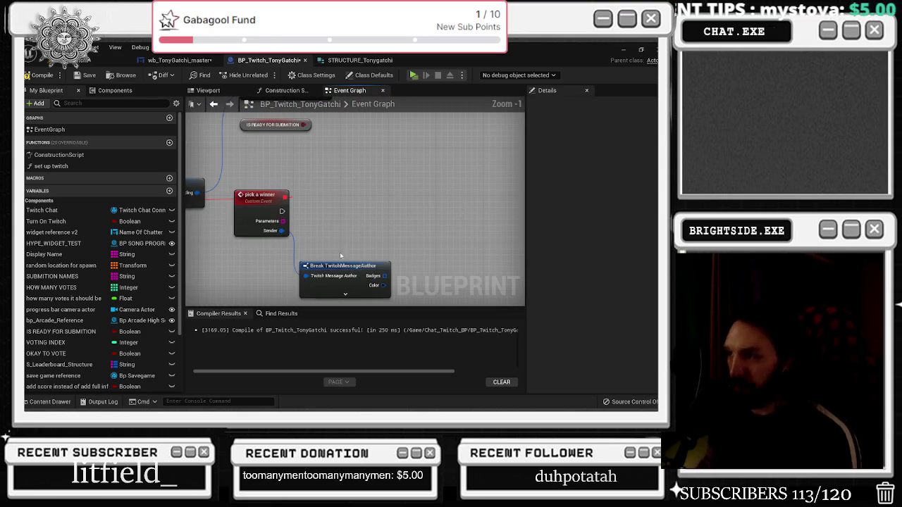
Select the pick a winner custom event and zoom around it.
left_click(271, 205)
scroll(359, 215, "down", 2)
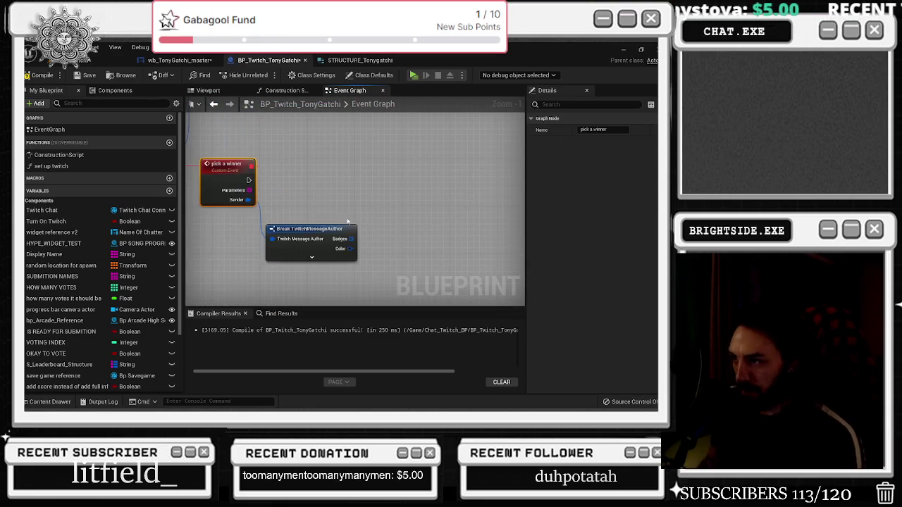
left_click_drag(365, 216, 376, 221)
scroll(376, 221, "down", 3)
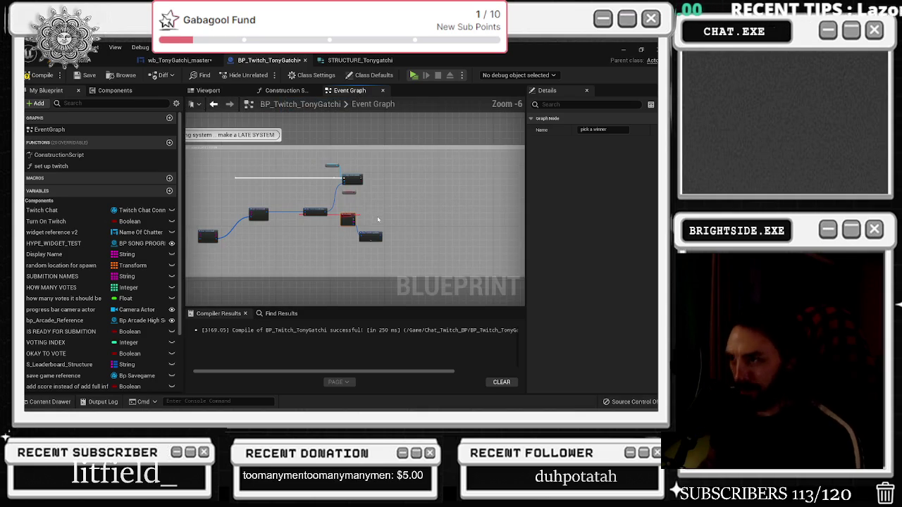
scroll(369, 196, "down", 6)
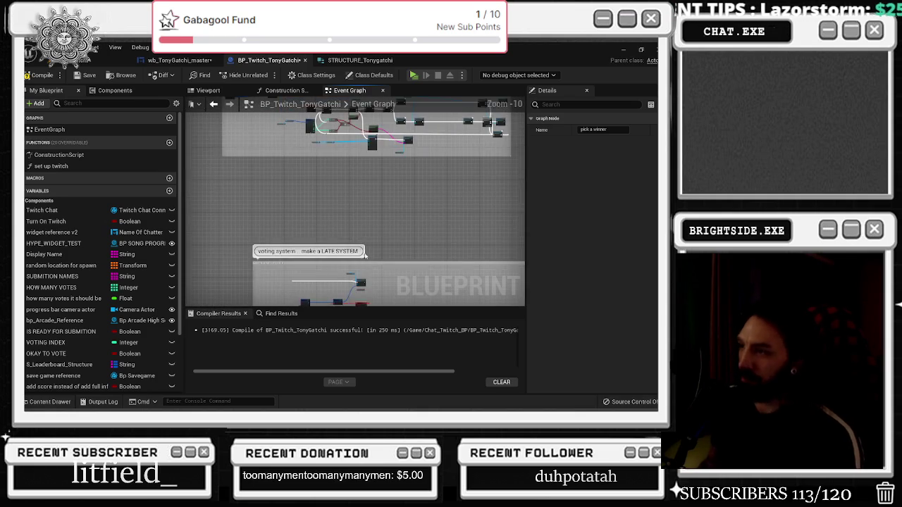
scroll(317, 266, "up", 11)
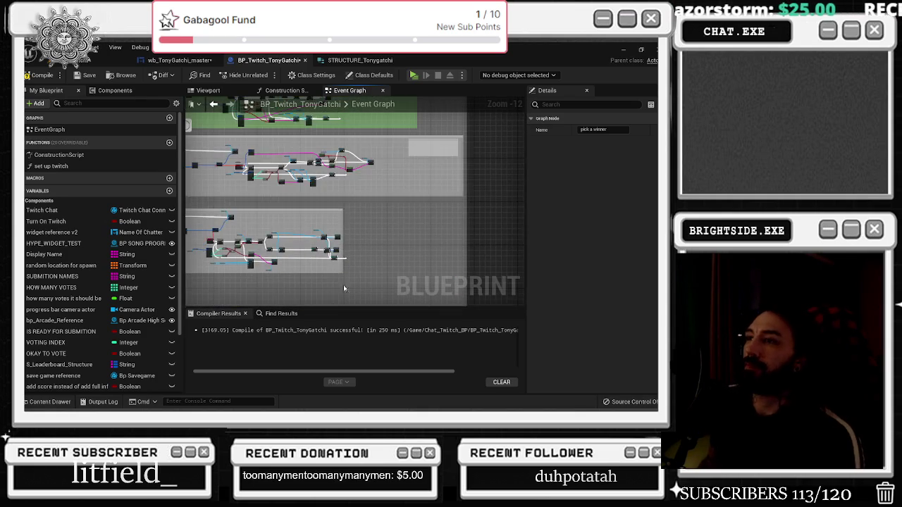
scroll(364, 220, "down", 6)
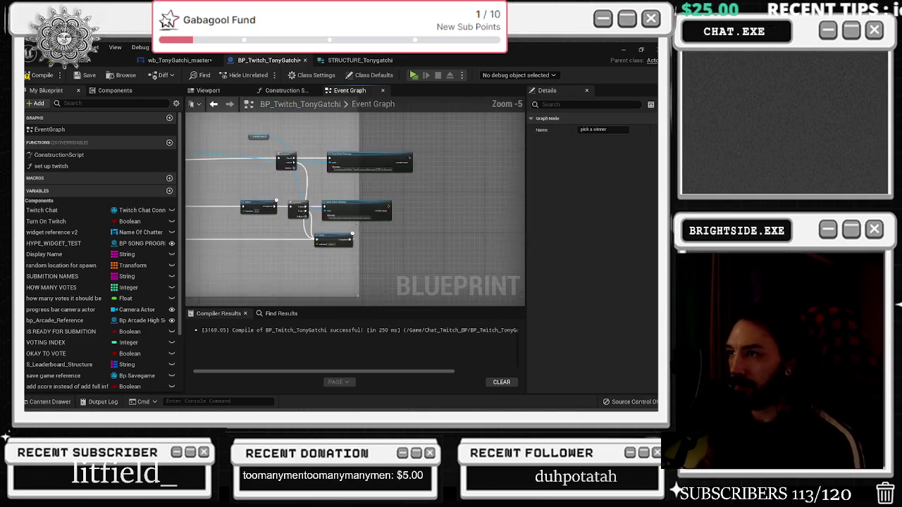
scroll(327, 234, "up", 5)
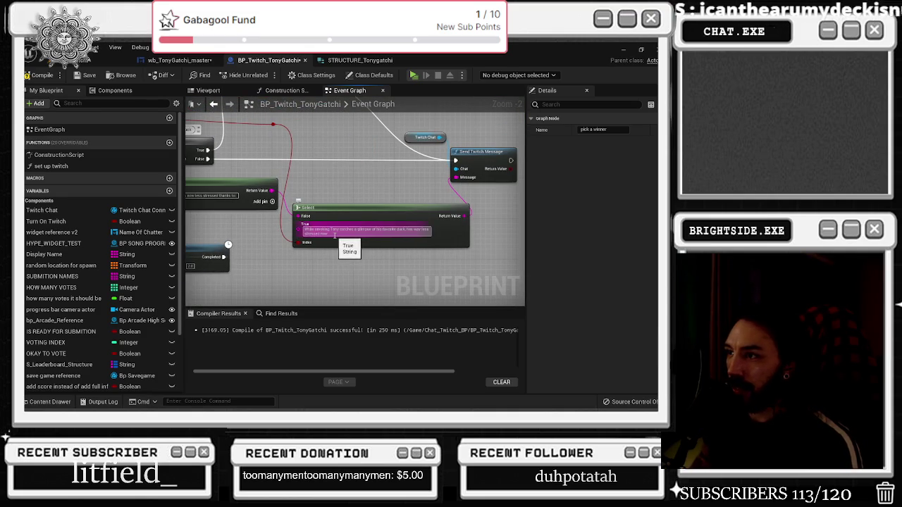
Add an Append node wired into the Select node's True input.
left_click(335, 235)
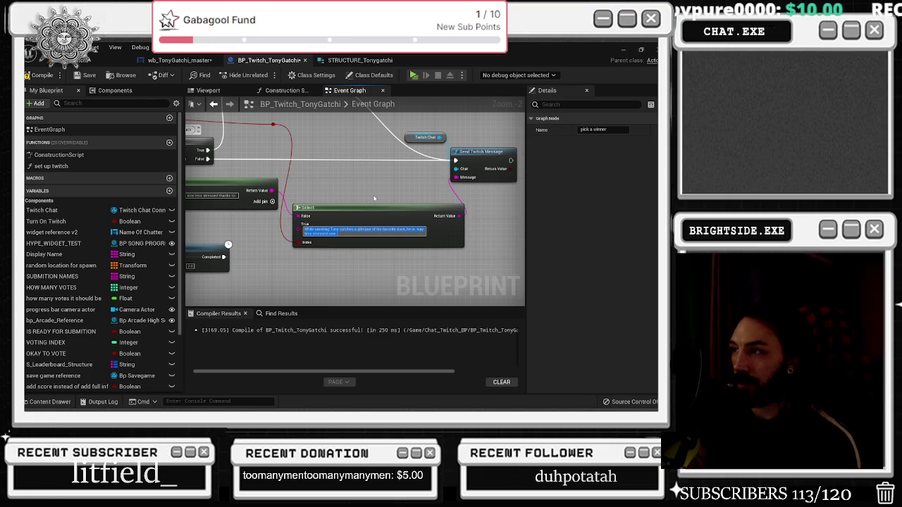
left_click_drag(298, 229, 278, 265)
type("appen")
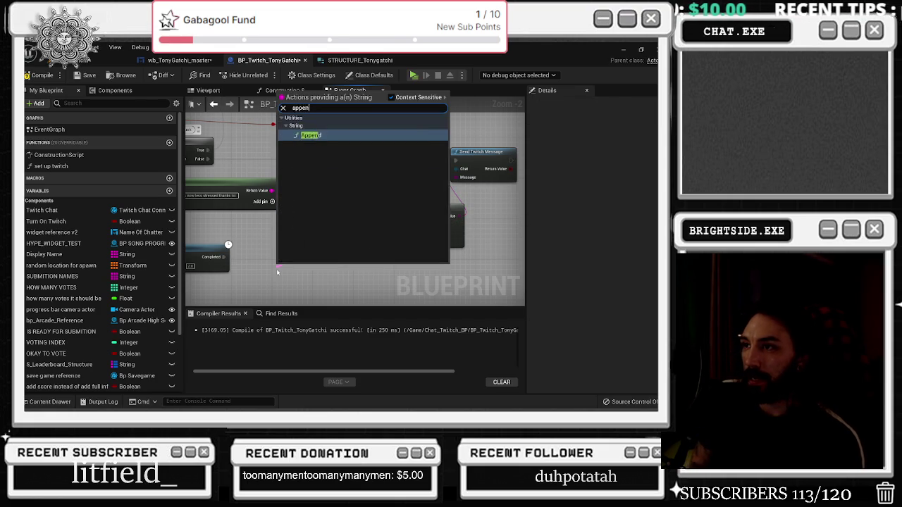
key("Return")
left_click_drag(311, 216, 383, 211)
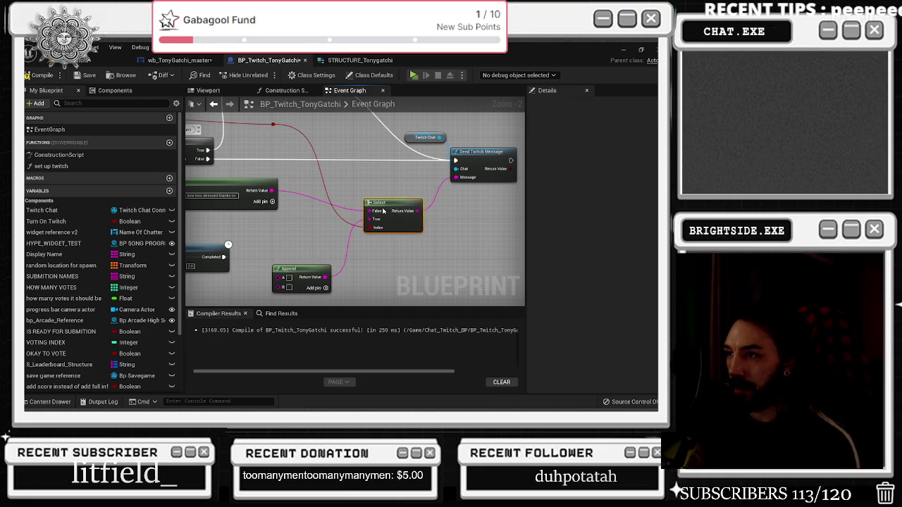
left_click_drag(296, 269, 316, 238)
Paste the duck sentence into the Append node's input A.
right_click(309, 247)
left_click(319, 258)
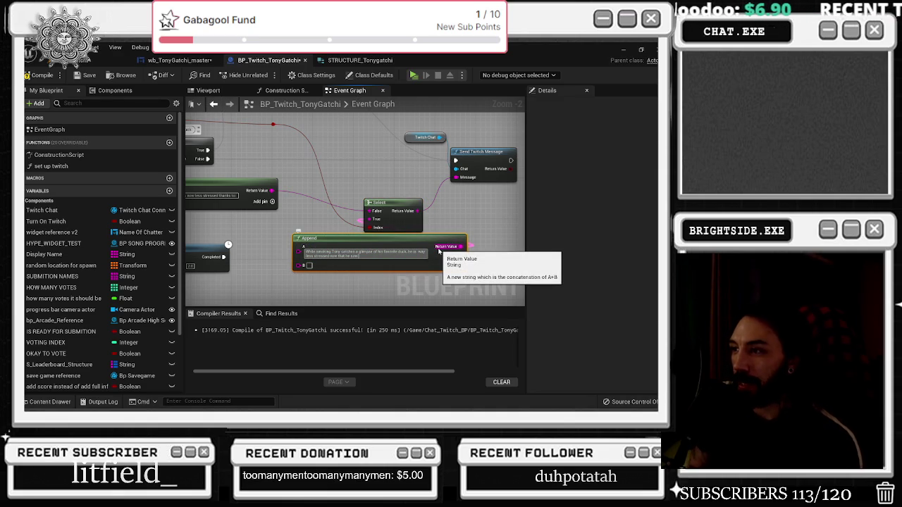
left_click(373, 252)
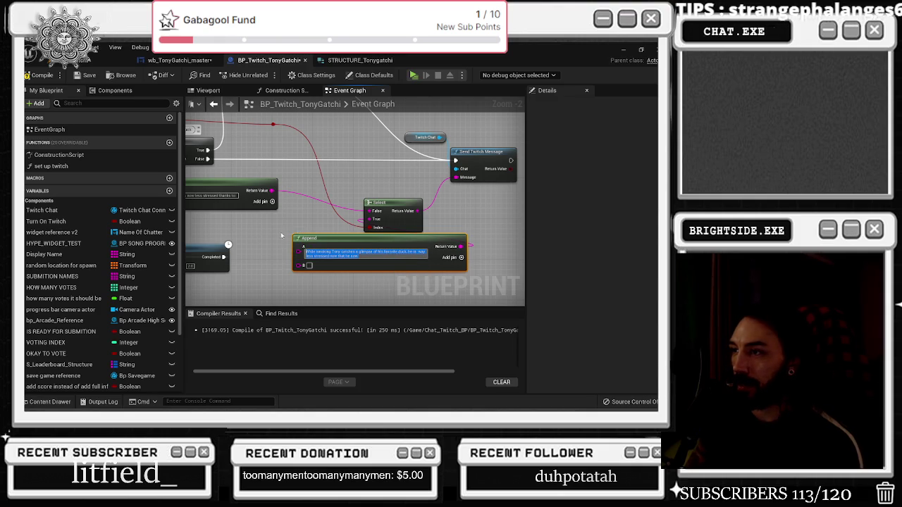
left_click(445, 269)
Add input C and move the clause 'he is way less stressed now.' from A into C.
left_click(452, 258)
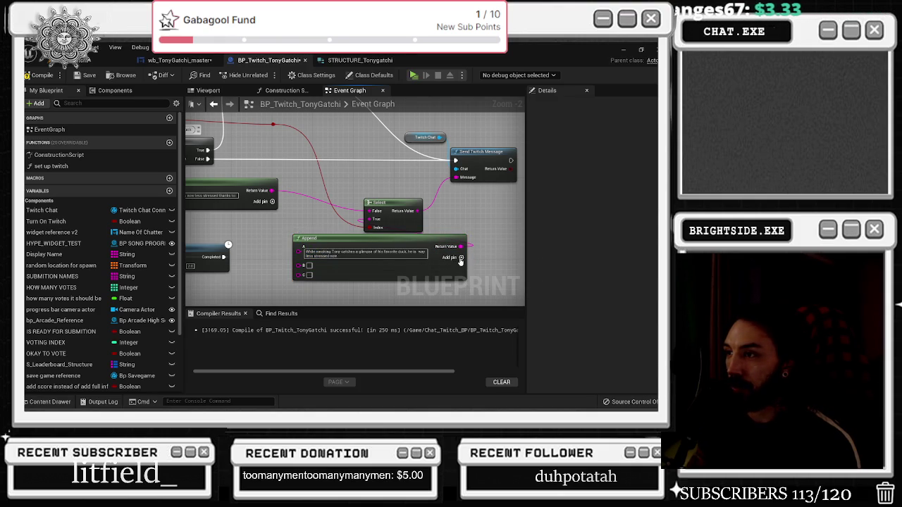
left_click_drag(410, 239, 399, 239)
left_click(395, 254)
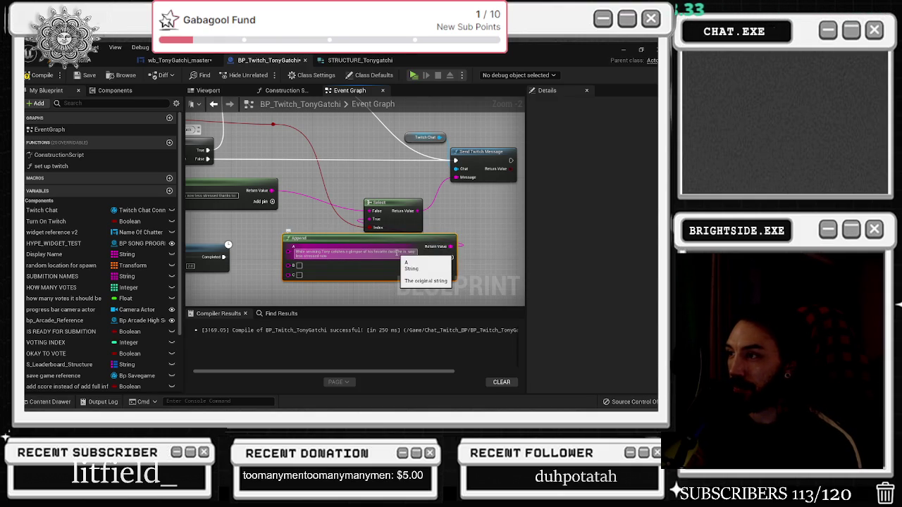
key("BackSpace")
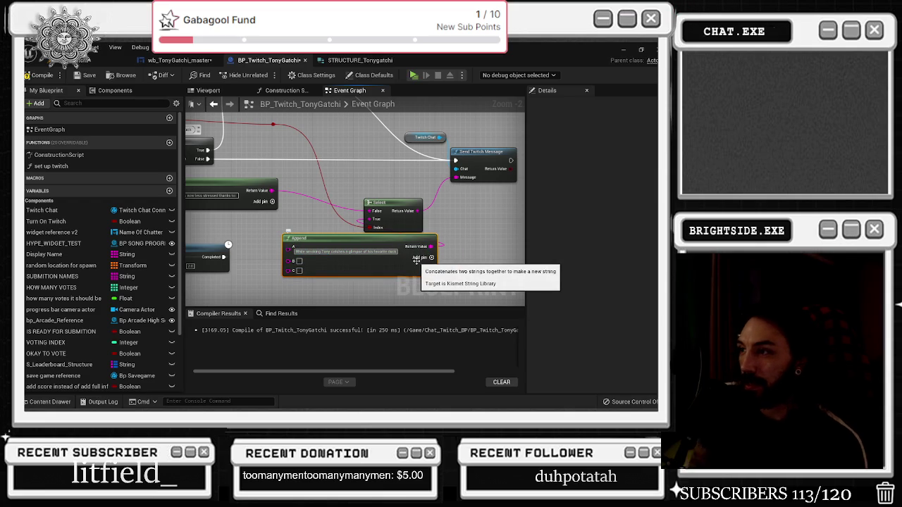
key("Return")
left_click(299, 271)
key("ctrl+v")
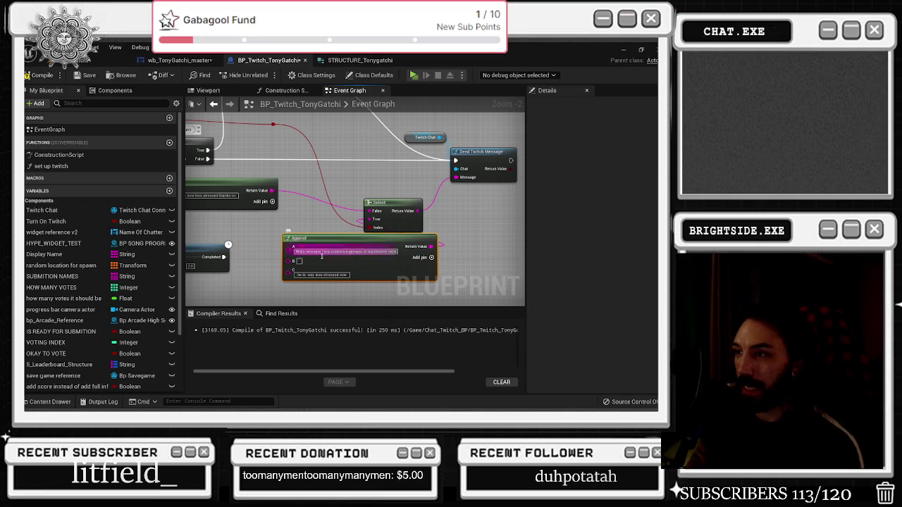
Connect the string wire to Append's B input through a reroute point.
left_click_drag(333, 242, 313, 253)
mouse_move(305, 214)
left_mouse_down()
mouse_move(364, 222)
mouse_move(394, 238)
left_mouse_up()
double_click(285, 216)
mouse_move(289, 216)
left_mouse_down()
mouse_move(406, 280)
mouse_move(358, 260)
left_mouse_up()
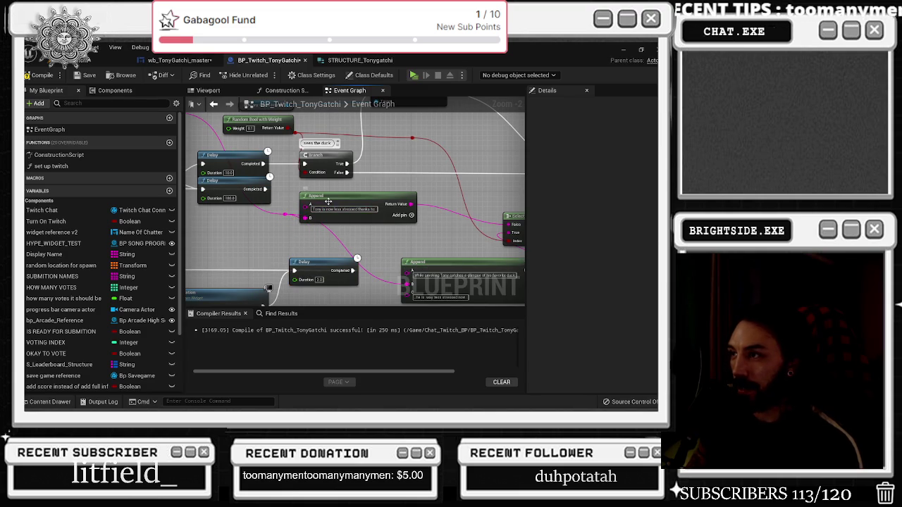
Rearrange Append, Select, Send Twitch Message and Twitch Chat, then compile the blueprint.
mouse_move(329, 202)
left_mouse_down()
mouse_move(375, 196)
mouse_move(272, 229)
left_mouse_up()
mouse_move(401, 234)
left_mouse_down()
mouse_move(450, 177)
mouse_move(368, 225)
mouse_move(418, 206)
left_mouse_up()
left_click_drag(348, 177, 368, 146)
left_click(352, 170)
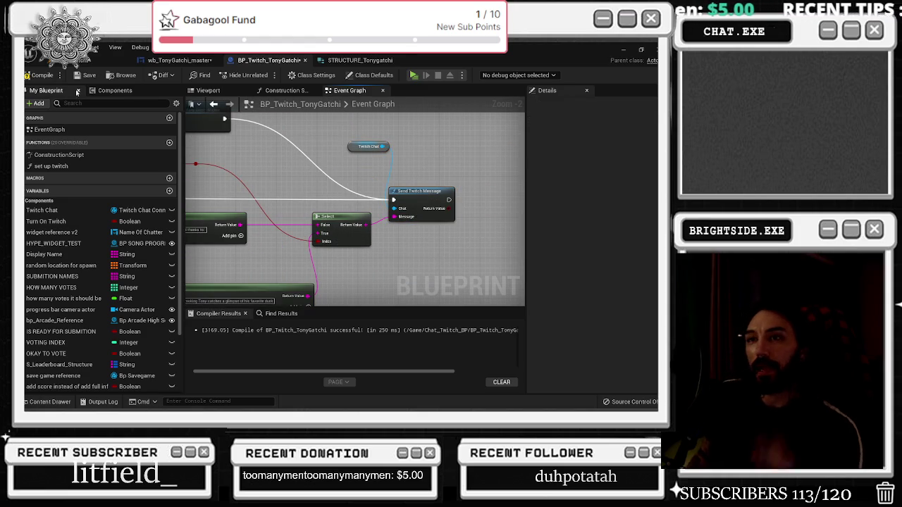
key("F7")
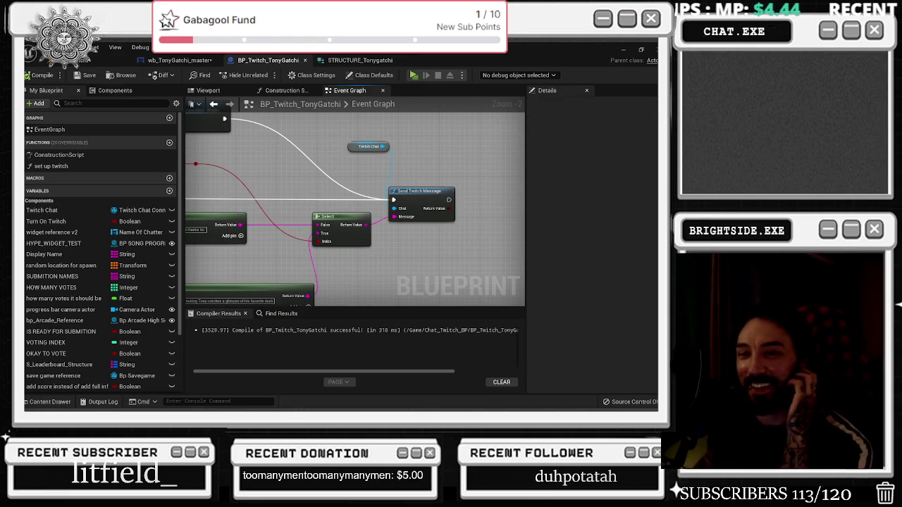
Inspect the Twitch Chat variable and the Break TwitchCommand node of the tv command setup.
scroll(234, 168, "down", 10)
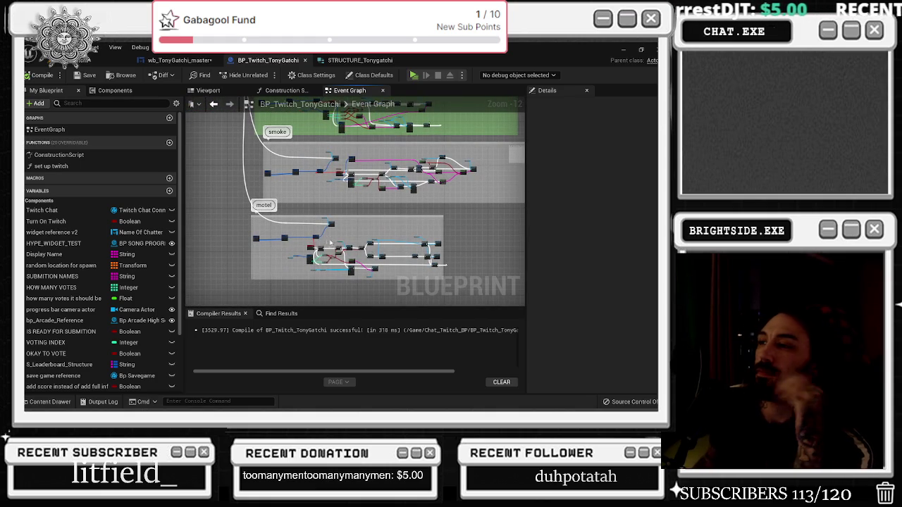
scroll(334, 241, "up", 10)
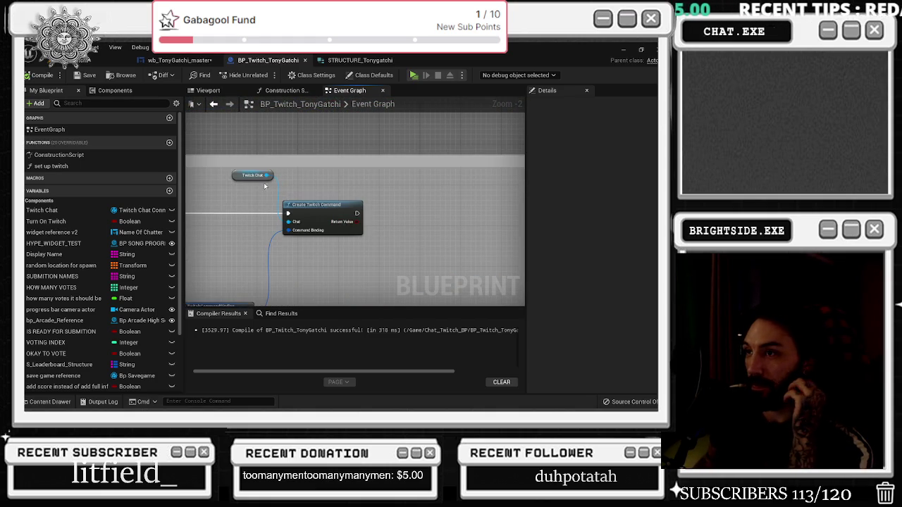
left_click(257, 176)
scroll(282, 182, "down", 7)
scroll(320, 200, "up", 6)
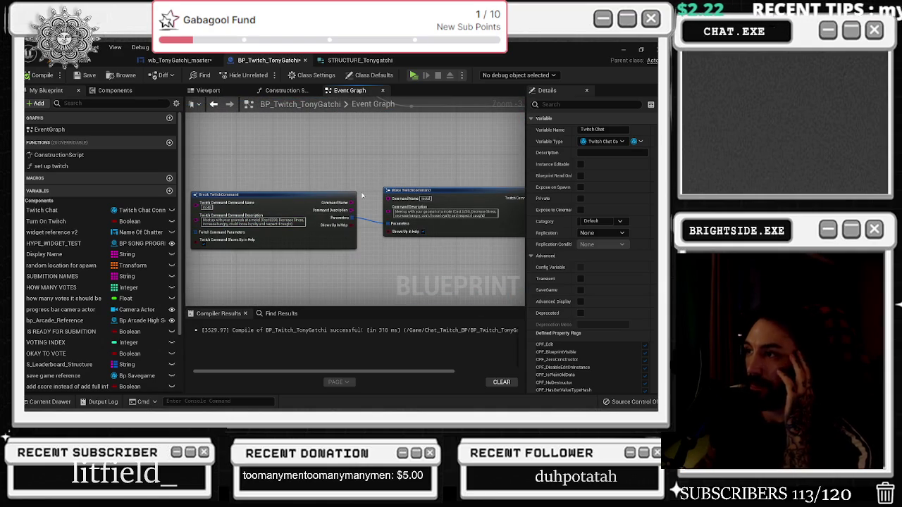
left_click_drag(292, 209, 291, 214)
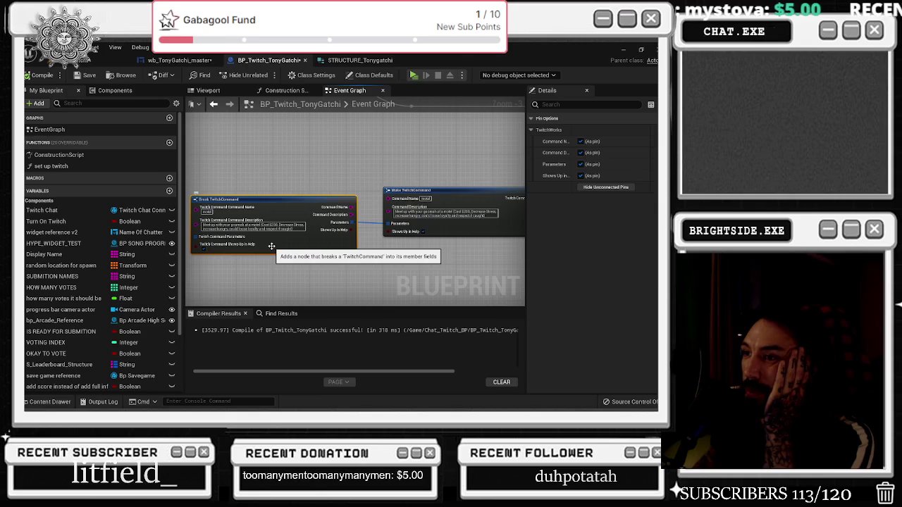
Pan back to the command binding nodes and select the pick a winner custom event.
left_click_drag(293, 230, 354, 160)
scroll(350, 195, "down", 6)
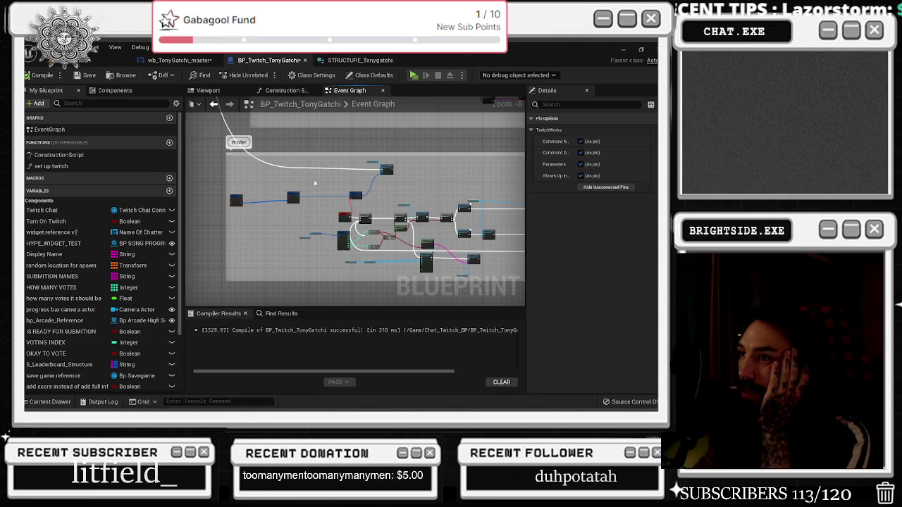
scroll(360, 209, "up", 3)
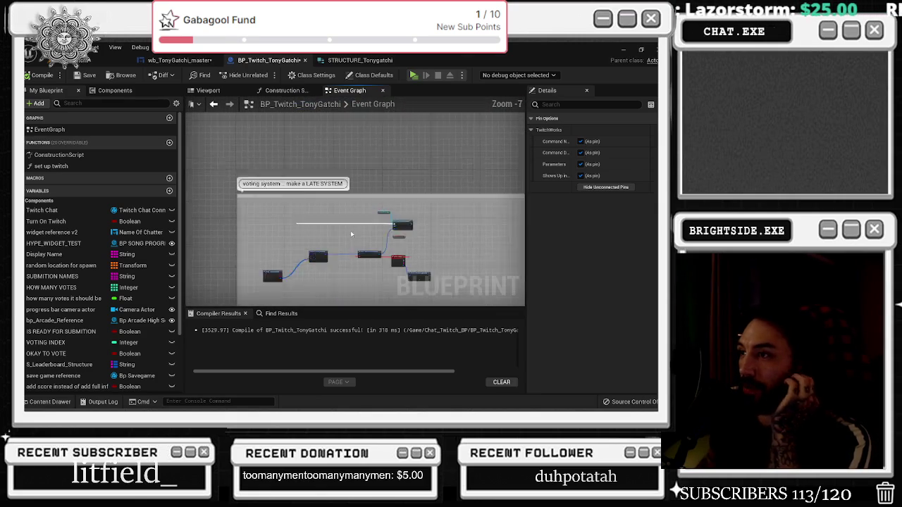
scroll(355, 246, "up", 6)
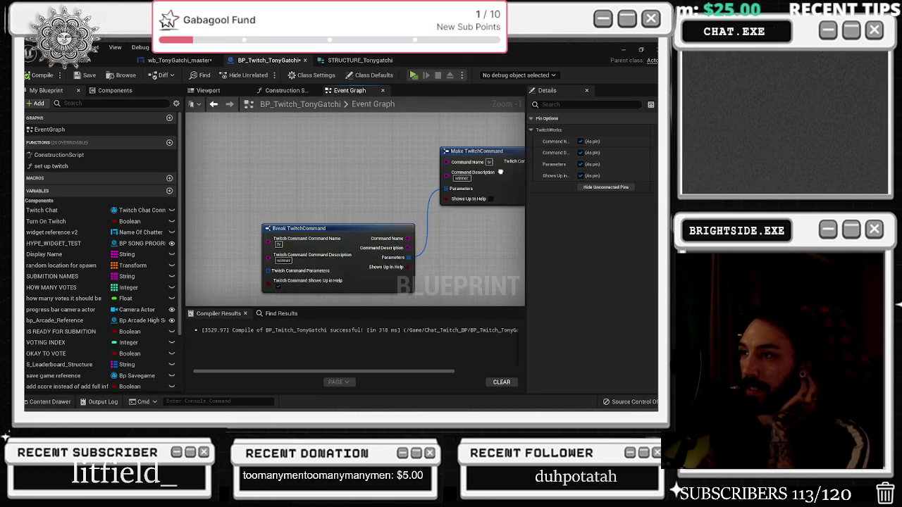
left_click_drag(367, 186, 338, 206)
left_click(254, 210)
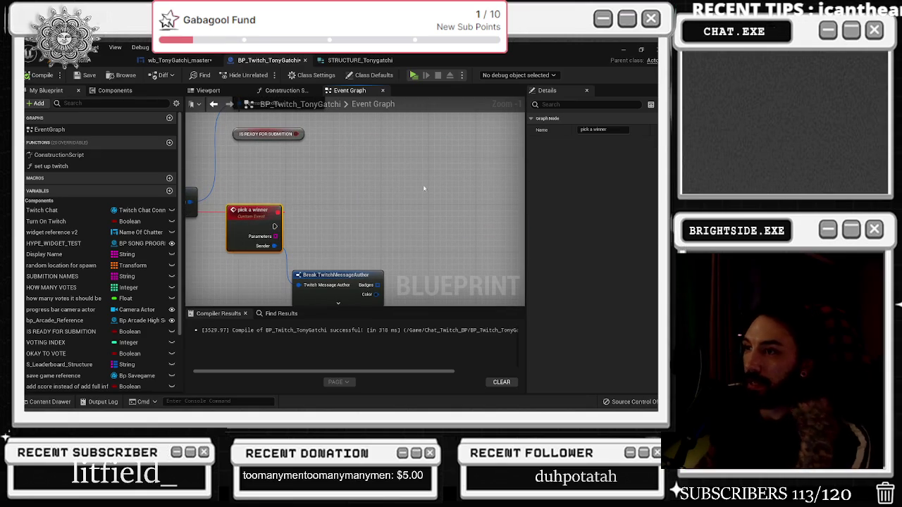
Rename the custom event to 'tv' and delete the IS READY FOR SUBMITION node.
left_click(599, 130)
key("Return")
left_click(269, 134)
key("Delete")
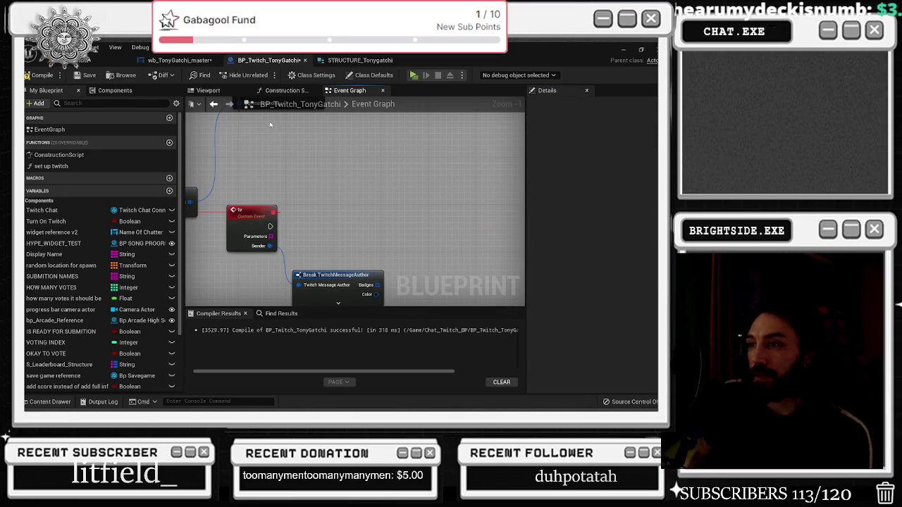
Add a Do Once gate after the tv event.
left_click_drag(274, 226, 316, 224)
scroll(325, 224, "down", 2)
key("Escape")
left_click(325, 224)
scroll(299, 218, "down", 3)
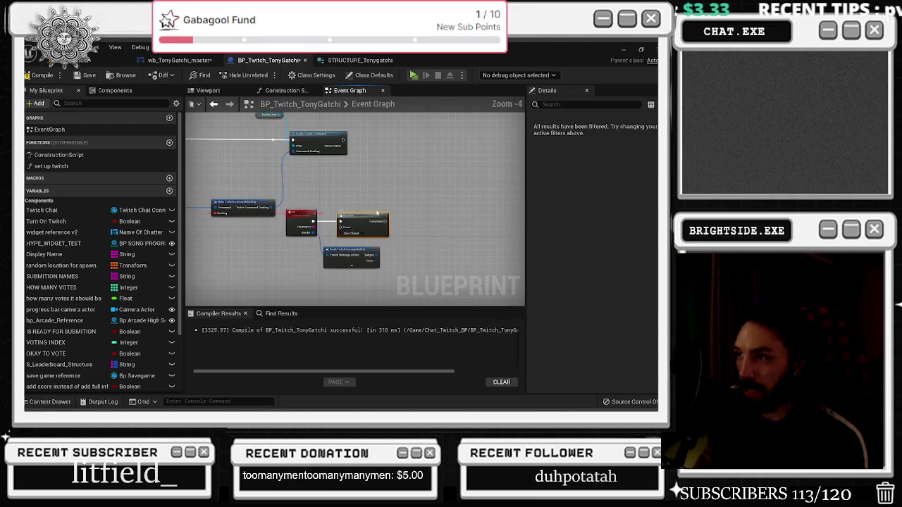
scroll(306, 222, "up", 2)
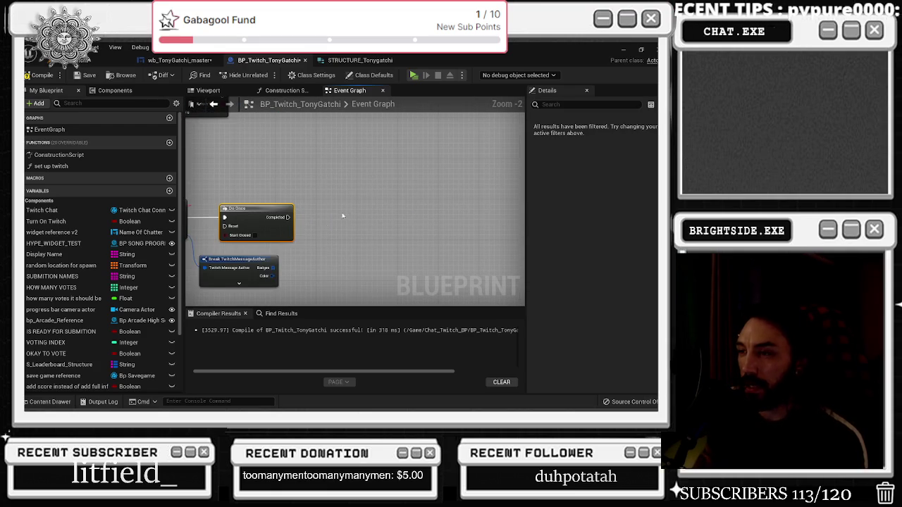
Place a Wb Tony Gatchi Master getter in the graph.
left_click(254, 262)
scroll(323, 213, "down", 4)
scroll(308, 232, "up", 4)
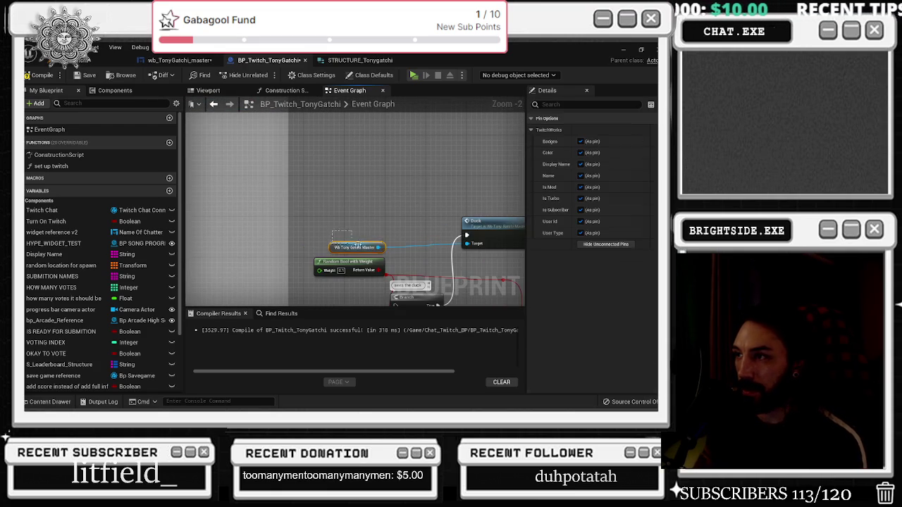
left_click(353, 248)
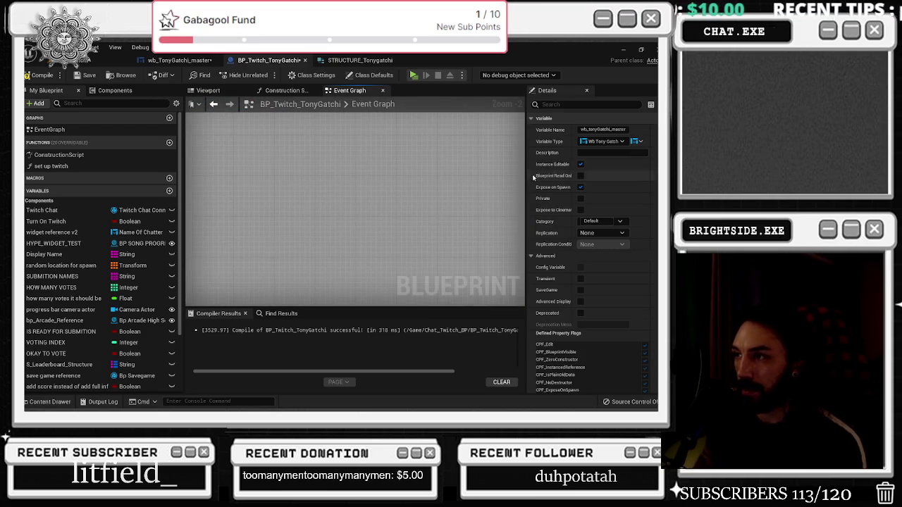
right_click(261, 190)
left_click(266, 186)
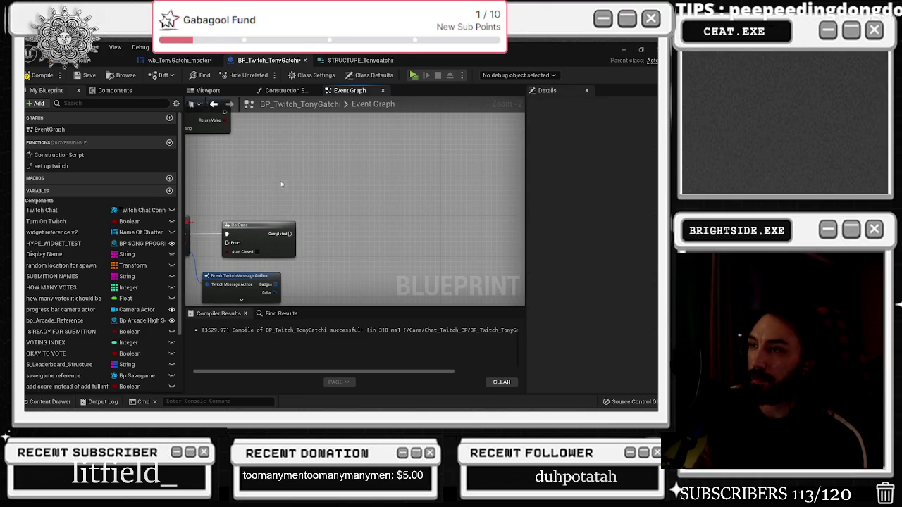
mouse_move(318, 190)
left_mouse_down()
mouse_move(336, 246)
mouse_move(314, 235)
mouse_move(328, 234)
left_mouse_up()
Wire Do Once Completed to a Tv call on the widget and open that Tv event.
left_click(360, 264)
key("Escape")
left_click_drag(289, 190, 268, 201)
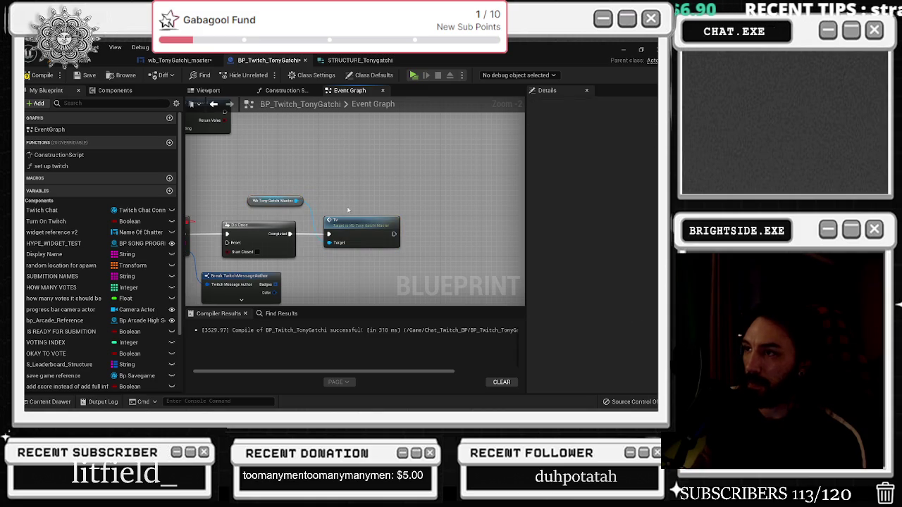
double_click(342, 222)
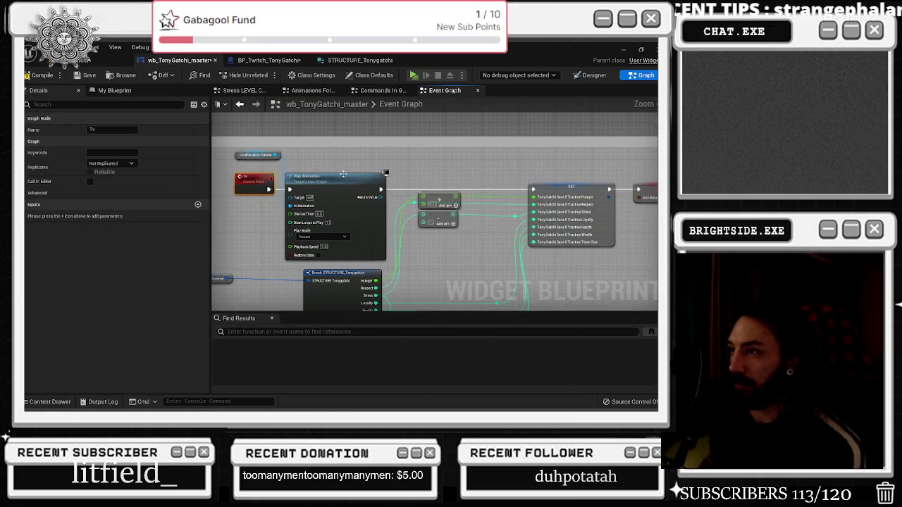
Delete the stat math and Round nodes below Break STRUCTURE in the widget graph.
scroll(416, 180, "up", 2)
scroll(441, 194, "down", 1)
mouse_move(445, 196)
left_mouse_down()
mouse_move(352, 176)
mouse_move(376, 309)
left_mouse_up()
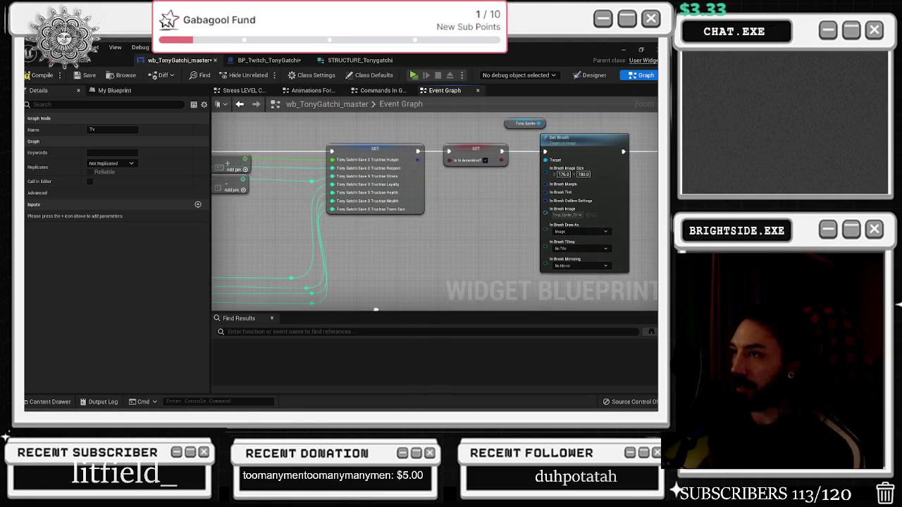
scroll(432, 176, "down", 2)
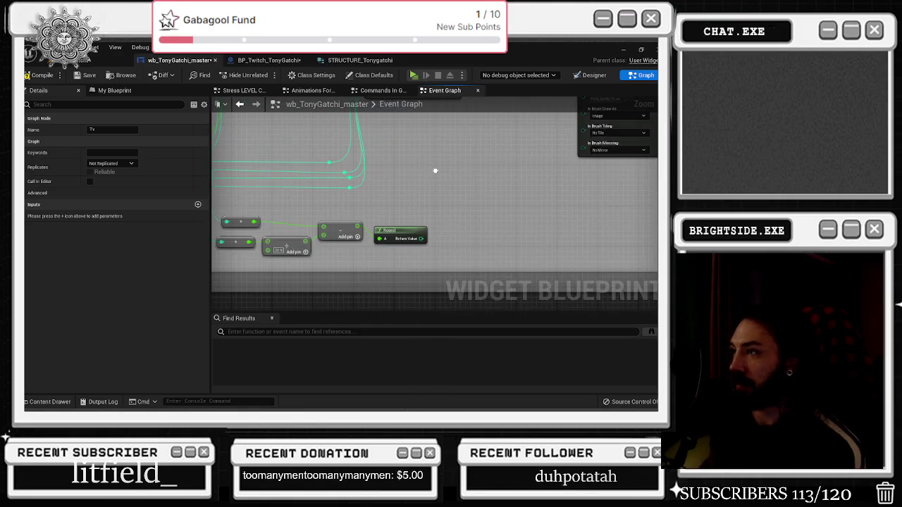
scroll(421, 236, "up", 1)
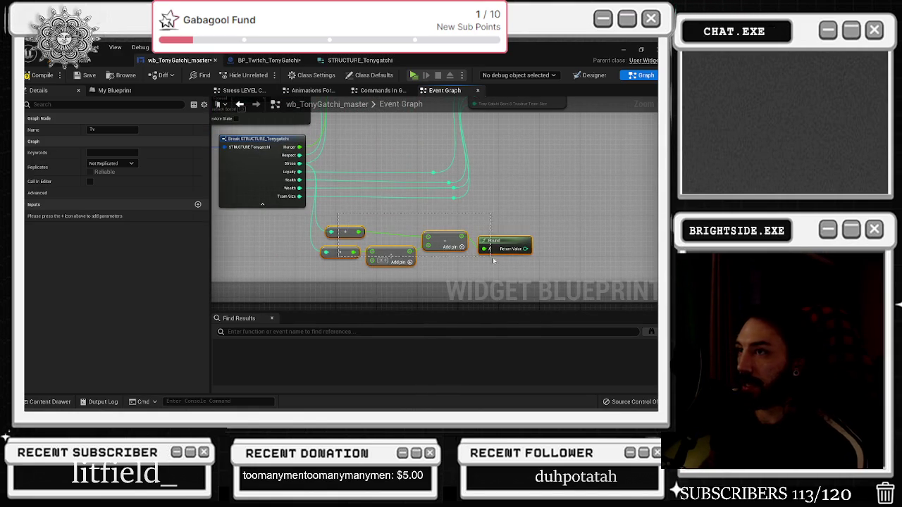
left_click_drag(497, 211, 495, 309)
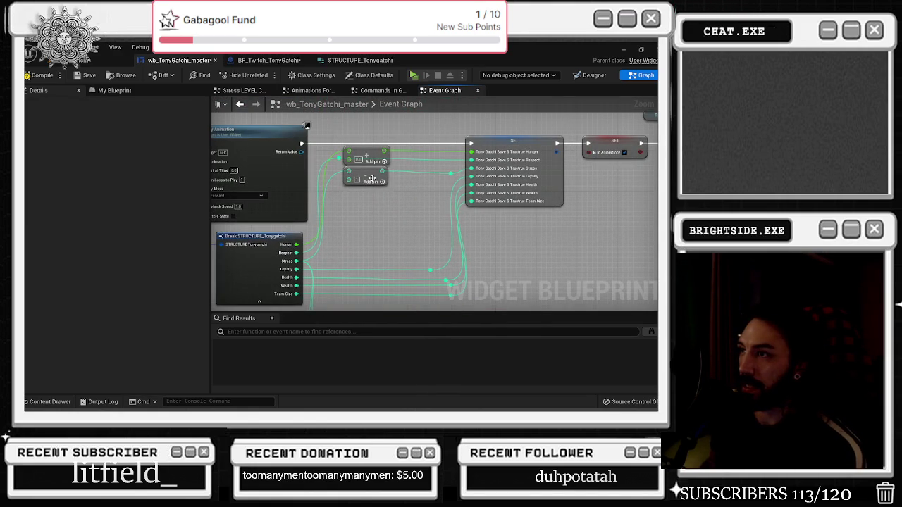
left_click_drag(381, 185, 386, 181)
left_click_drag(334, 202, 522, 259)
key("Delete")
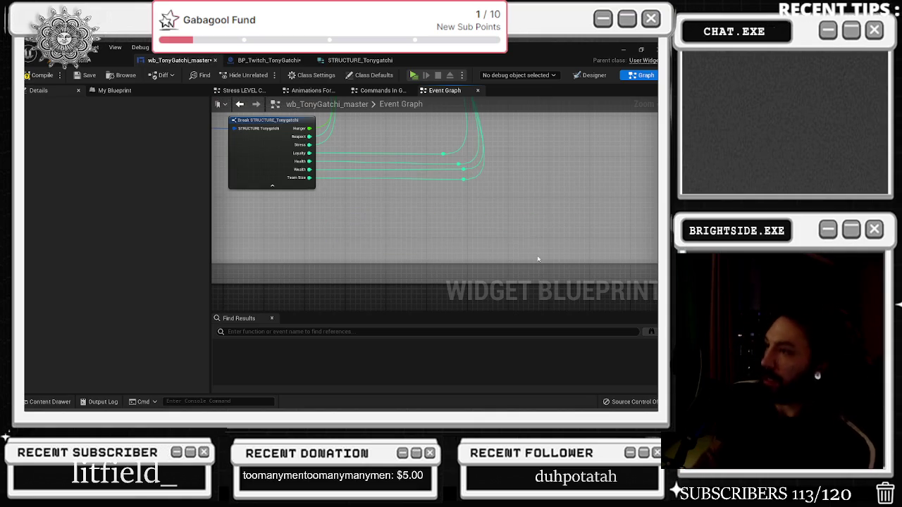
Return to the BP_Twitch_TonyGatchi event graph.
scroll(470, 212, "down", 5)
scroll(471, 210, "up", 8)
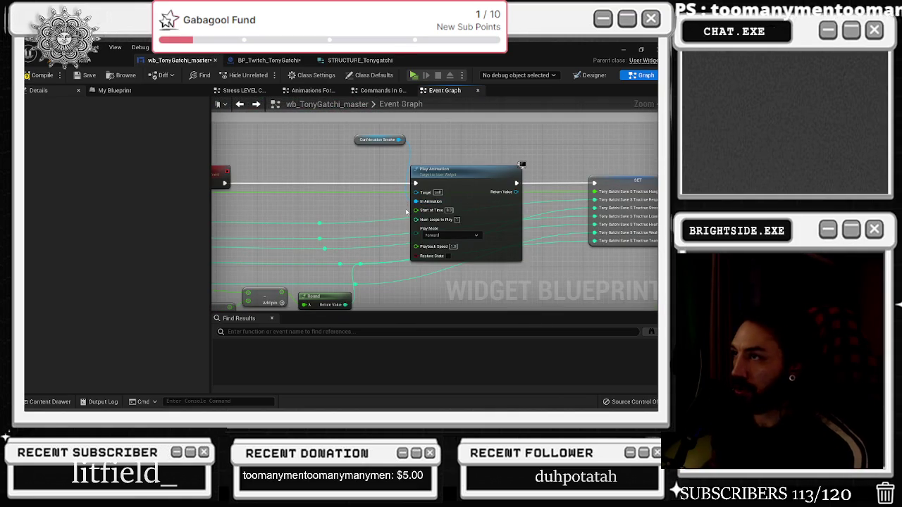
scroll(404, 206, "down", 8)
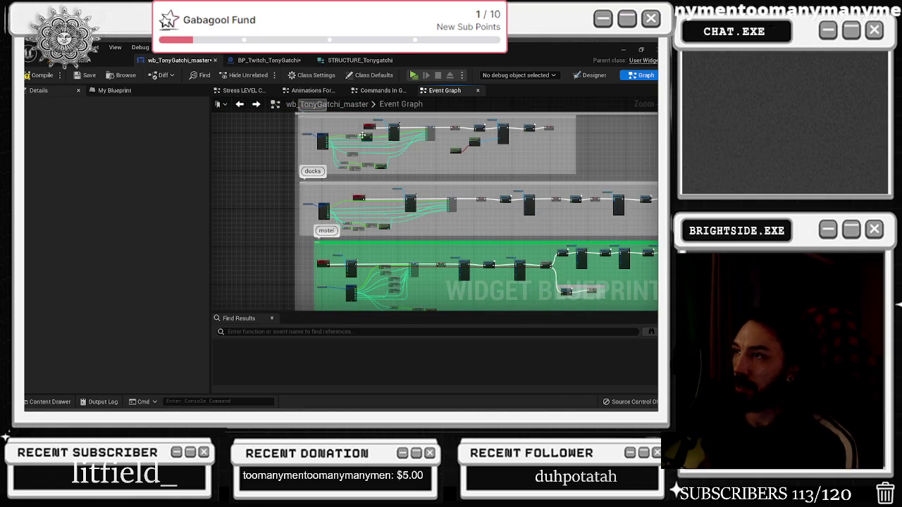
left_click(278, 60)
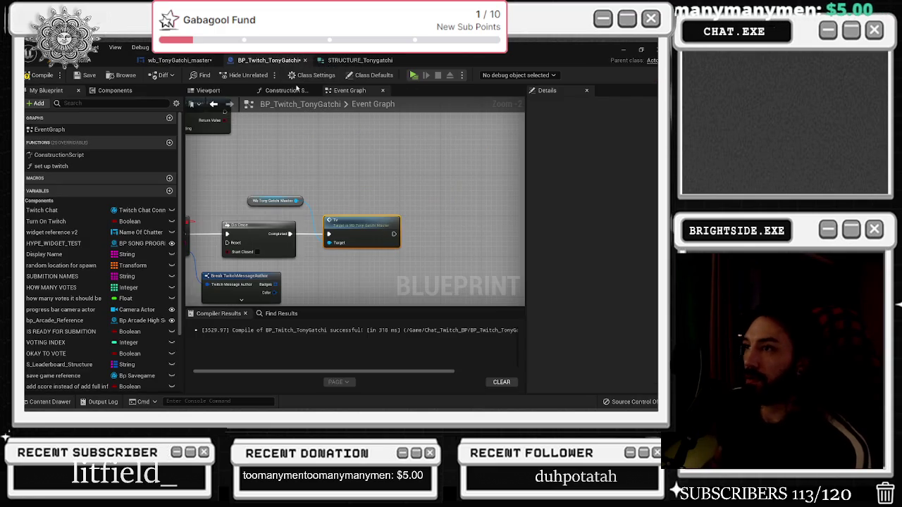
Retitle the 'voting system - make a LATE SYSTEM' comment over the Branch nodes to 'television system'.
scroll(370, 238, "down", 7)
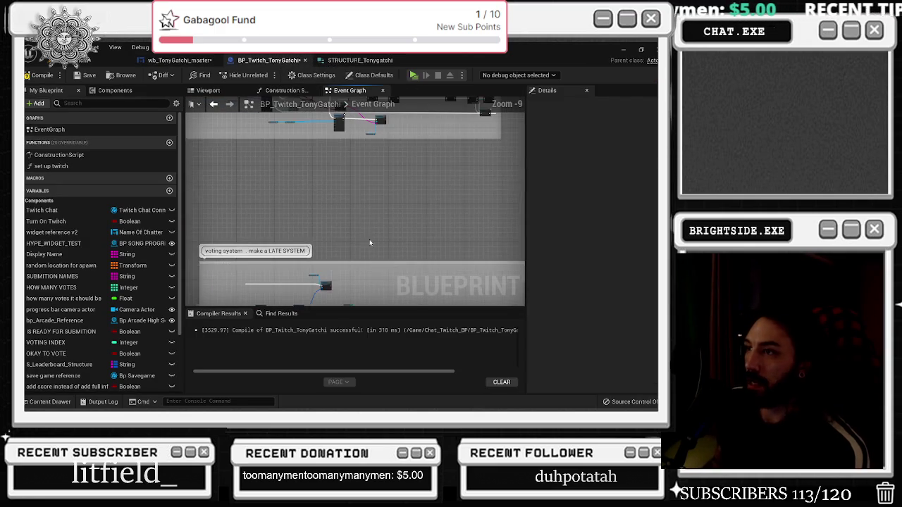
scroll(370, 238, "up", 6)
left_click_drag(356, 262, 289, 261)
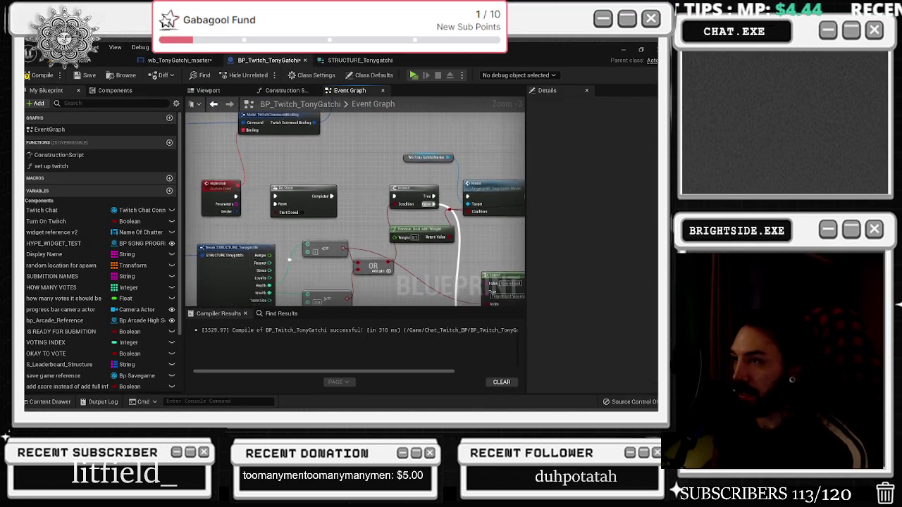
scroll(289, 261, "down", 4)
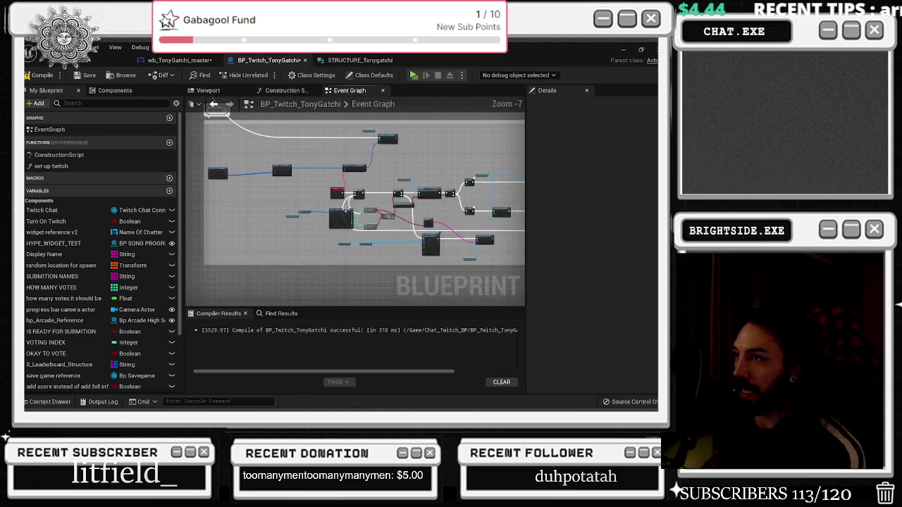
scroll(371, 216, "up", 4)
left_click_drag(216, 206, 473, 289)
scroll(322, 224, "down", 6)
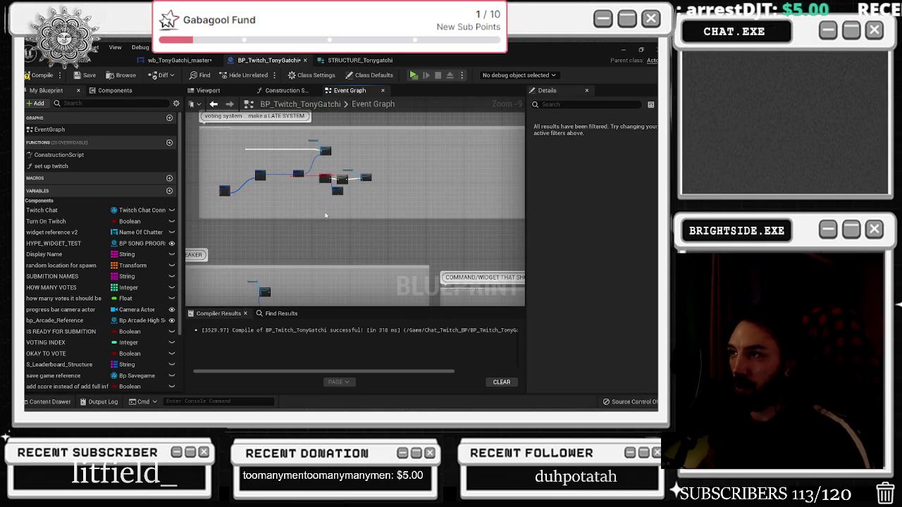
double_click(245, 117)
type("television syst")
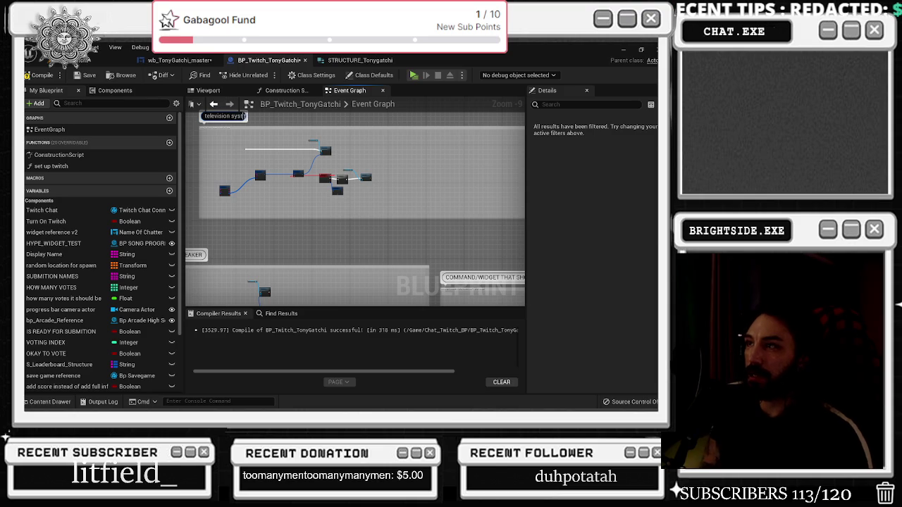
left_click(243, 128)
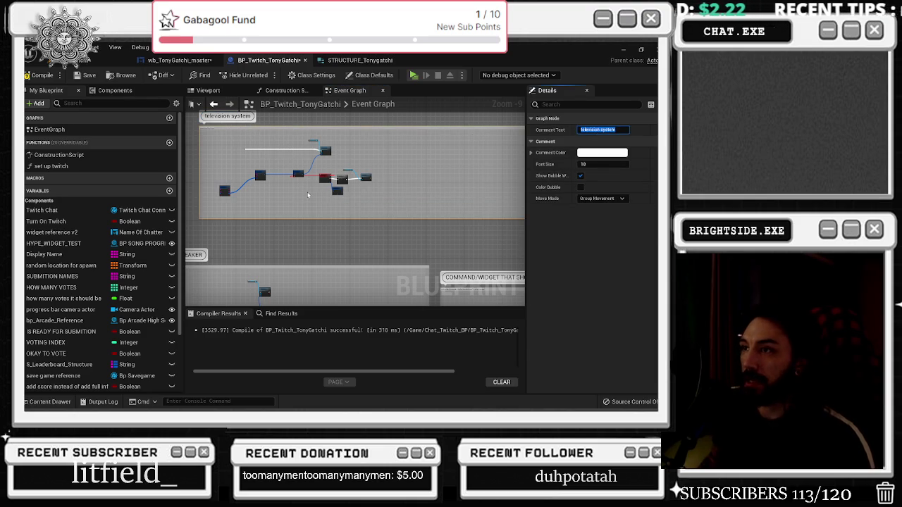
scroll(301, 189, "up", 8)
scroll(315, 228, "down", 4)
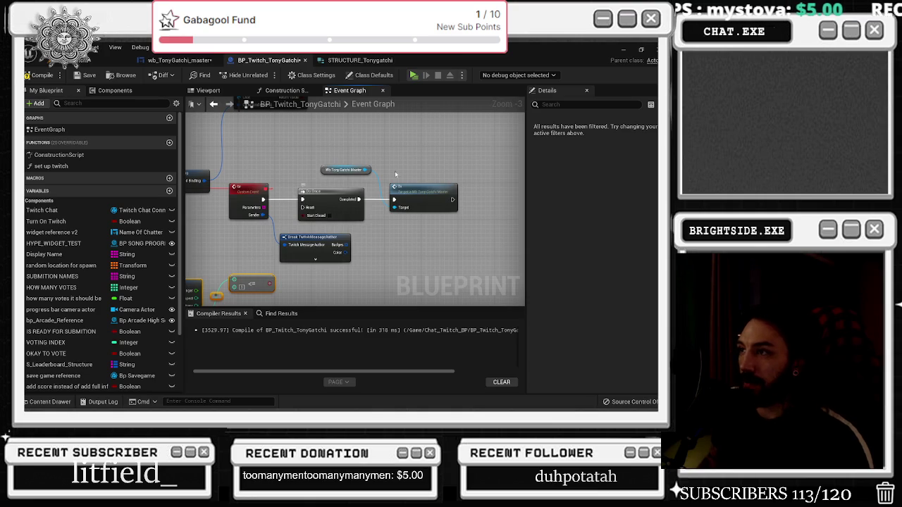
Add a Branch after Do Once, wiring Completed into it and True to the widget's Tv call.
left_click(359, 170)
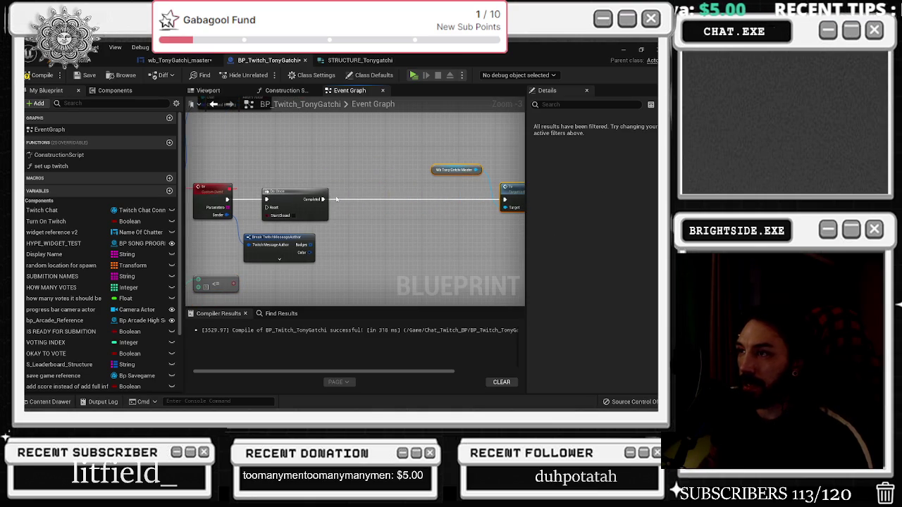
key("b")
left_click(347, 193)
left_click_drag(399, 197, 505, 200)
mouse_move(355, 199)
left_mouse_down()
mouse_move(329, 200)
mouse_move(358, 170)
mouse_move(425, 172)
left_mouse_up()
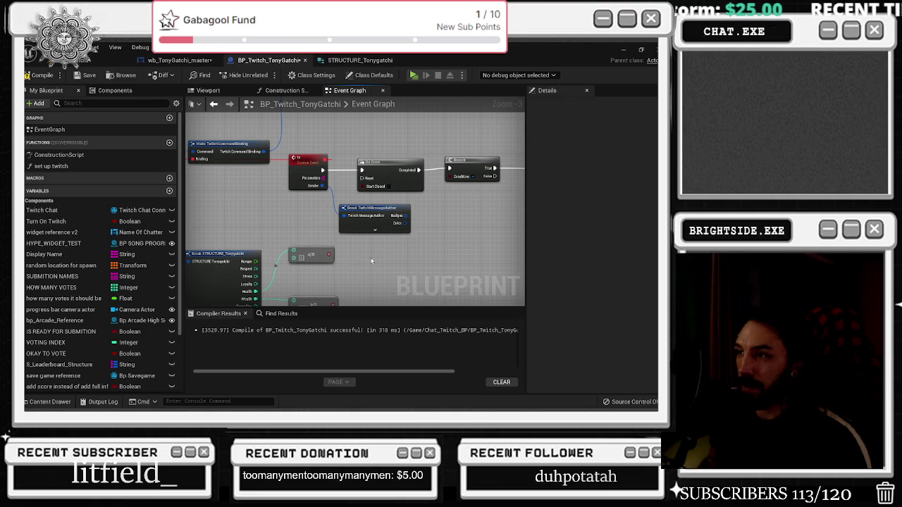
Create an AND node from the <= result and feed it into the Branch condition.
left_click_drag(328, 255, 386, 262)
type("and boolea")
key("Return")
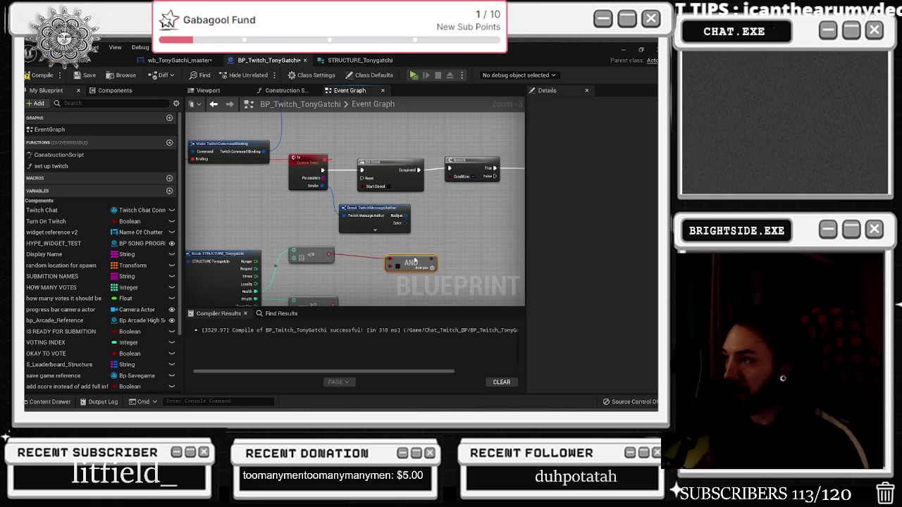
left_click_drag(428, 265, 450, 176)
right_click(421, 215)
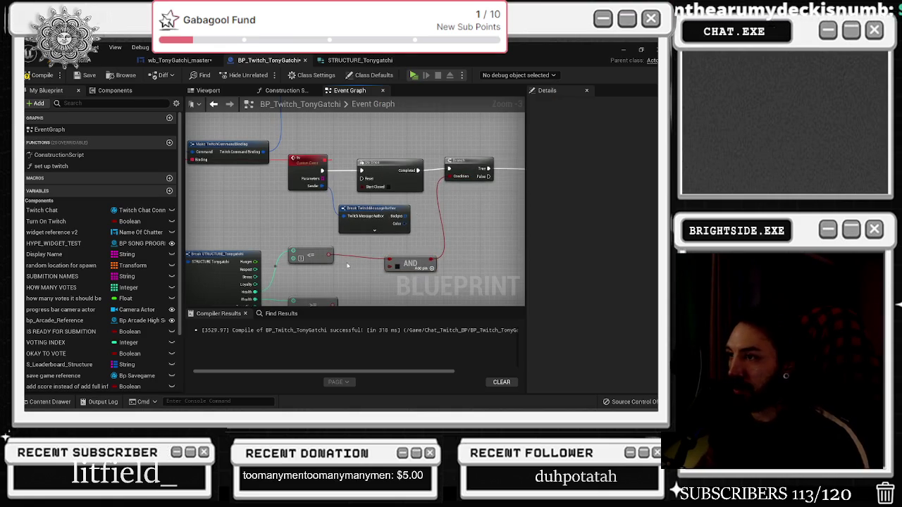
left_click(347, 269)
scroll(347, 268, "up", 1)
left_click(338, 286)
left_click_drag(338, 286, 344, 287)
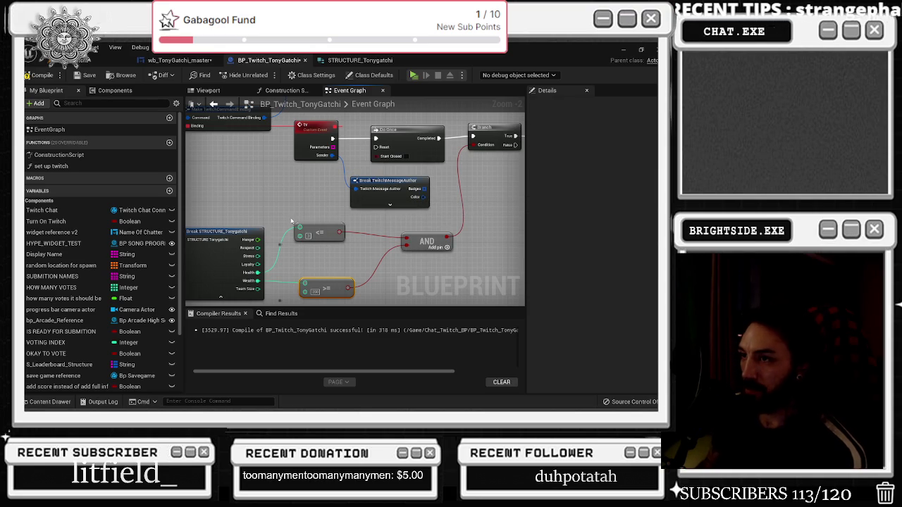
Add a < comparison on Hunger wired into AND's lower input, then browse the Tonygatchi assets.
left_click_drag(259, 241, 303, 261)
type("<")
key("Return")
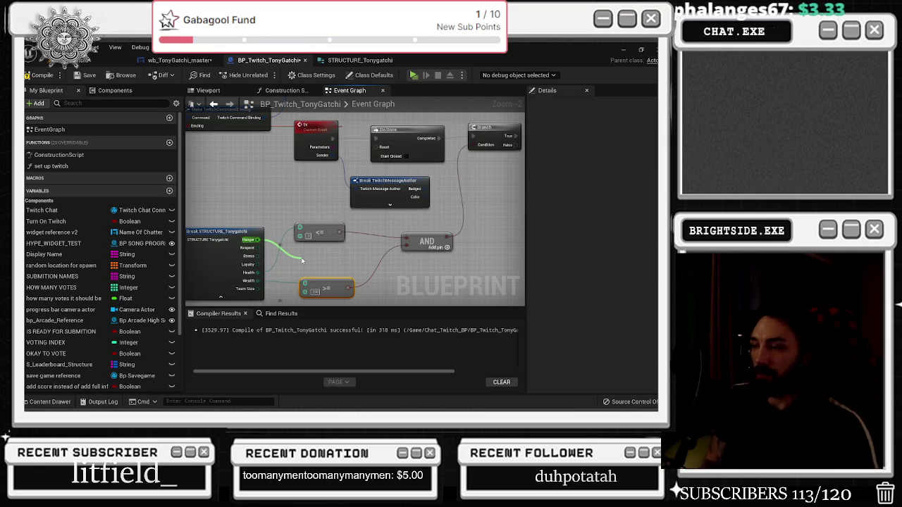
left_click_drag(334, 266, 329, 257)
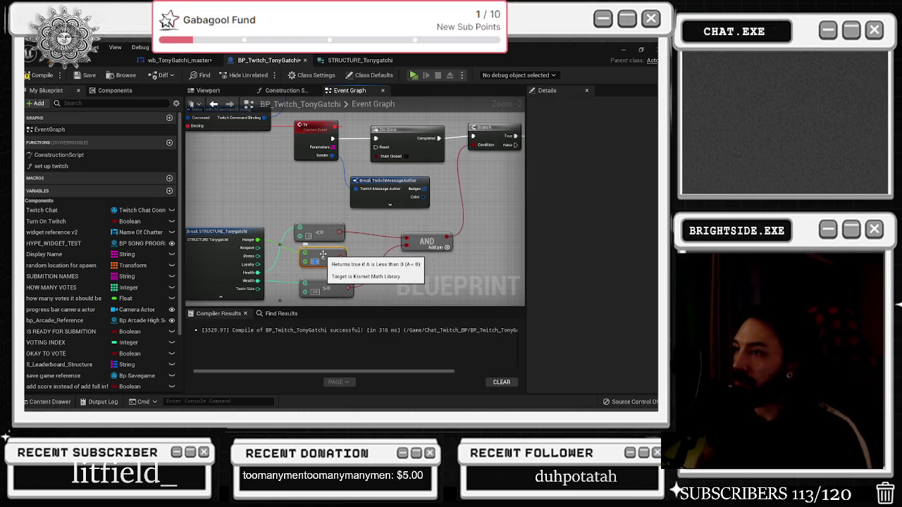
left_click_drag(344, 259, 414, 257)
left_click_drag(407, 246, 407, 246)
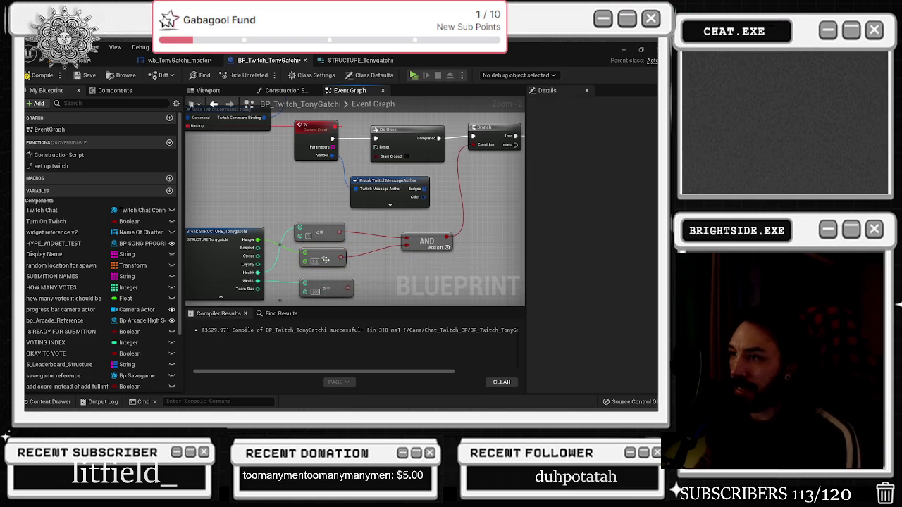
left_click(314, 261)
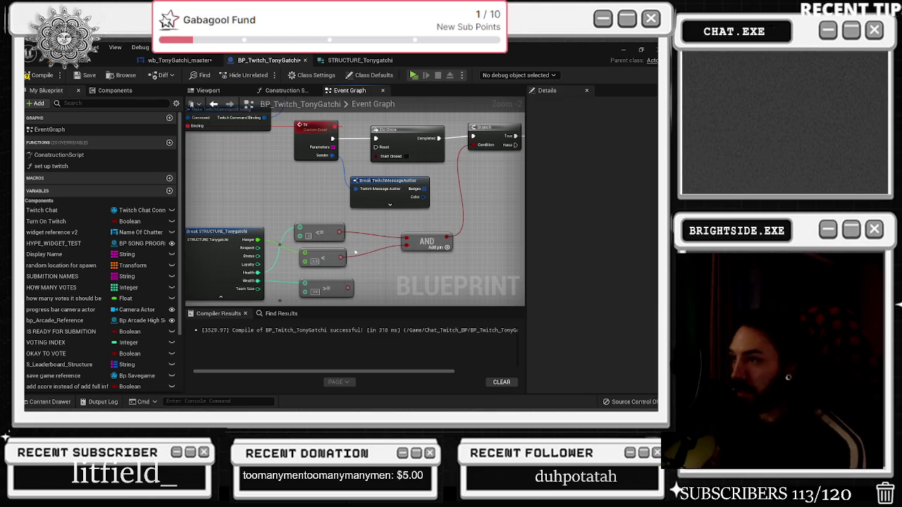
left_click_drag(320, 232, 326, 233)
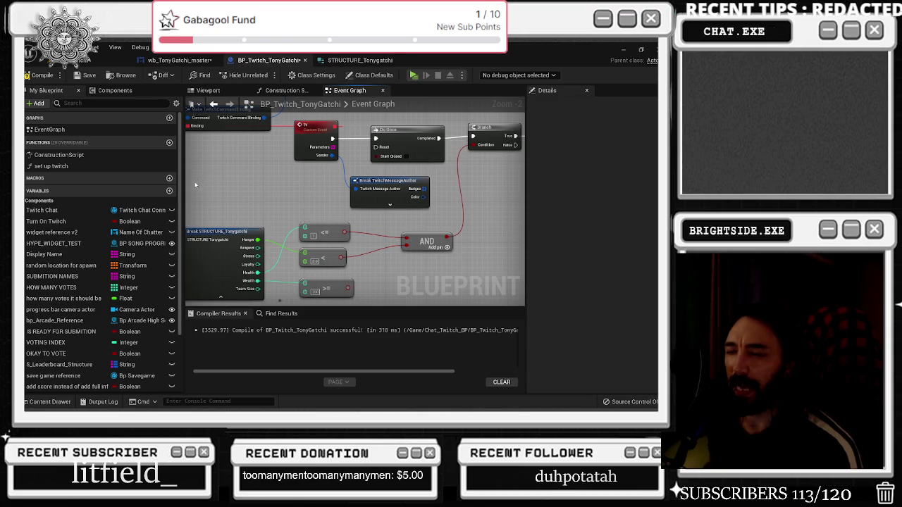
left_click(50, 402)
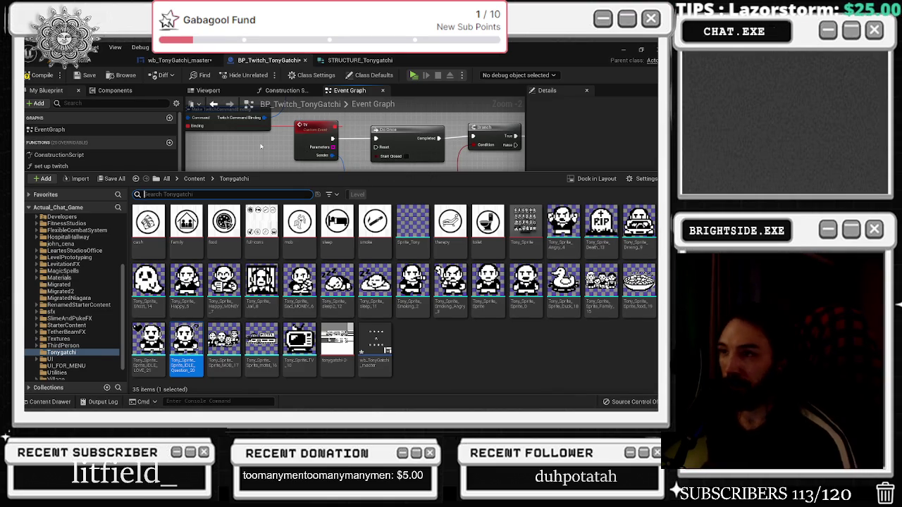
Close the Content Drawer and inspect the Wb Tony Gatchi Master variable feeding the stats breakdown.
left_click(260, 146)
key("F7")
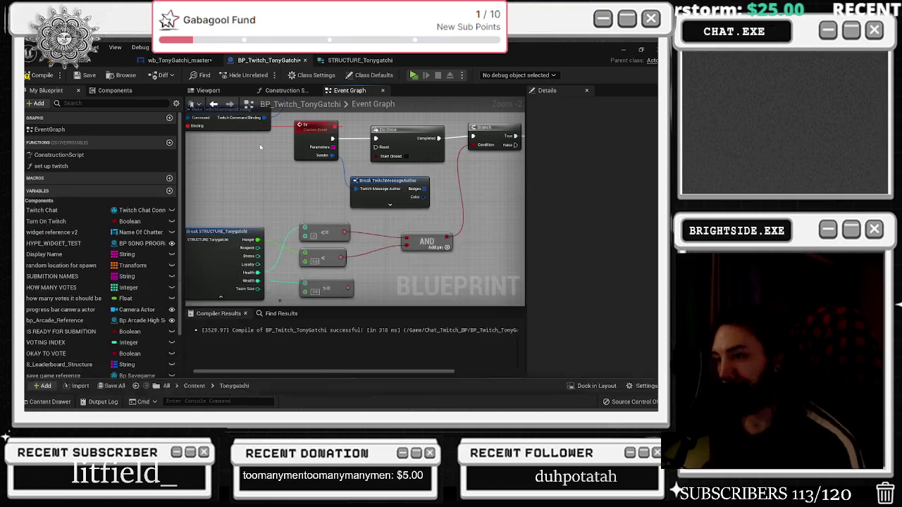
scroll(303, 203, "down", 2)
scroll(274, 192, "up", 3)
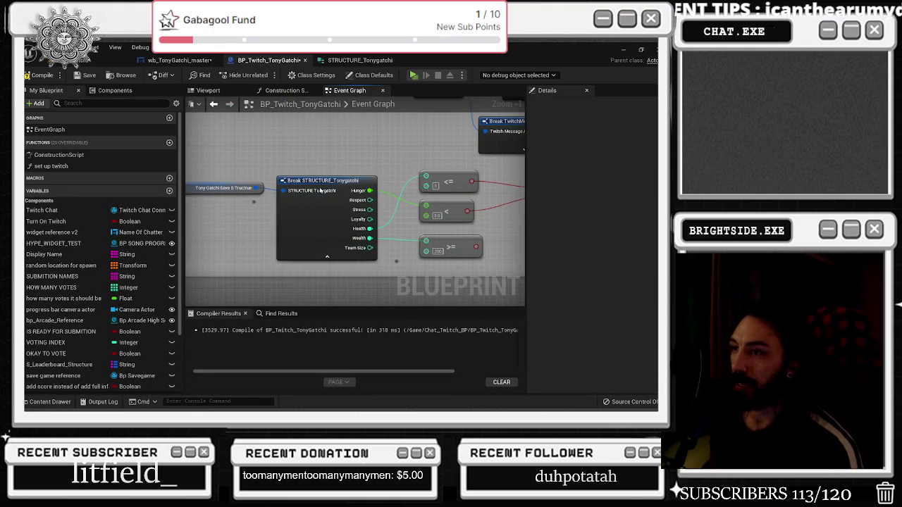
left_click_drag(371, 203, 484, 229)
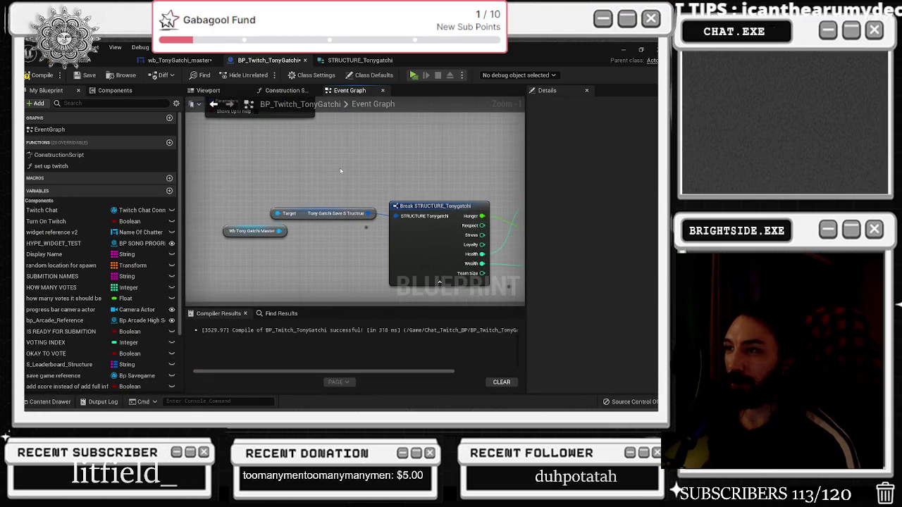
left_click(251, 233)
mouse_move(422, 212)
left_mouse_down()
mouse_move(324, 215)
mouse_move(310, 243)
mouse_move(238, 266)
left_mouse_up()
Review the tv event chain, the Branch and the less-than comparison node.
left_click_drag(298, 203, 342, 206)
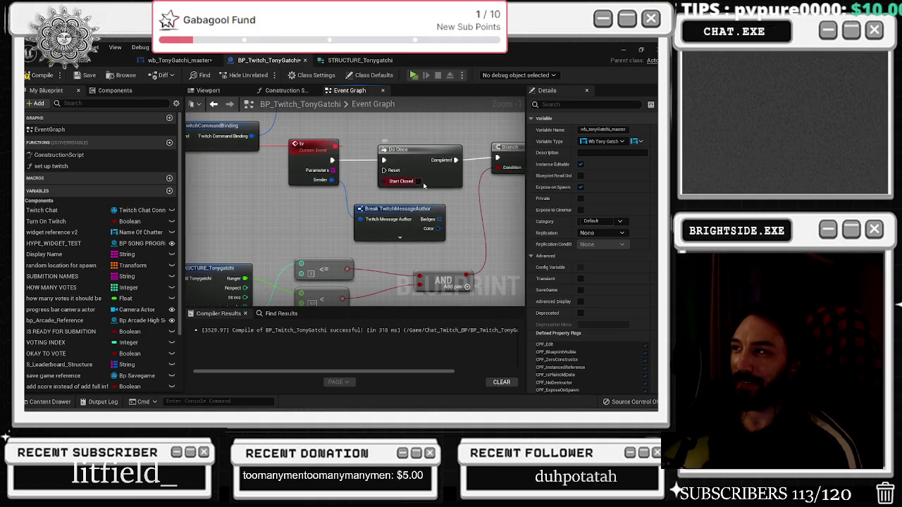
scroll(415, 183, "down", 2)
left_click(365, 172)
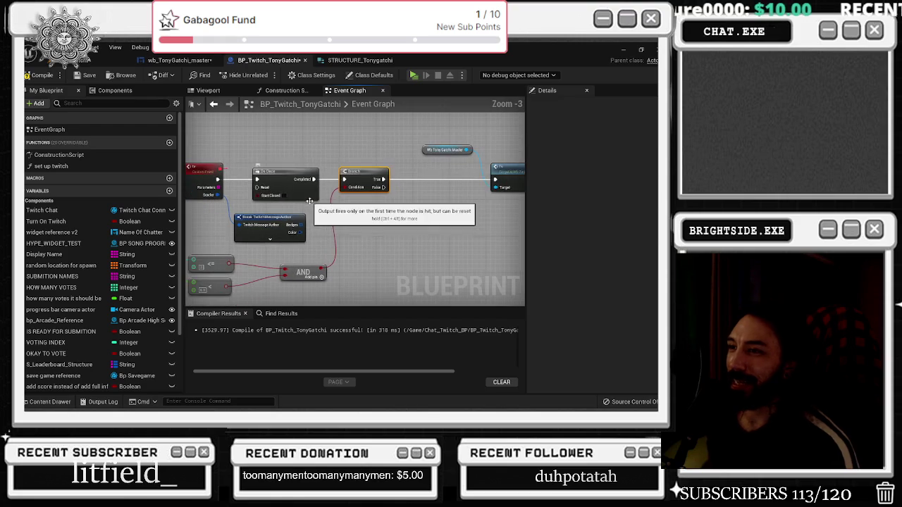
left_click_drag(309, 201, 425, 173)
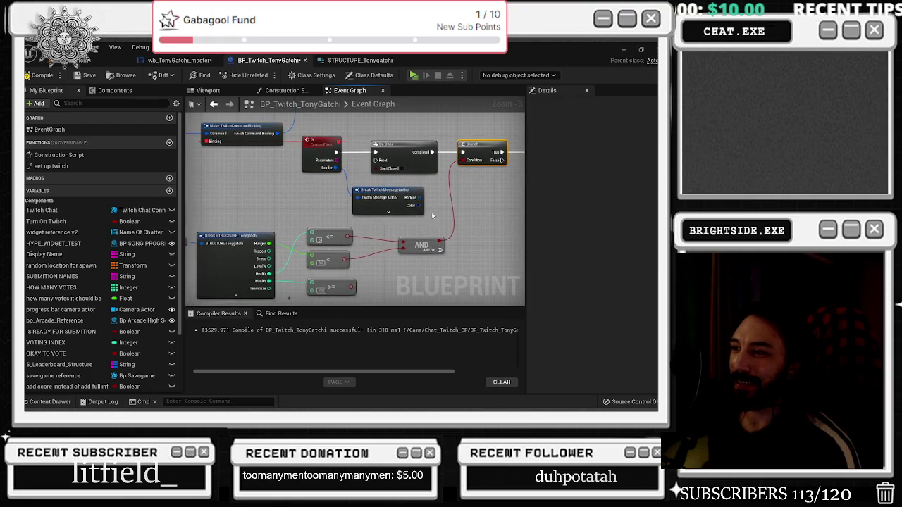
left_click(338, 258)
left_click_drag(286, 314, 323, 282)
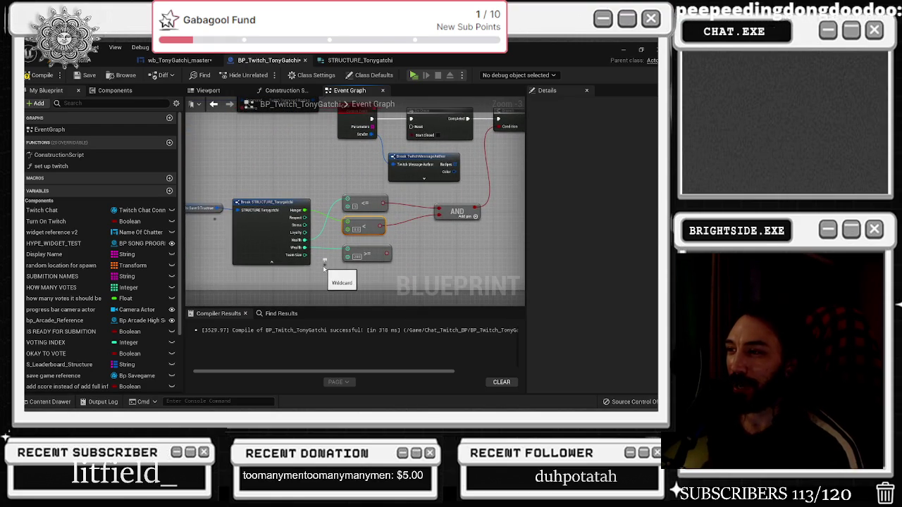
left_click(218, 282)
scroll(282, 215, "up", 2)
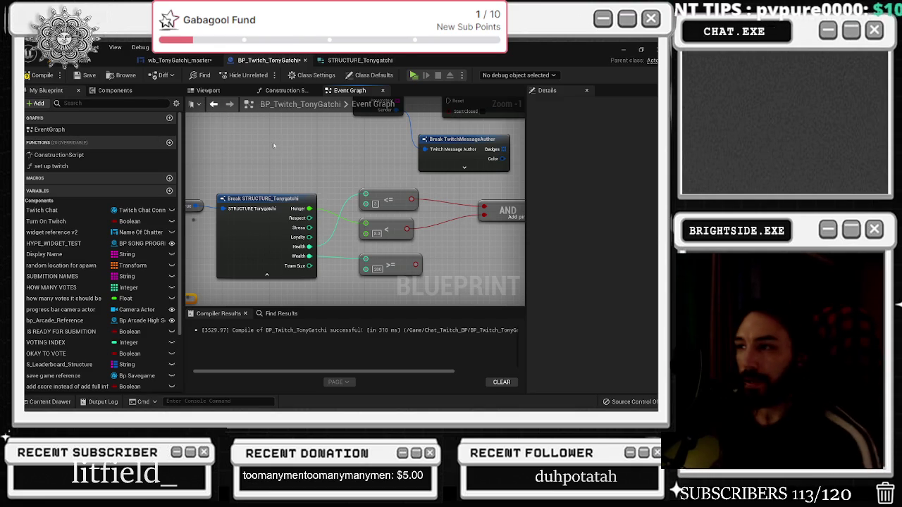
Delete the >= 200 comparison wired from Wealth, leaving the <= and < checks on the AND.
scroll(274, 146, "down", 1)
left_click_drag(348, 152, 255, 222)
left_click_drag(301, 162, 368, 99)
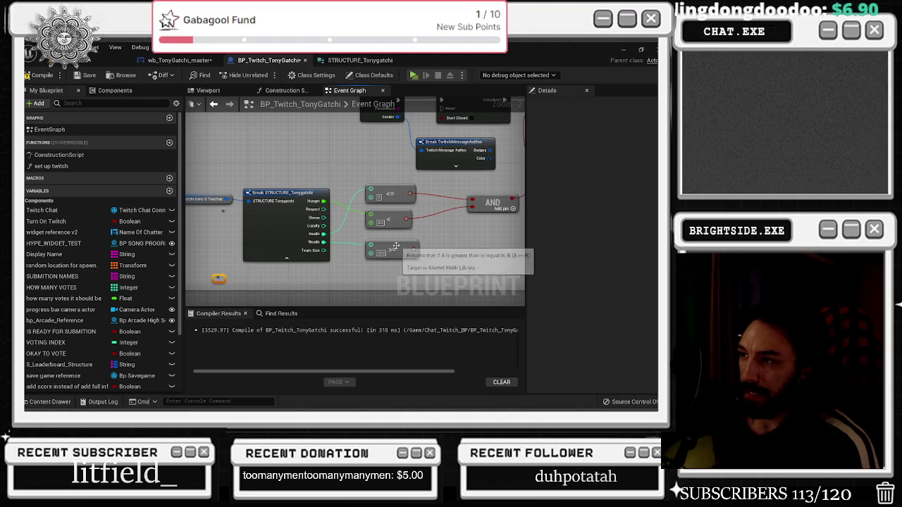
left_click_drag(392, 249, 397, 252)
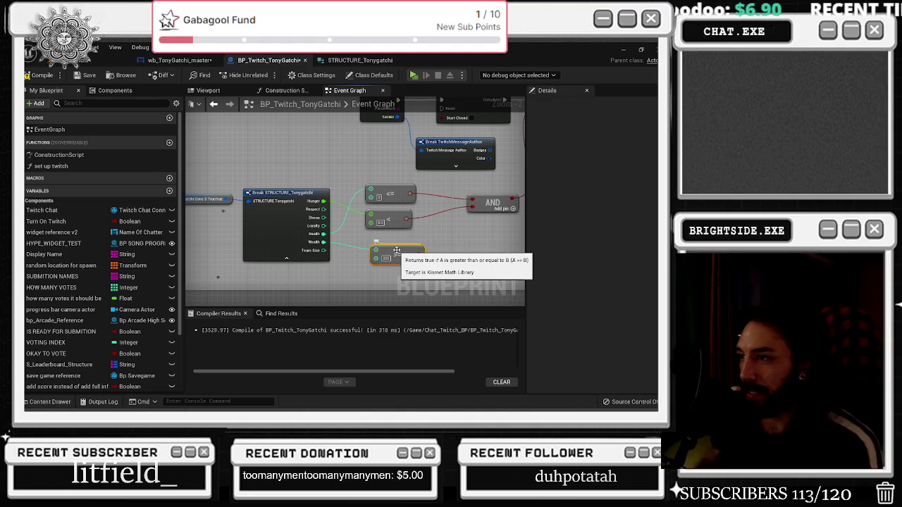
key("Delete")
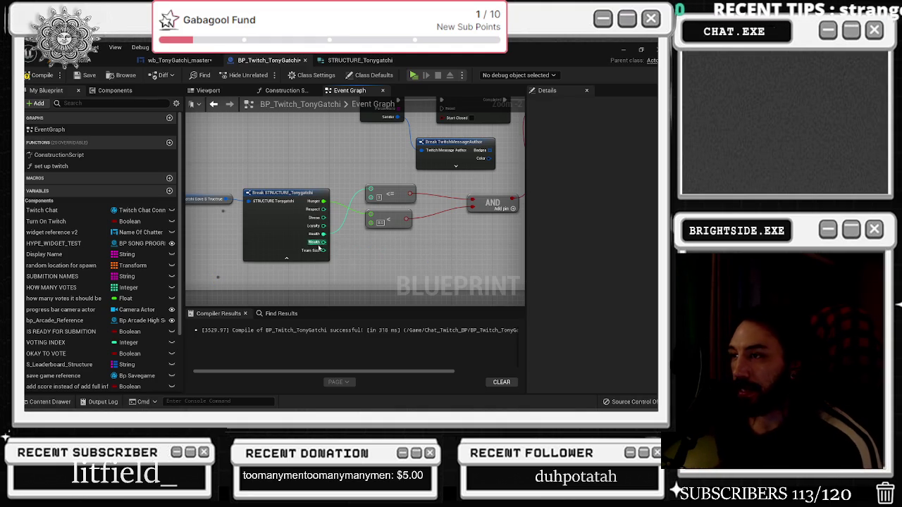
left_click_drag(336, 253, 304, 261)
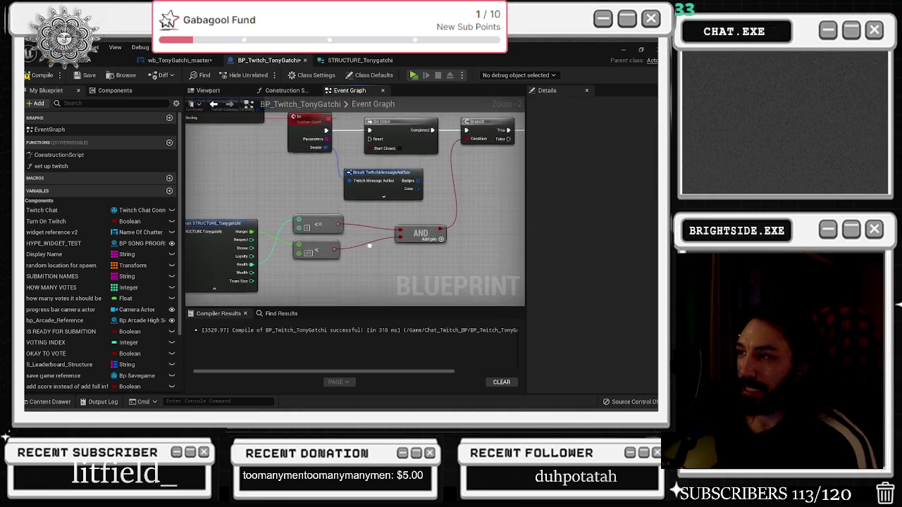
scroll(295, 293, "down", 2)
scroll(414, 229, "up", 2)
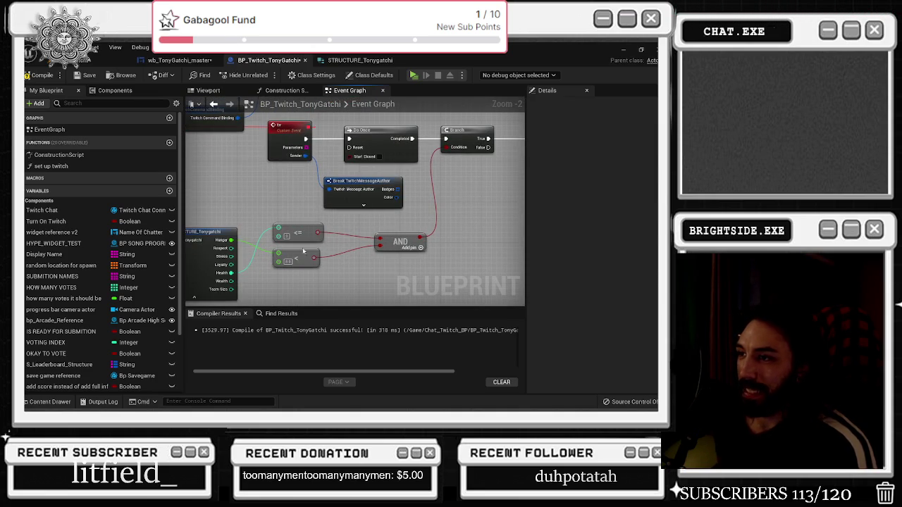
Tidy the tv chain, moving the less-than node and the widget's tv call closer to the Branch.
mouse_move(306, 251)
left_mouse_down()
mouse_move(298, 223)
mouse_move(257, 223)
left_mouse_up()
mouse_move(278, 183)
left_mouse_down()
mouse_move(311, 179)
mouse_move(266, 294)
left_mouse_up()
scroll(266, 293, "down", 5)
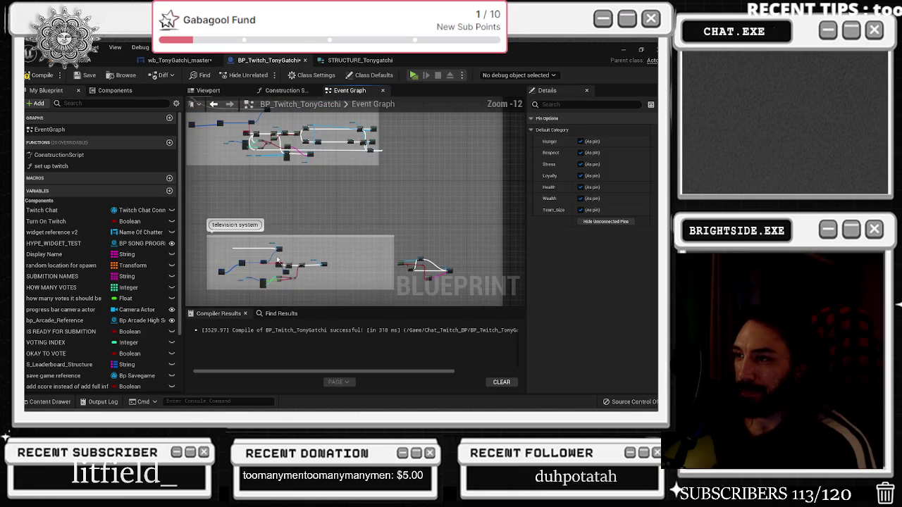
scroll(315, 265, "up", 3)
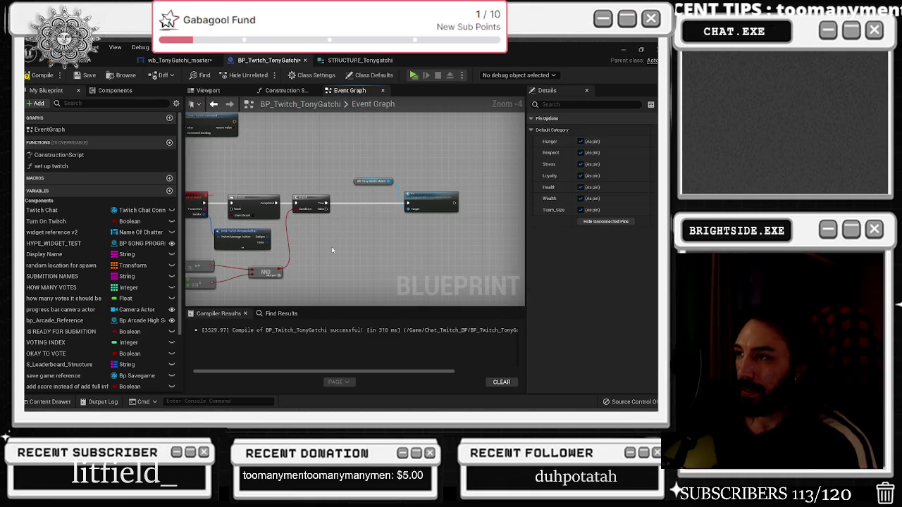
left_click_drag(416, 204, 377, 204)
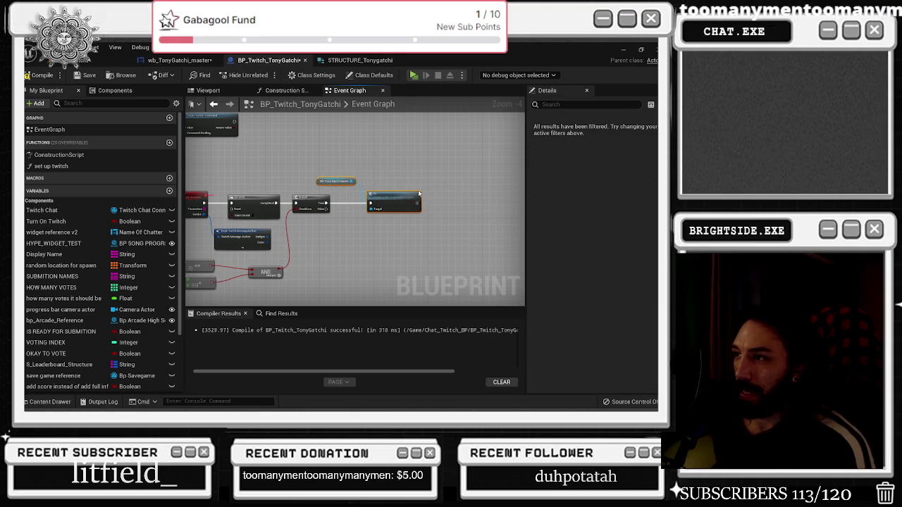
left_click_drag(323, 233, 413, 221)
scroll(303, 266, "up", 3)
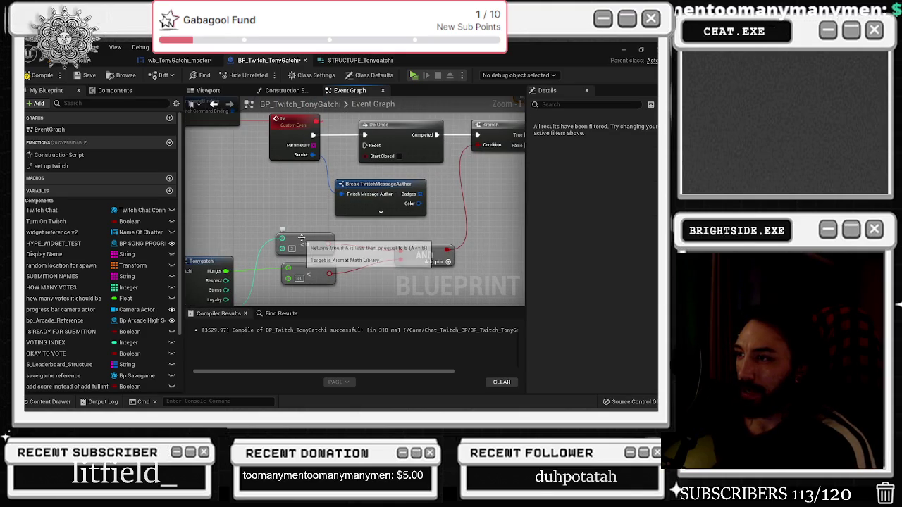
scroll(303, 268, "down", 2)
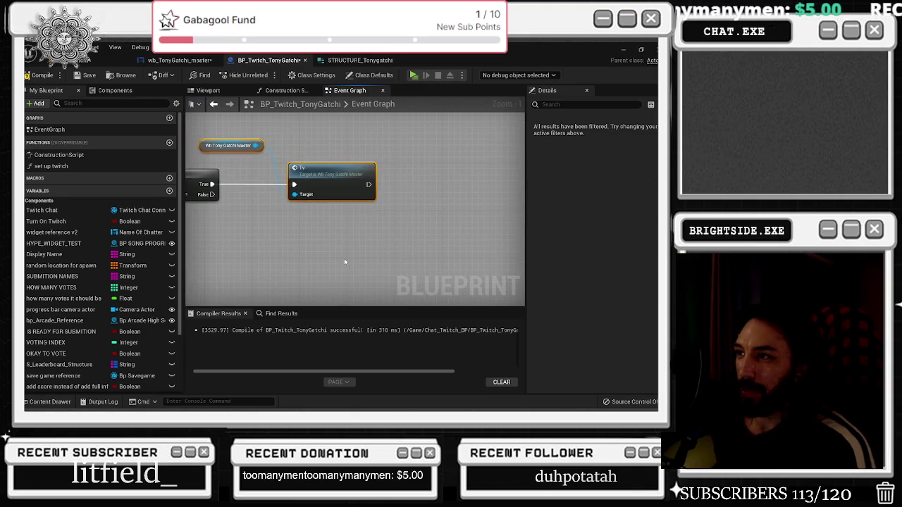
left_click_drag(346, 263, 369, 233)
scroll(369, 233, "down", 3)
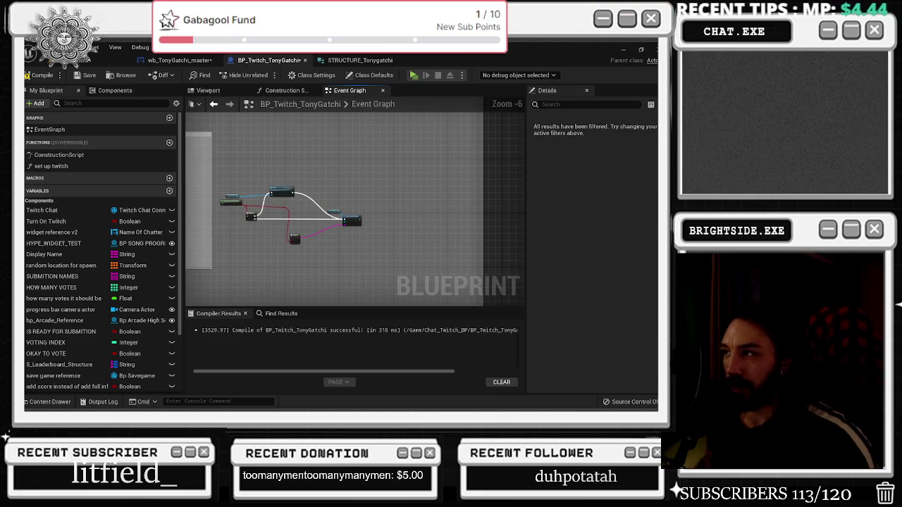
scroll(291, 202, "up", 3)
left_click_drag(266, 208, 299, 165)
Wire Branch False into Send Twitch Message, lower the chat nodes, and feed AND into the Select Index.
left_click(352, 252)
left_click(431, 197)
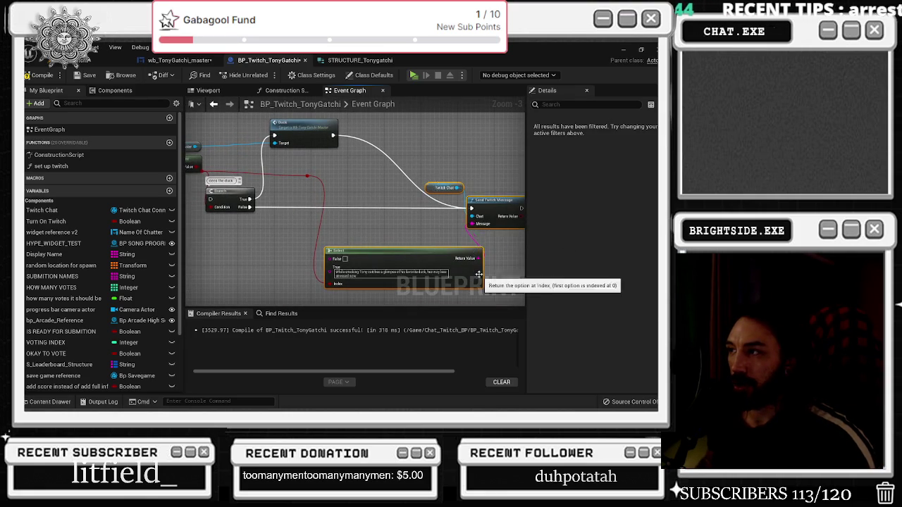
scroll(308, 242, "down", 1)
scroll(308, 242, "up", 1)
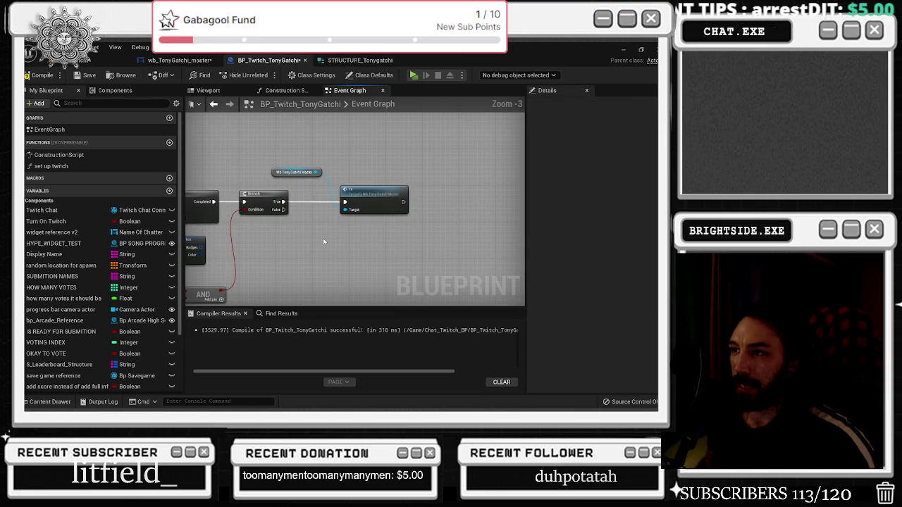
mouse_move(286, 210)
left_mouse_down()
mouse_move(392, 240)
mouse_move(396, 268)
left_mouse_up()
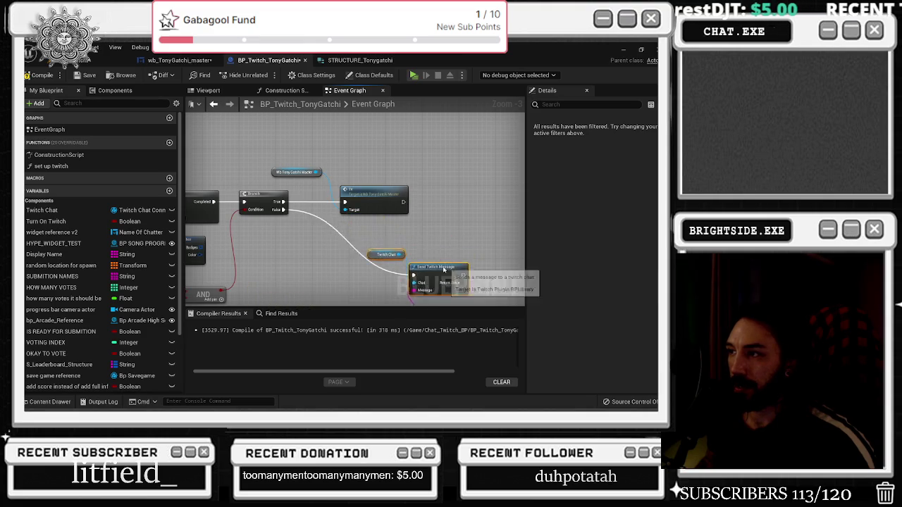
left_click_drag(241, 277, 281, 234)
scroll(281, 234, "up", 2)
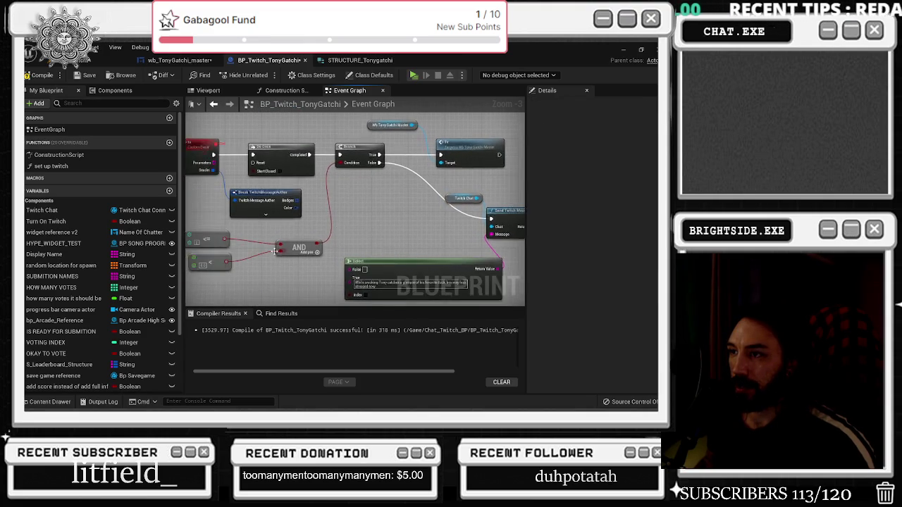
left_click_drag(411, 292, 425, 265)
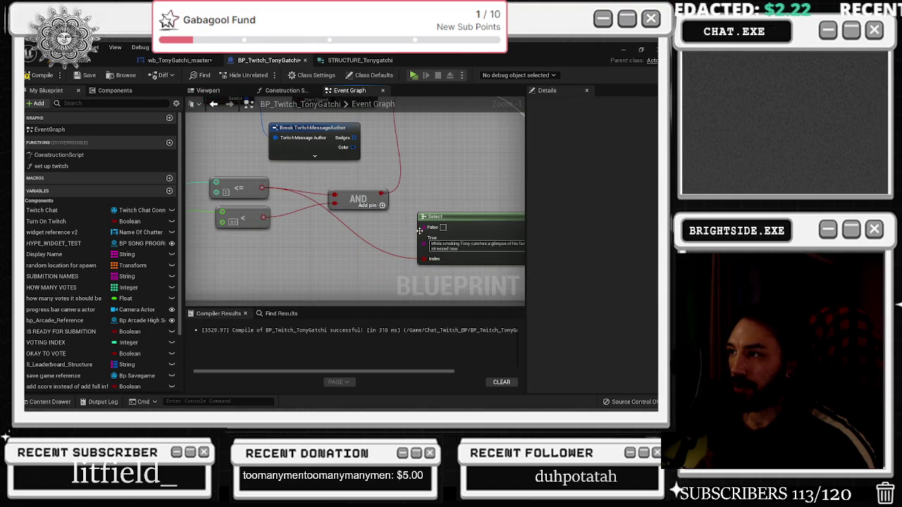
Rewrite the Select's True text to 'Tony is too hungry to watch television'.
left_click_drag(483, 261, 413, 247)
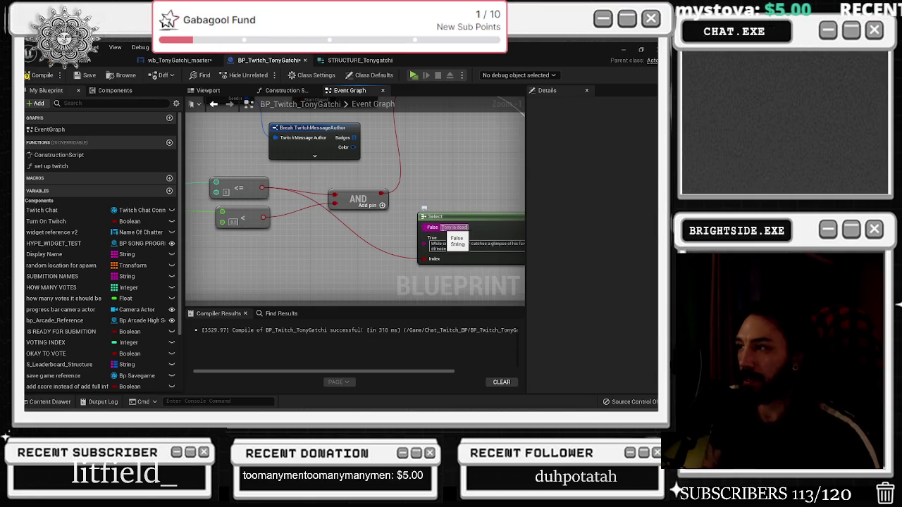
left_click(454, 246)
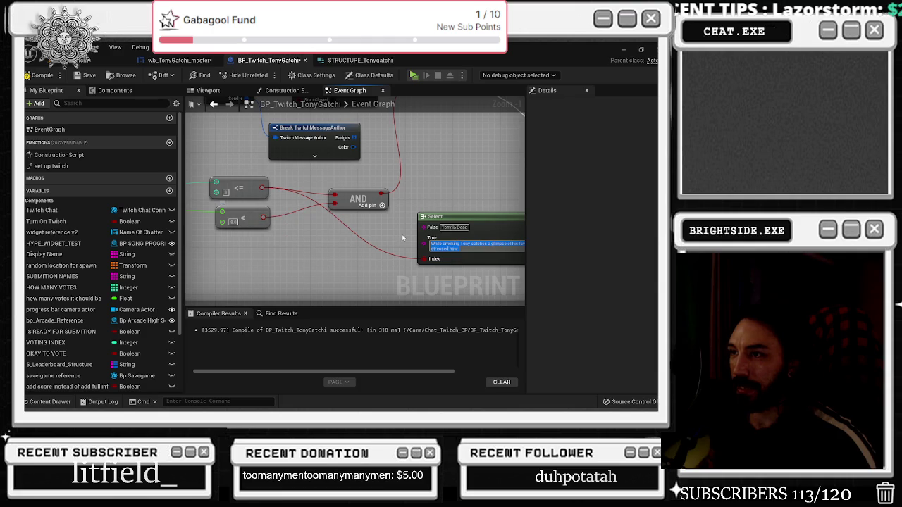
key("BackSpace")
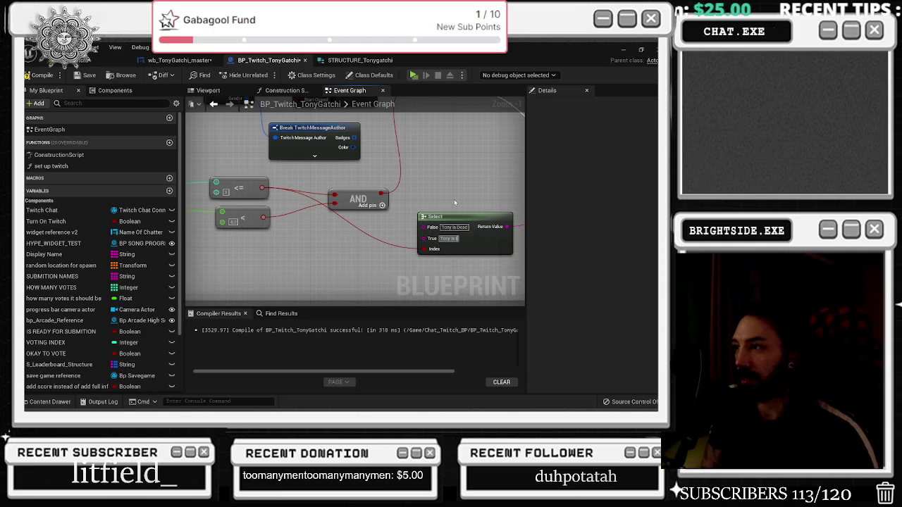
type("oo hungryto watch television")
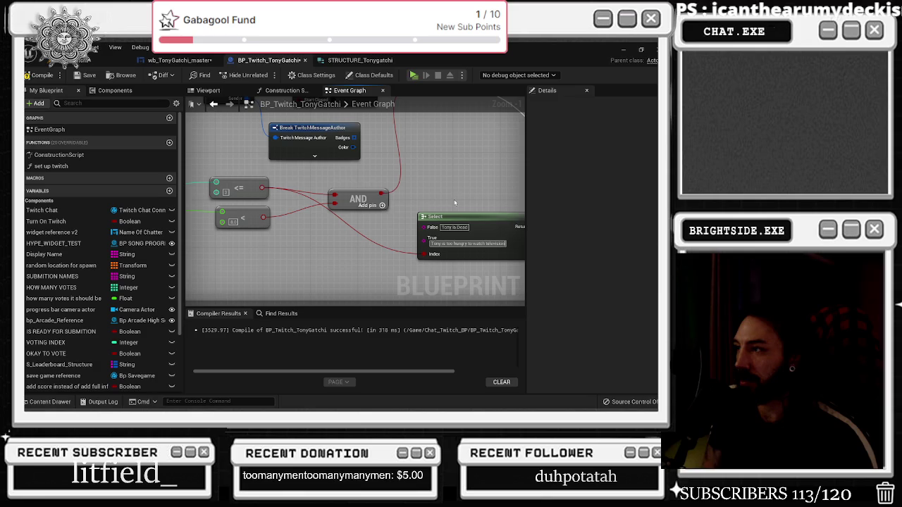
scroll(454, 203, "down", 2)
mouse_move(438, 196)
left_mouse_down()
mouse_move(303, 239)
mouse_move(338, 220)
mouse_move(413, 261)
mouse_move(431, 247)
mouse_move(424, 239)
left_mouse_up()
scroll(423, 257, "down", 1)
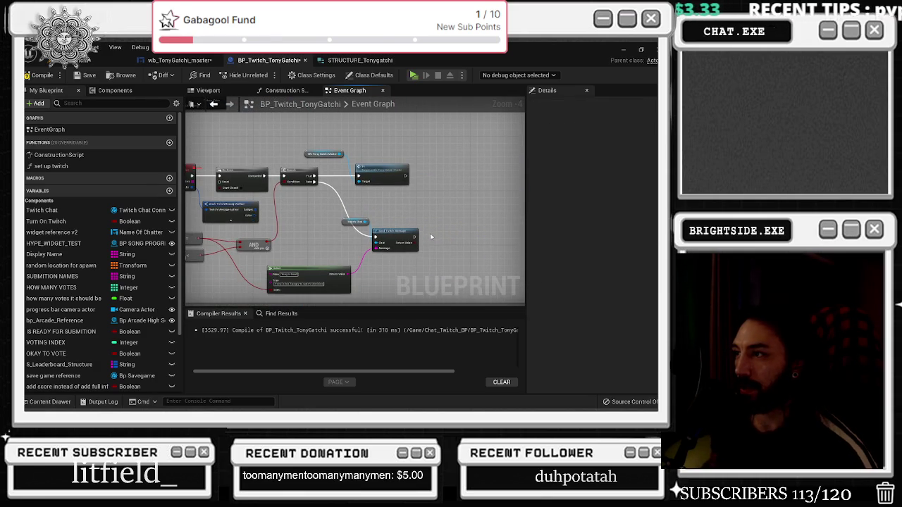
Add Delay nodes after the chat message and after the widget's tv call.
left_click(428, 231)
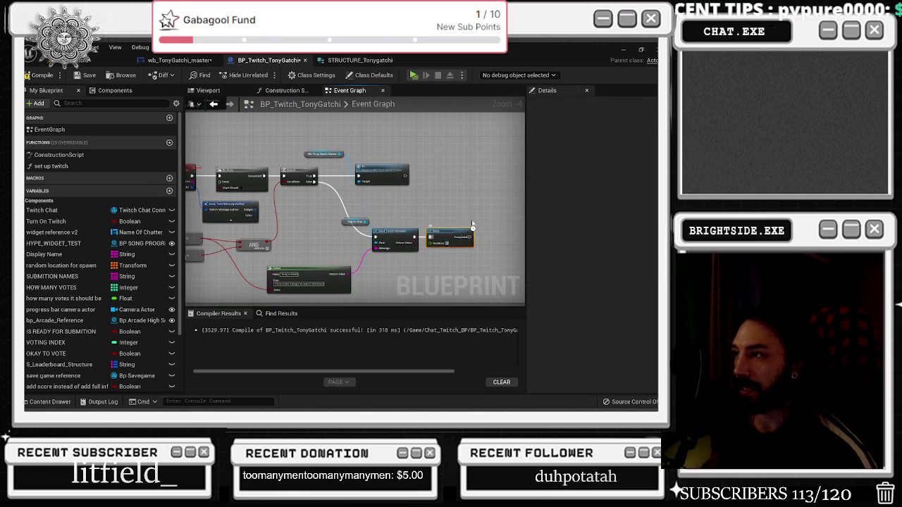
mouse_move(471, 237)
left_mouse_down()
mouse_move(227, 187)
mouse_move(258, 195)
mouse_move(206, 153)
mouse_move(206, 247)
mouse_move(232, 252)
left_mouse_up()
scroll(339, 192, "up", 1)
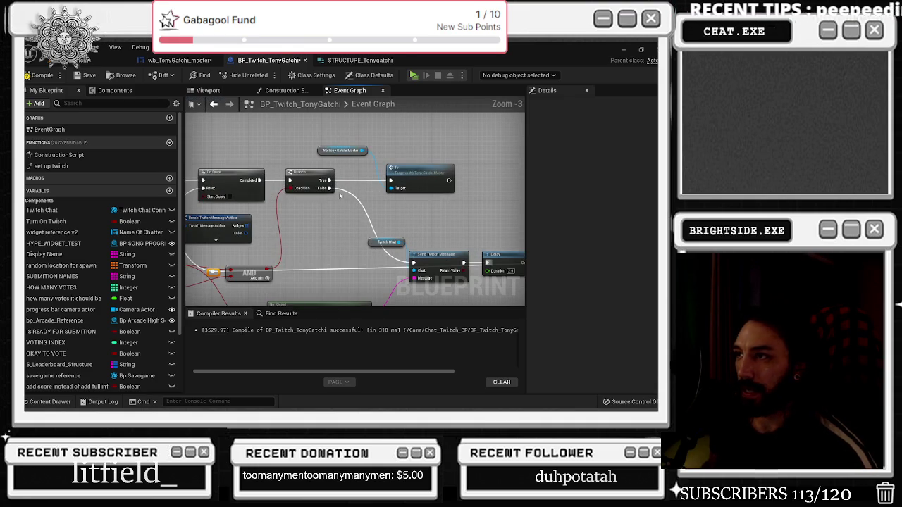
left_click(392, 174)
scroll(392, 200, "down", 1)
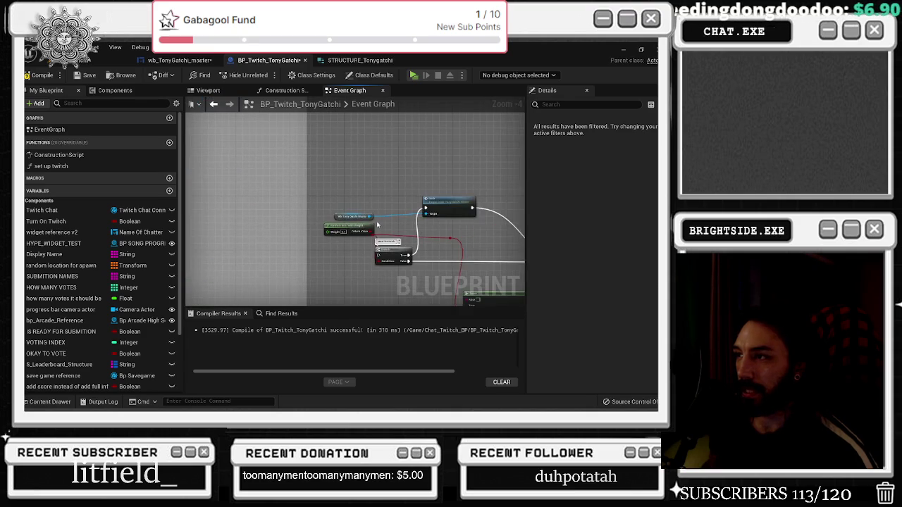
scroll(378, 225, "down", 1)
scroll(378, 225, "up", 2)
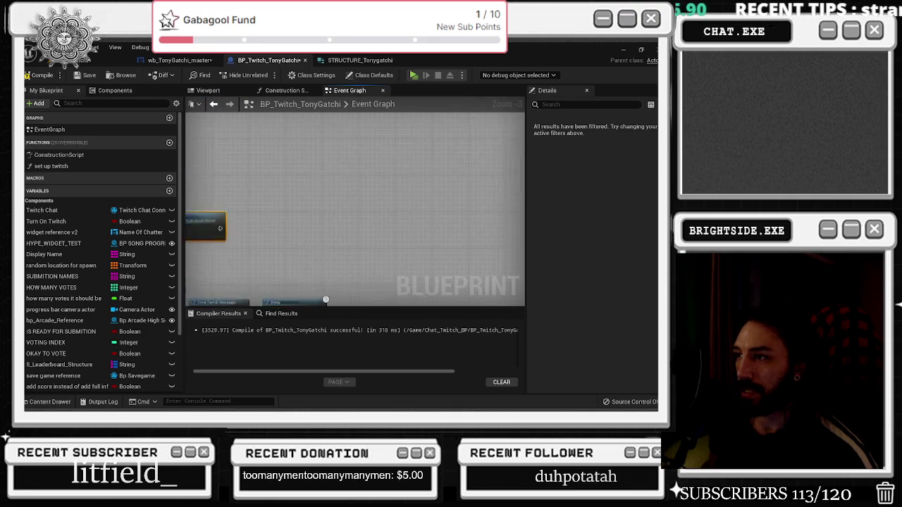
left_click_drag(376, 204, 310, 199)
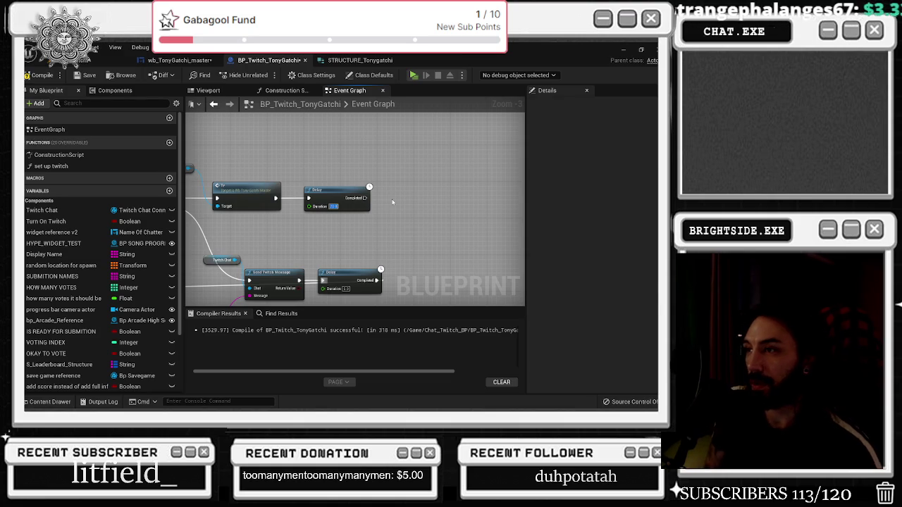
mouse_move(378, 186)
left_mouse_down()
mouse_move(288, 199)
mouse_move(340, 204)
left_mouse_up()
Drive a Delay's Duration with Random Float in Range and wire its completion to the duck branch.
left_click_drag(287, 220, 275, 236)
type("random")
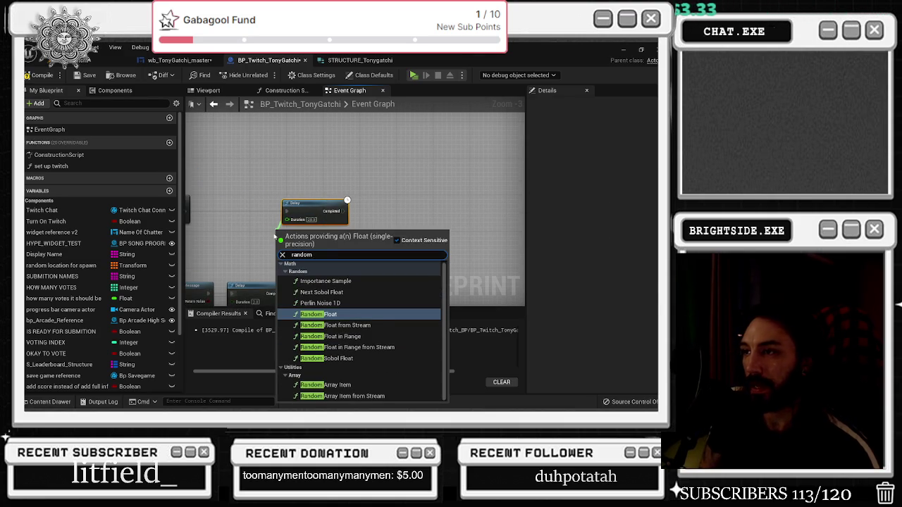
type(" in")
type(" range")
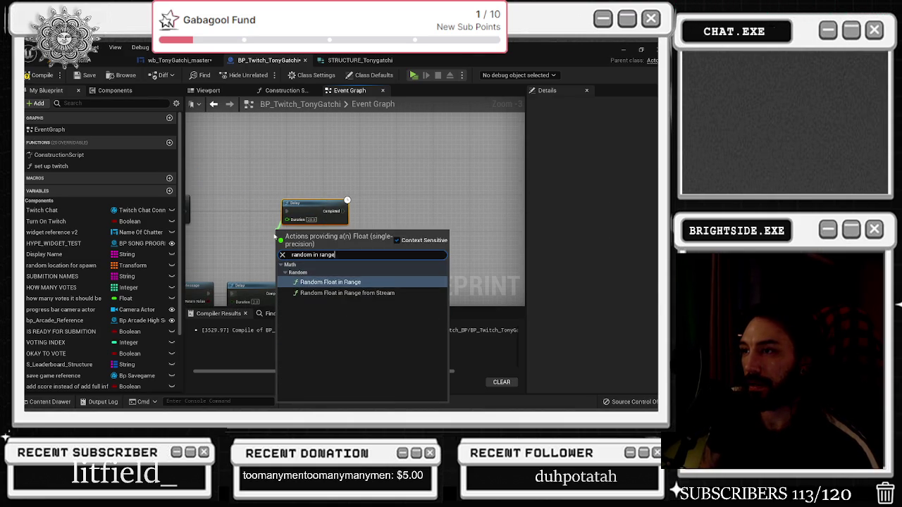
key("Return")
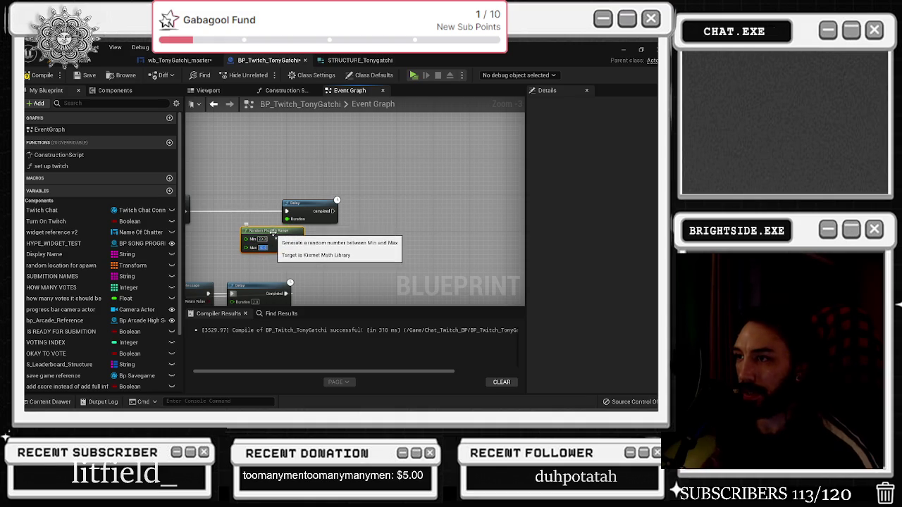
scroll(335, 195, "down", 2)
scroll(331, 200, "up", 1)
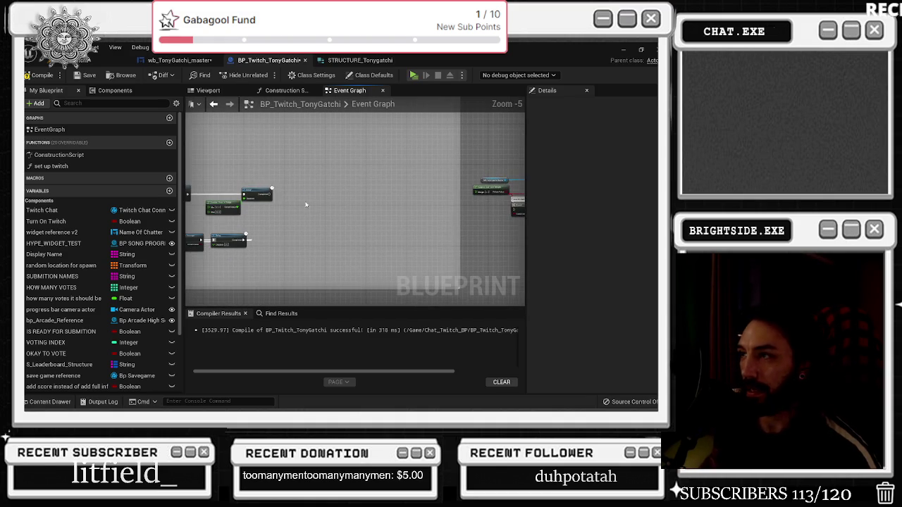
mouse_move(269, 198)
left_mouse_down()
mouse_move(509, 207)
mouse_move(487, 215)
mouse_move(459, 202)
mouse_move(389, 219)
left_mouse_up()
scroll(374, 233, "down", 1)
left_click(345, 228)
scroll(331, 238, "up", 4)
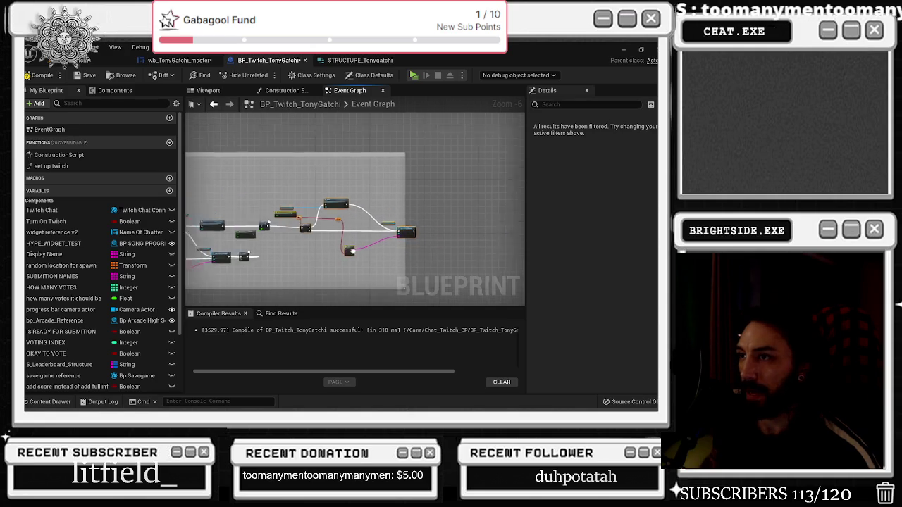
Retype 'watching' in the True message and delete the trailing 'He was stressed now' sentence.
scroll(261, 196, "up", 1)
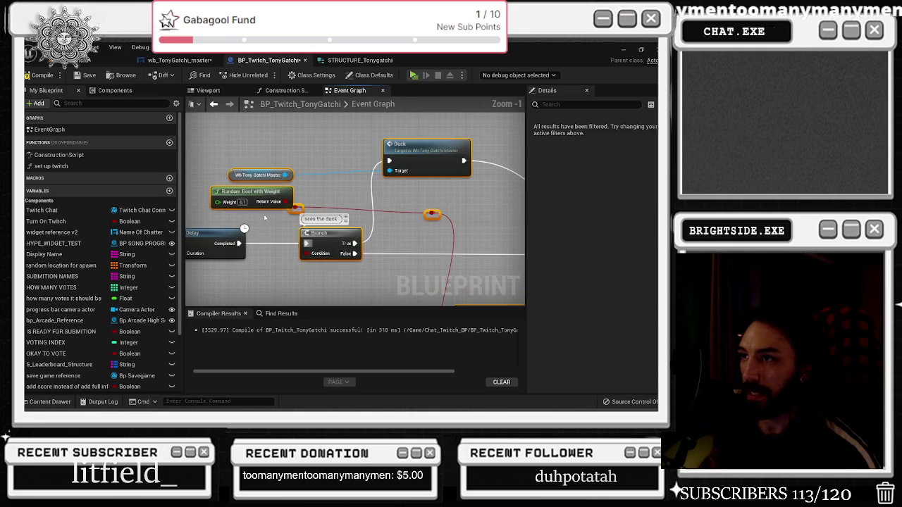
left_click_drag(260, 196, 242, 196)
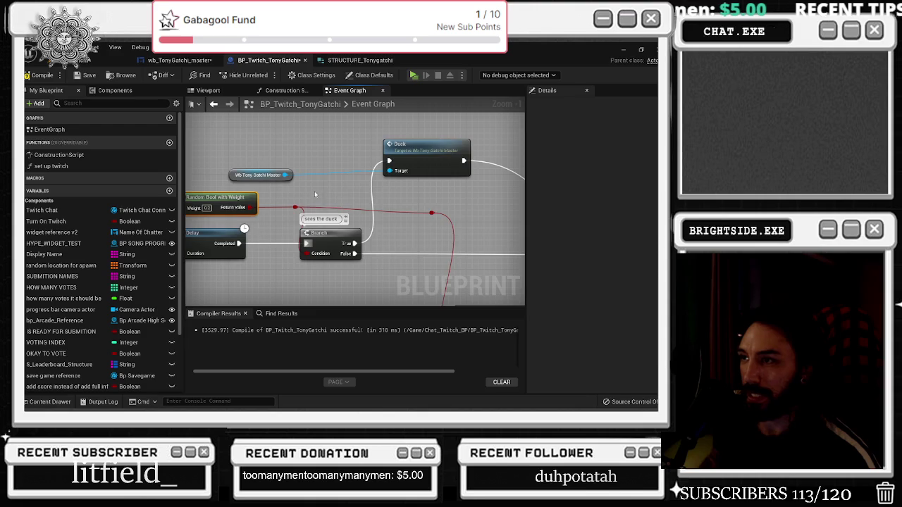
scroll(299, 226, "down", 1)
left_click_drag(310, 233, 240, 232)
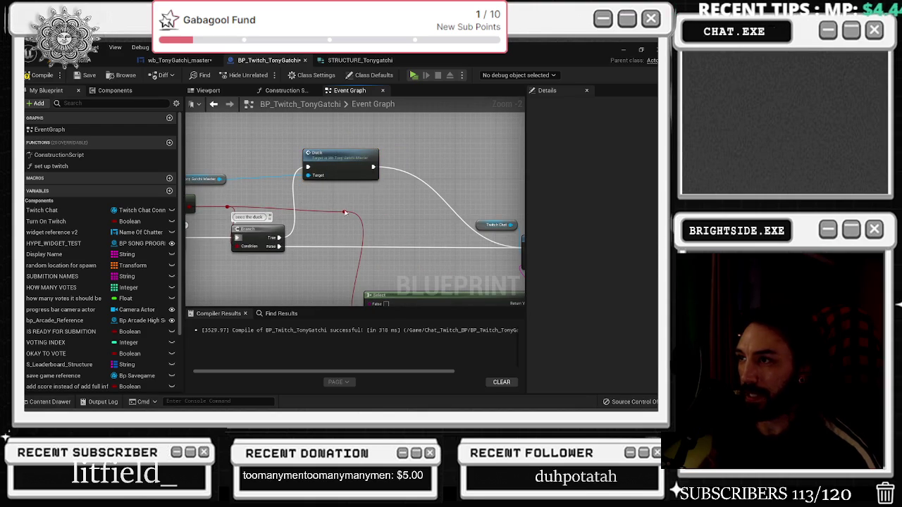
left_click_drag(323, 251, 256, 178)
mouse_move(327, 247)
left_mouse_down()
mouse_move(313, 247)
mouse_move(322, 246)
left_mouse_up()
type("watching")
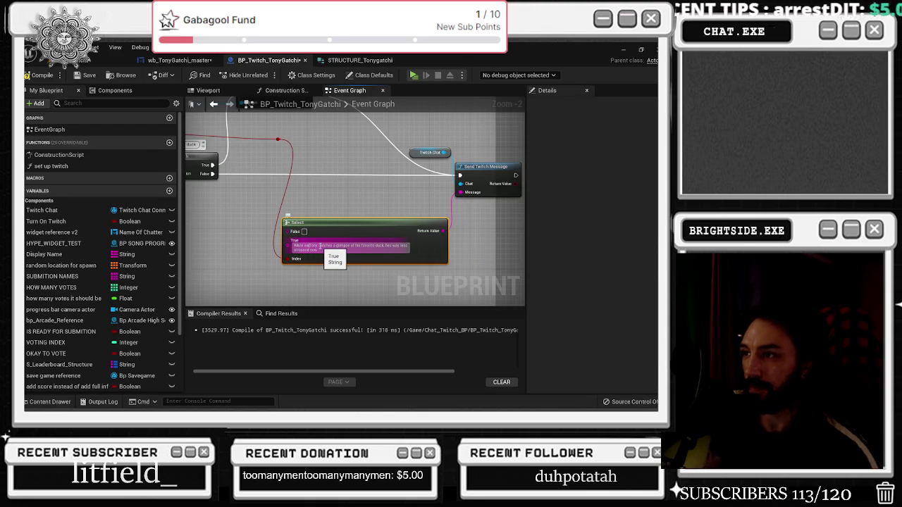
key("BackSpace")
key("BackSpace")
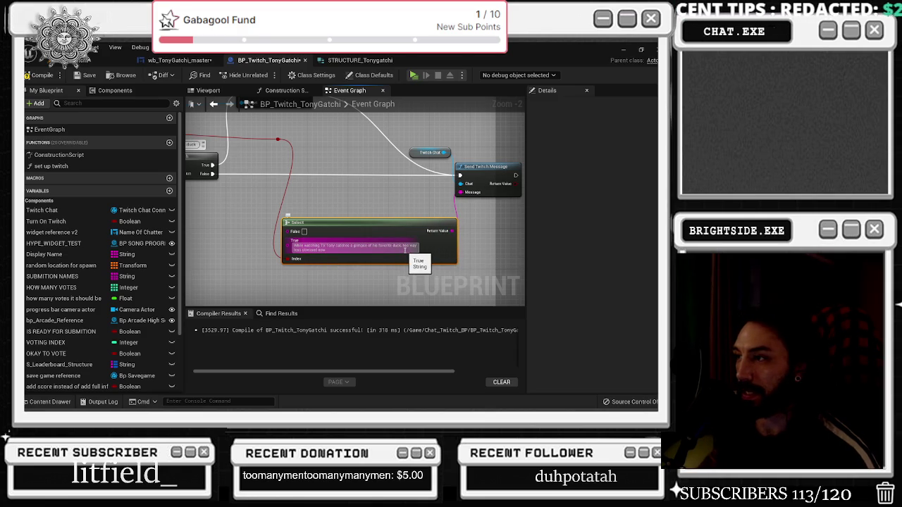
key("BackSpace")
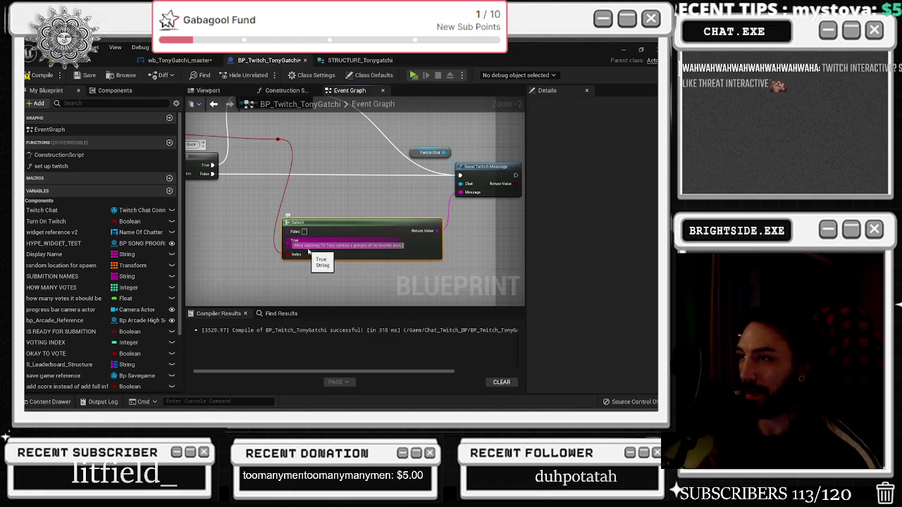
Build the True message with an Append: duck sentence in A, follow-up line in added pin C.
left_click_drag(286, 254, 238, 257)
type("append")
key("Return")
left_click_drag(303, 222, 334, 222)
key("ctrl+v")
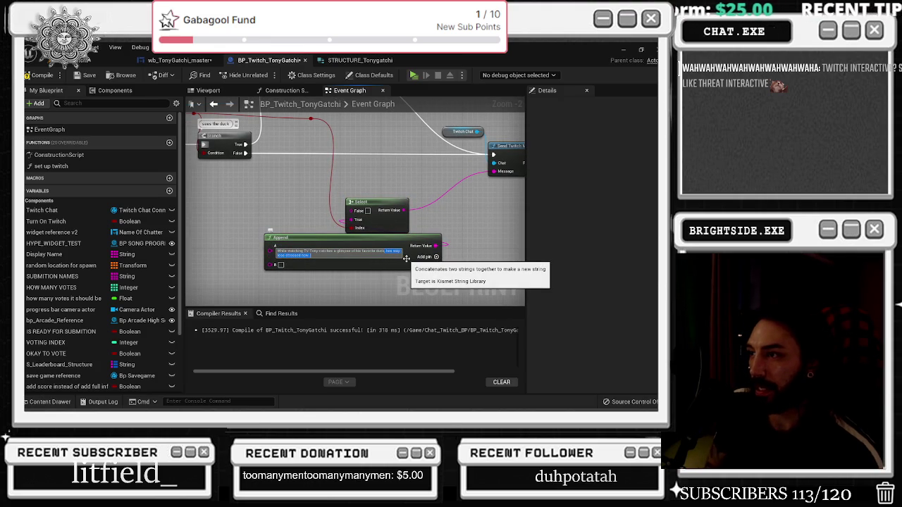
key("Return")
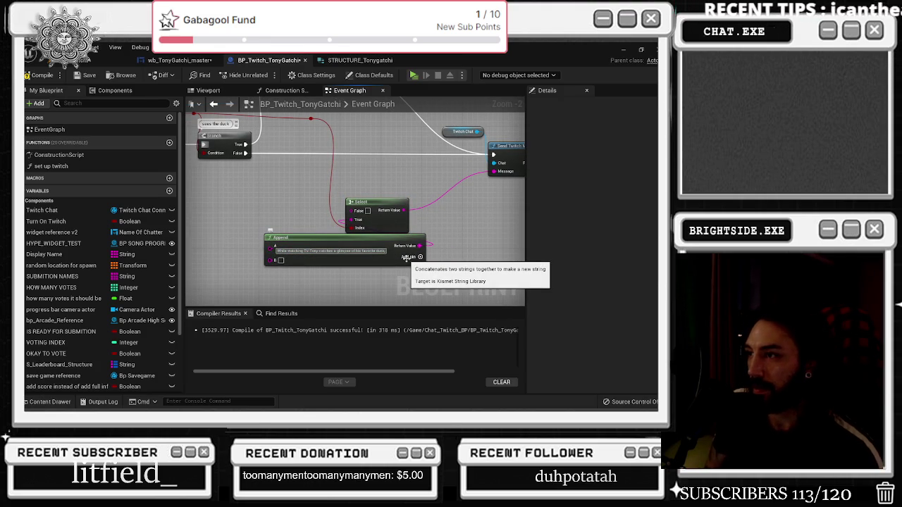
left_click(409, 257)
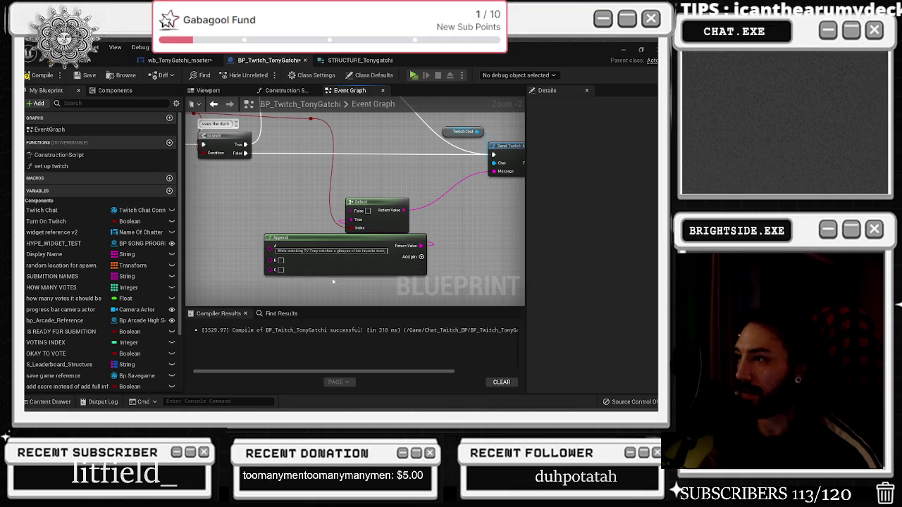
left_click(281, 269)
key("ctrl+v")
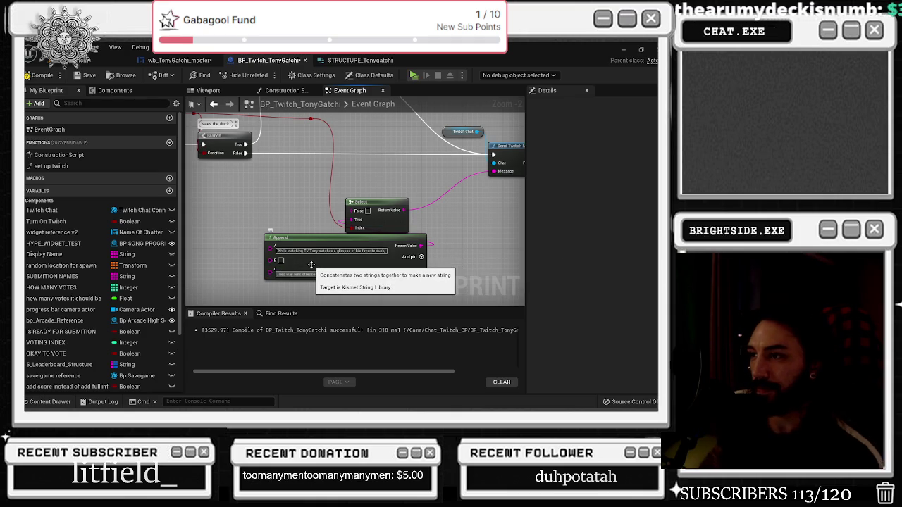
key("Return")
Rearrange the Select and Append nodes and expand the author break to show Display Name.
mouse_move(392, 212)
left_mouse_down()
mouse_move(303, 152)
mouse_move(394, 222)
mouse_move(406, 182)
left_mouse_up()
scroll(409, 198, "down", 2)
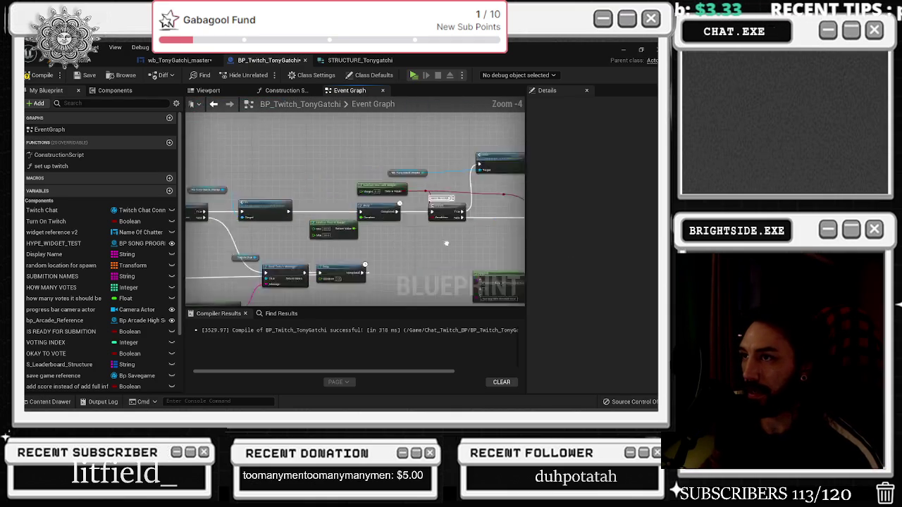
mouse_move(416, 236)
left_mouse_down()
mouse_move(381, 211)
mouse_move(325, 203)
mouse_move(276, 242)
mouse_move(574, 253)
mouse_move(329, 259)
mouse_move(208, 298)
mouse_move(211, 278)
mouse_move(260, 266)
left_mouse_up()
scroll(277, 243, "up", 1)
left_click(281, 249)
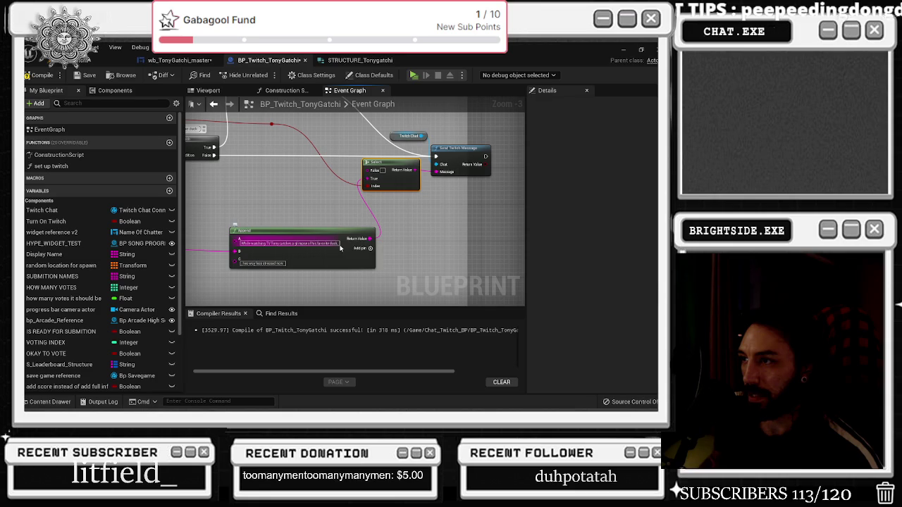
mouse_move(357, 239)
left_mouse_down()
mouse_move(401, 252)
mouse_move(337, 229)
left_mouse_up()
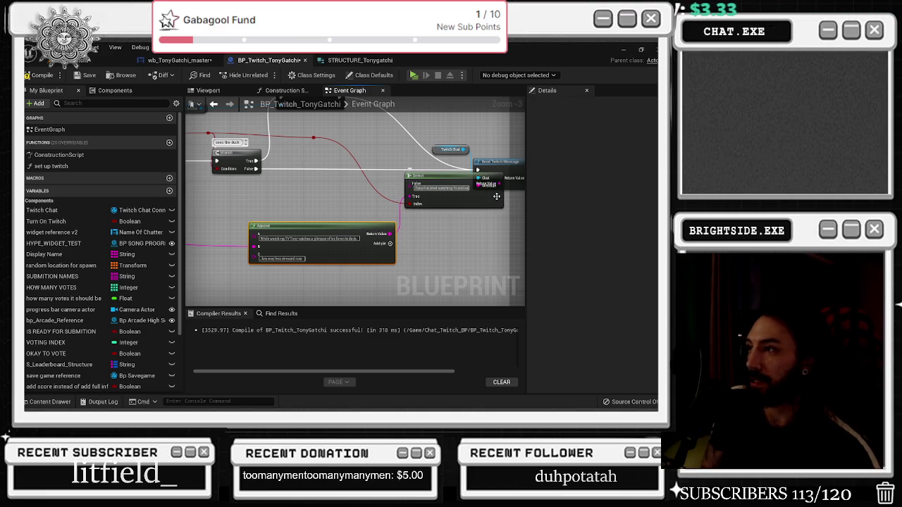
mouse_move(483, 186)
left_mouse_down()
mouse_move(313, 221)
mouse_move(353, 208)
mouse_move(446, 205)
left_mouse_up()
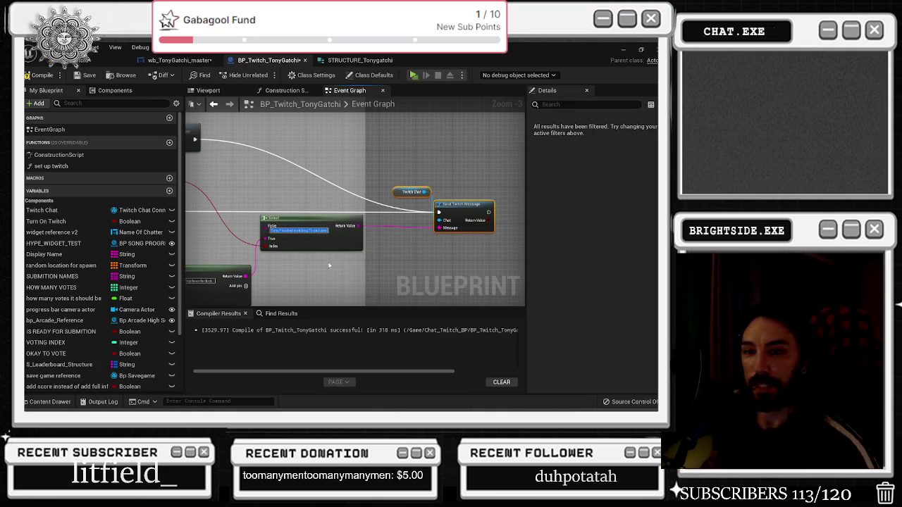
left_click(396, 235)
left_click_drag(365, 183, 604, 190)
Start the Select's False message from a new Append node.
left_click(315, 232)
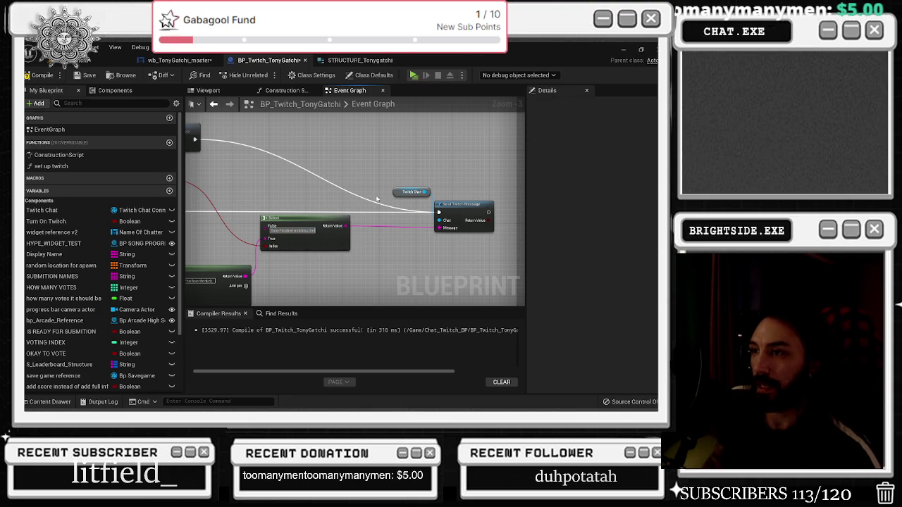
left_click_drag(266, 227, 238, 232)
type("appen")
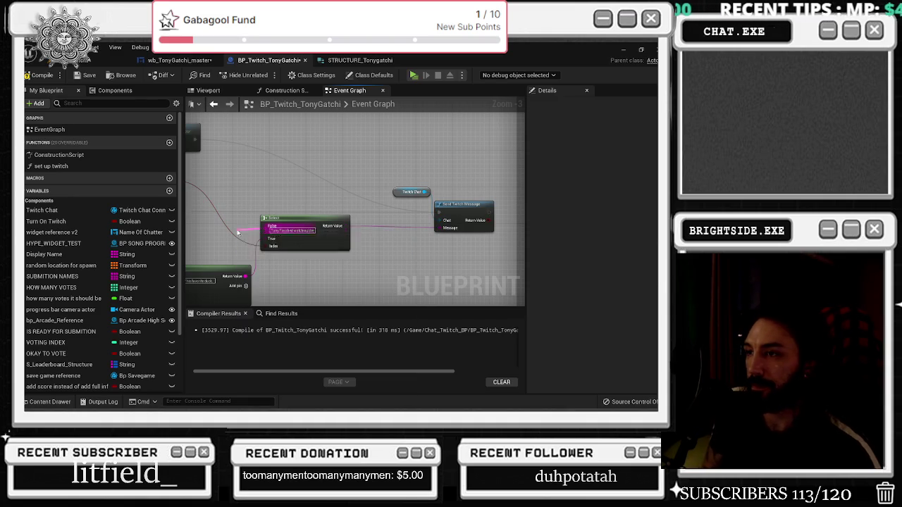